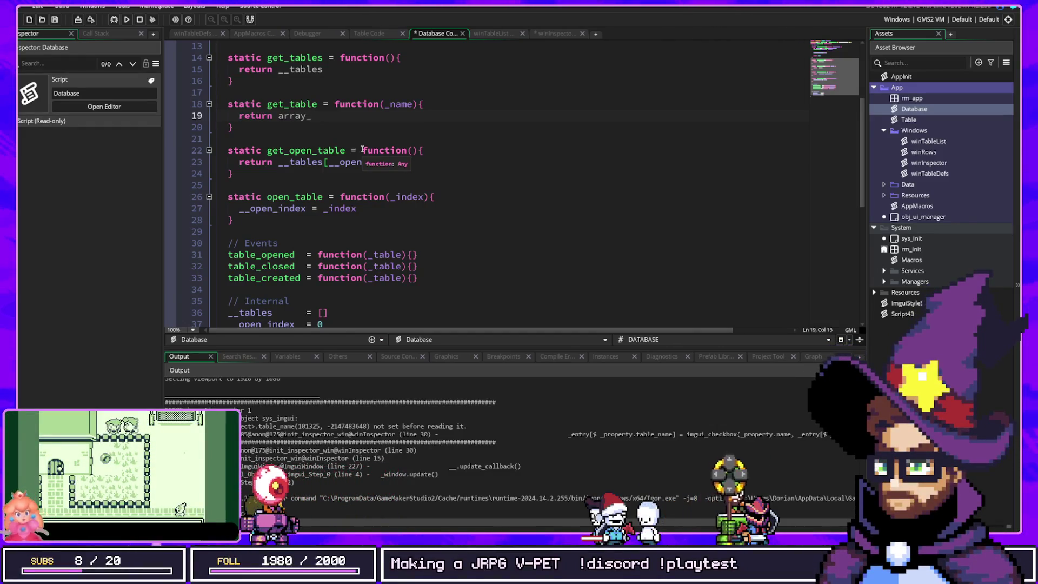
Replace the partial return on line 19 with array_find_index(_name).
key(BackSpace)
key(BackSpace)
key(BackSpace)
text(ray_f)
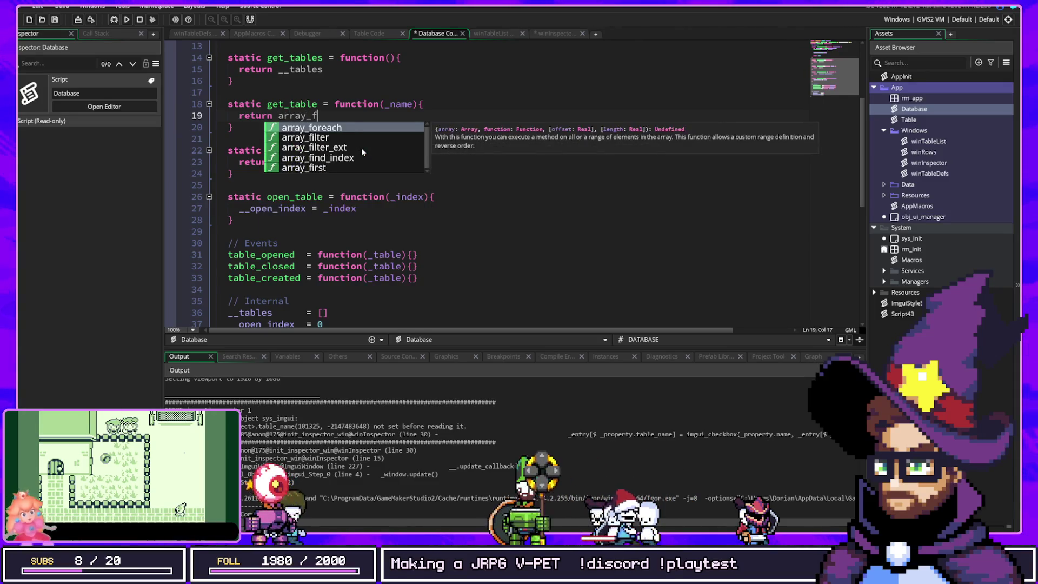
key(BackSpace)
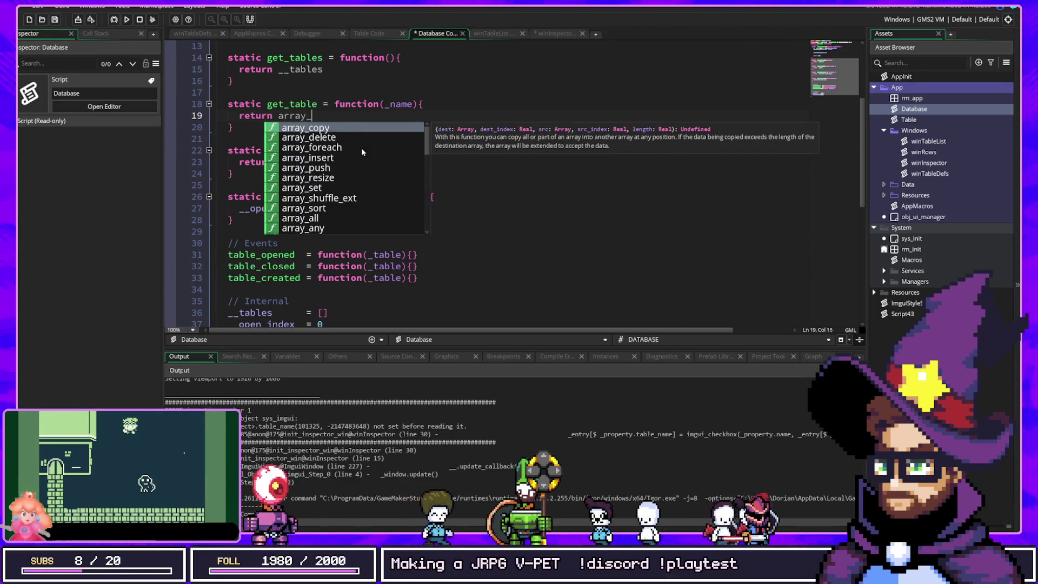
key(ctrl+a)
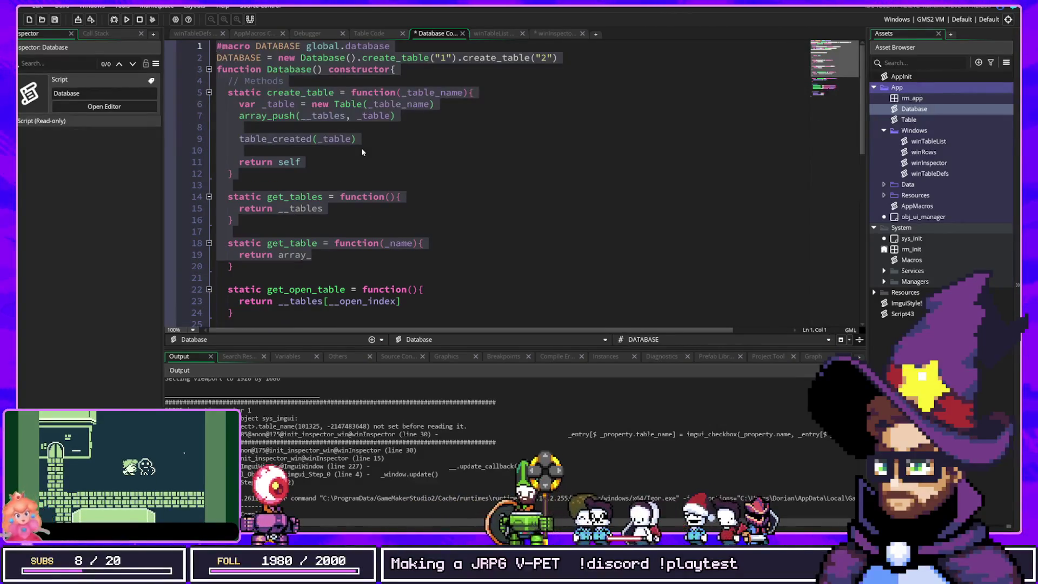
click(237, 260)
key(shift+End)
key(BackSpace)
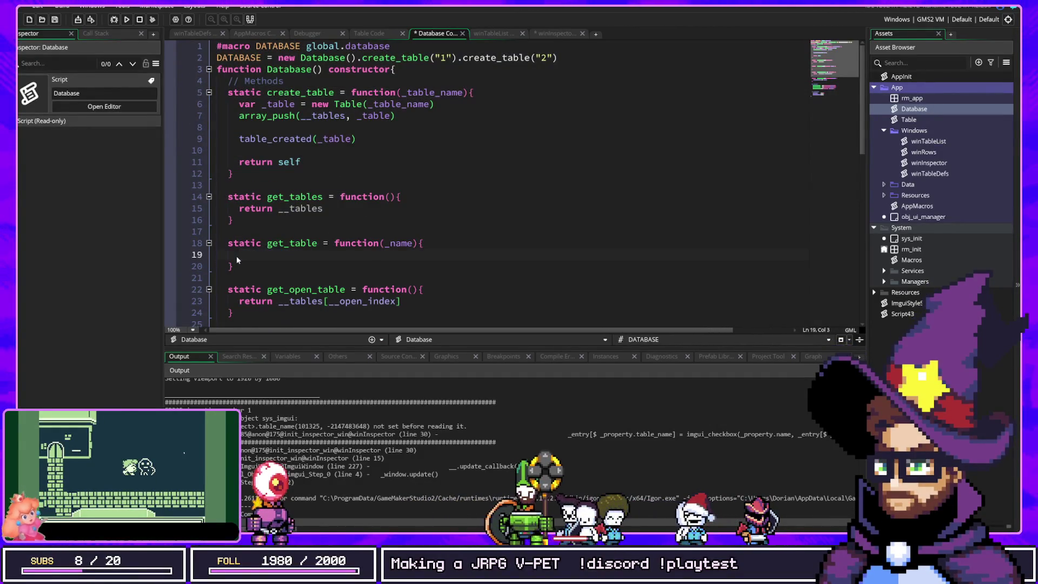
text(arr)
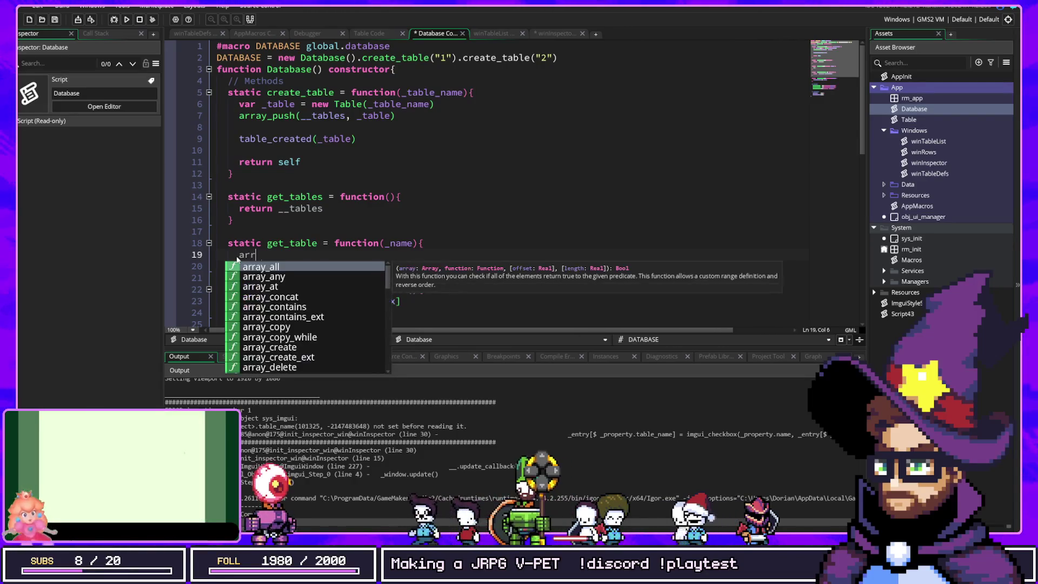
text(ay_get_index(_name)
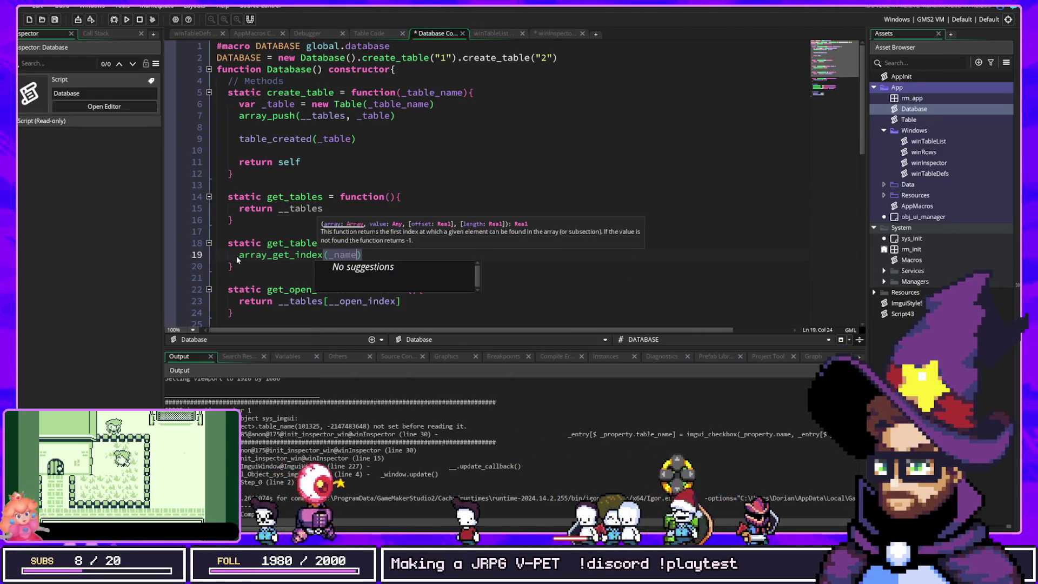
key(Left)
key(Left)
key(Left)
key(BackSpace)
key(BackSpace)
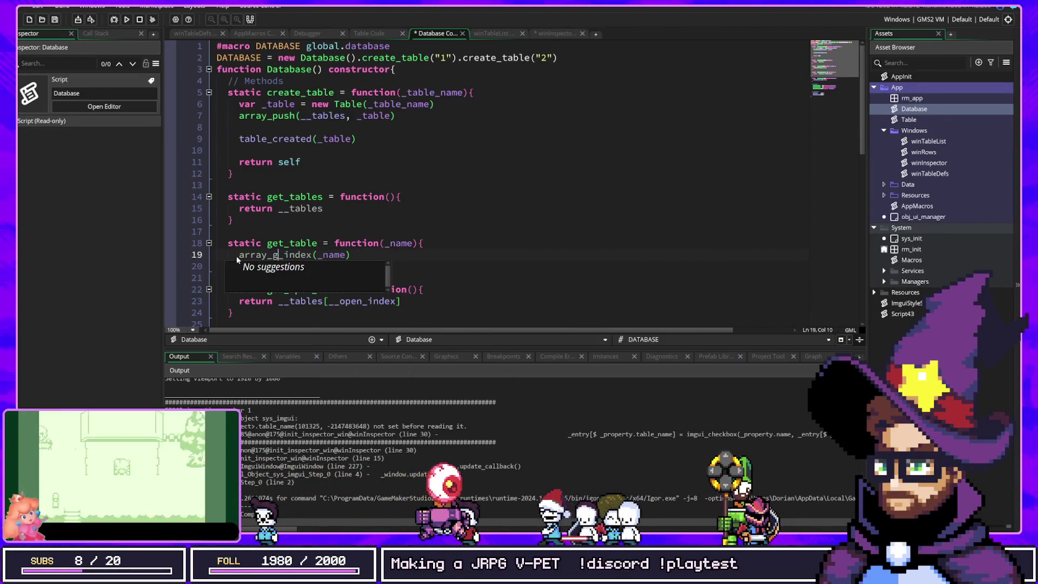
key(BackSpace)
text(find)
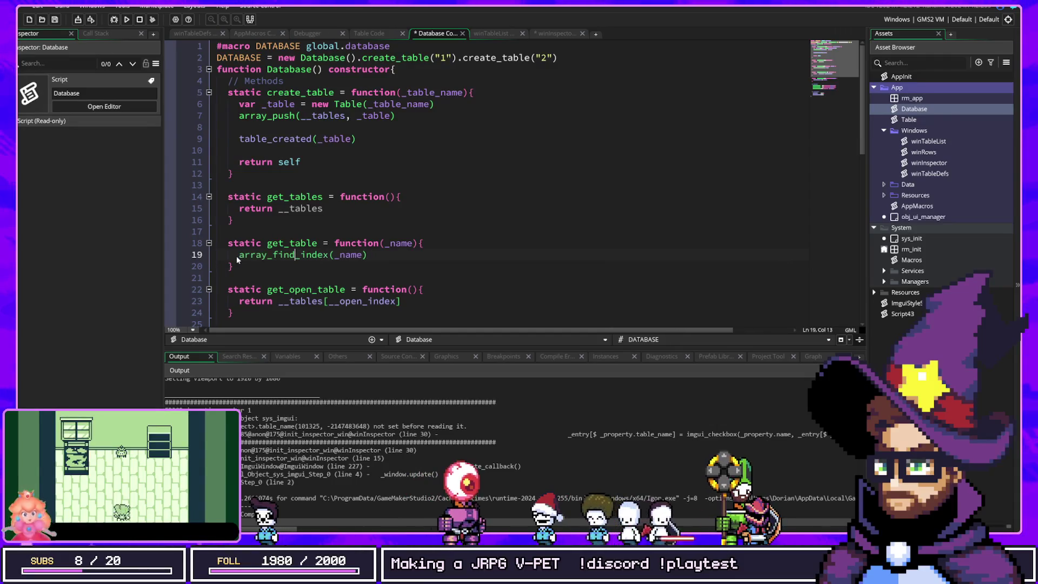
key(BackSpace)
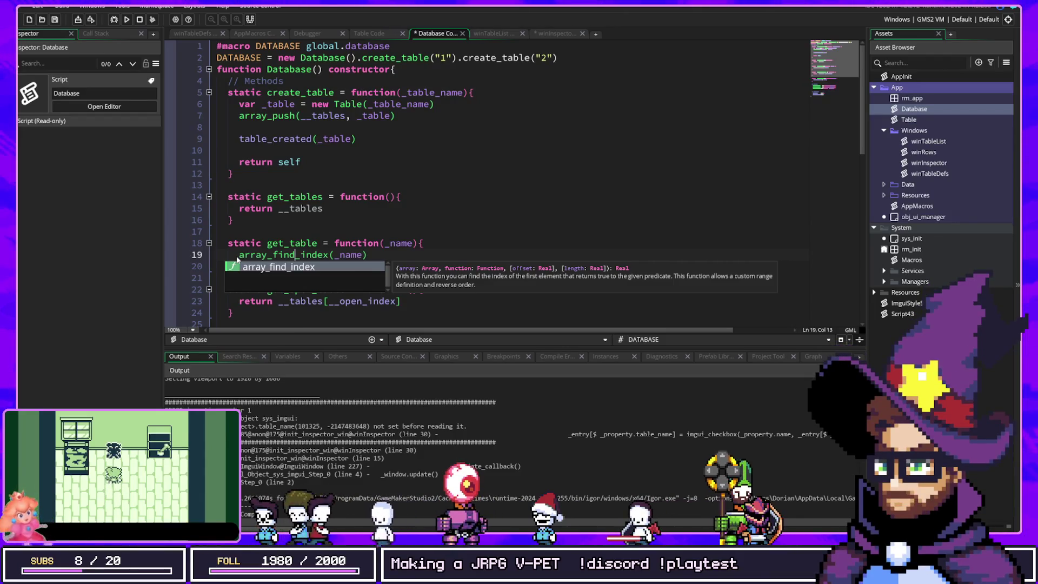
Add an empty callback function(_table){ } as array_find_index's second argument.
key(End)
key(Left)
text(, function(){)
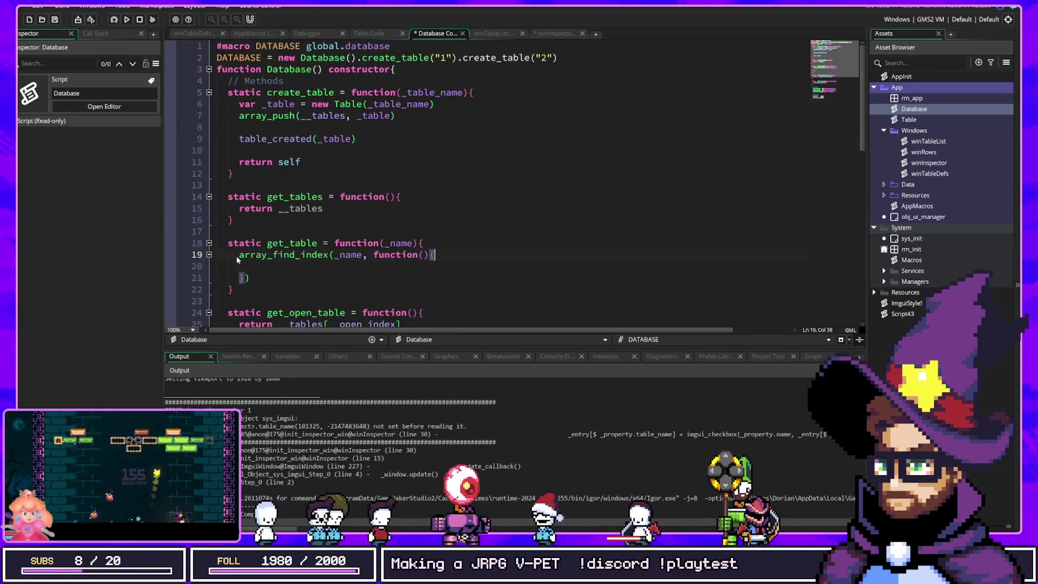
key(Left)
key(Left)
text(_)
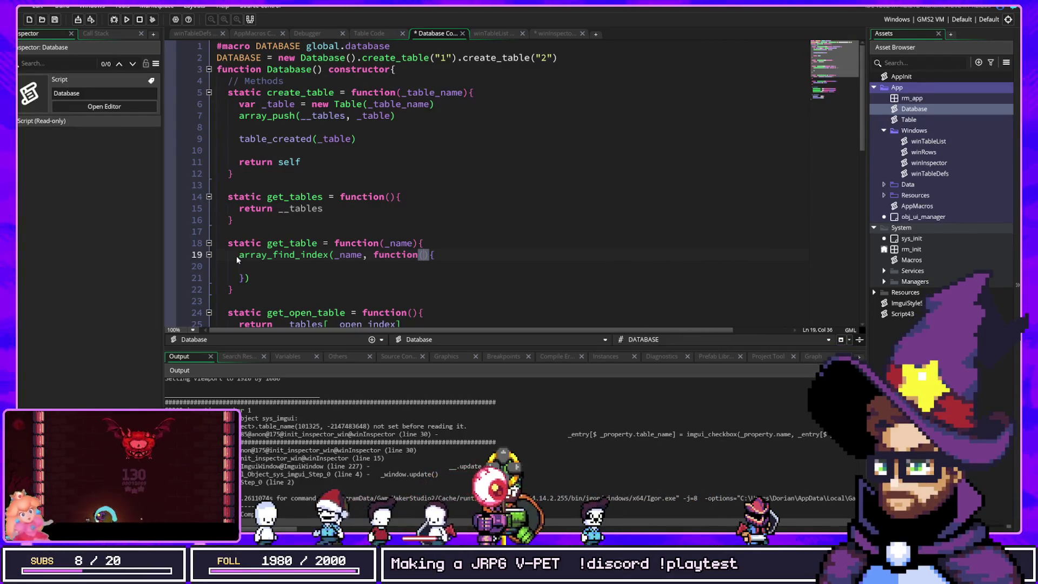
text(_tables)
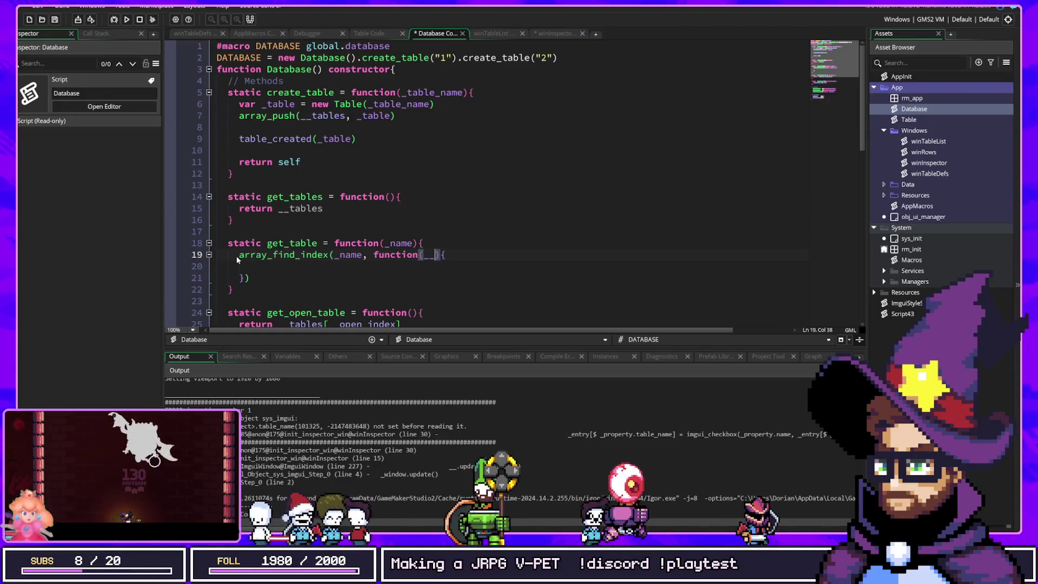
key(BackSpace)
key(BackSpace)
key(BackSpace)
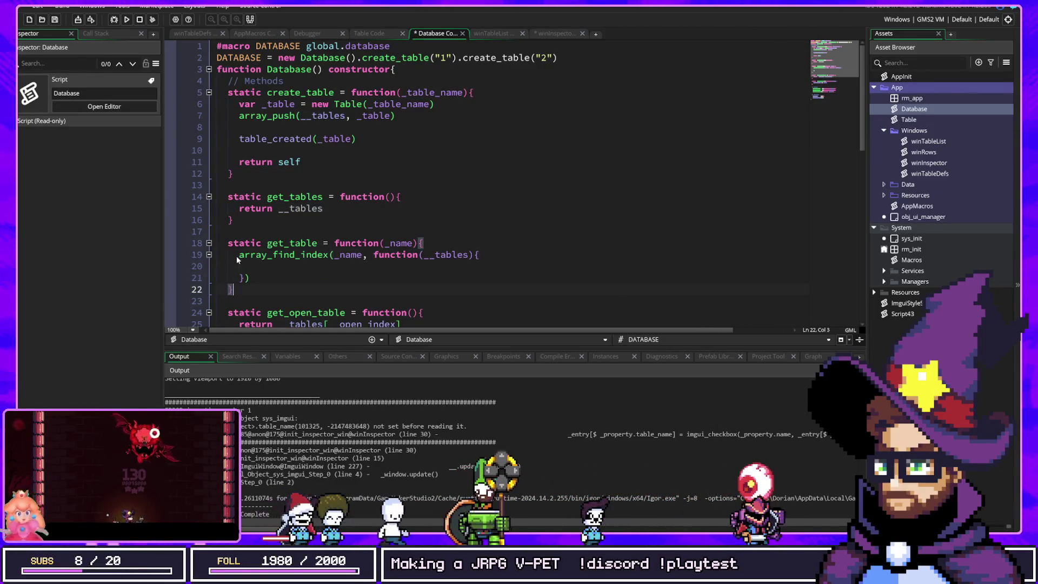
text(_table)
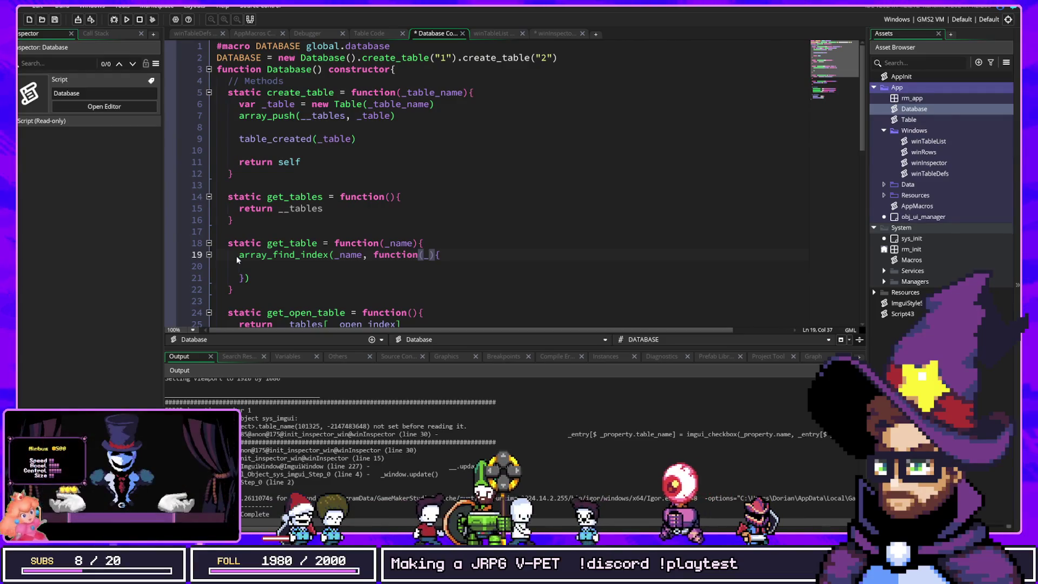
key(Down)
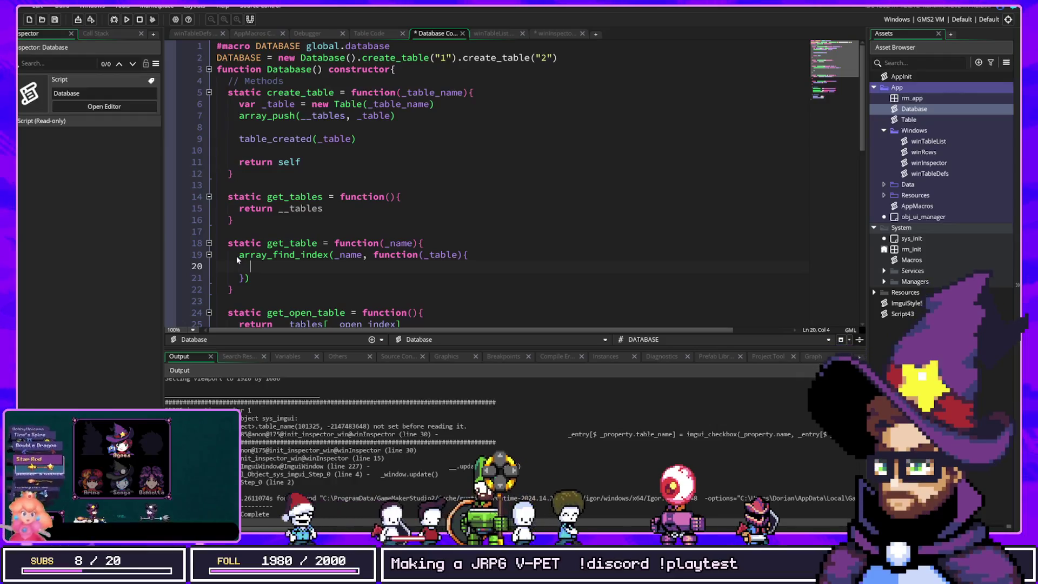
Replace _name with __tables as the array searched by array_find_index.
double_click(292, 209)
key(ctrl+c)
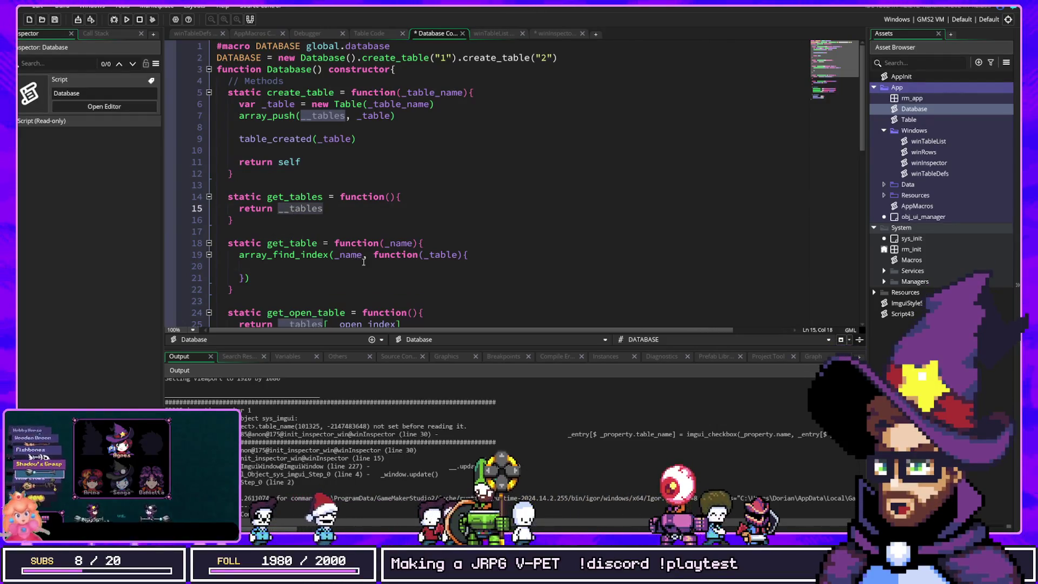
double_click(354, 256)
key(ctrl+v)
click(467, 267)
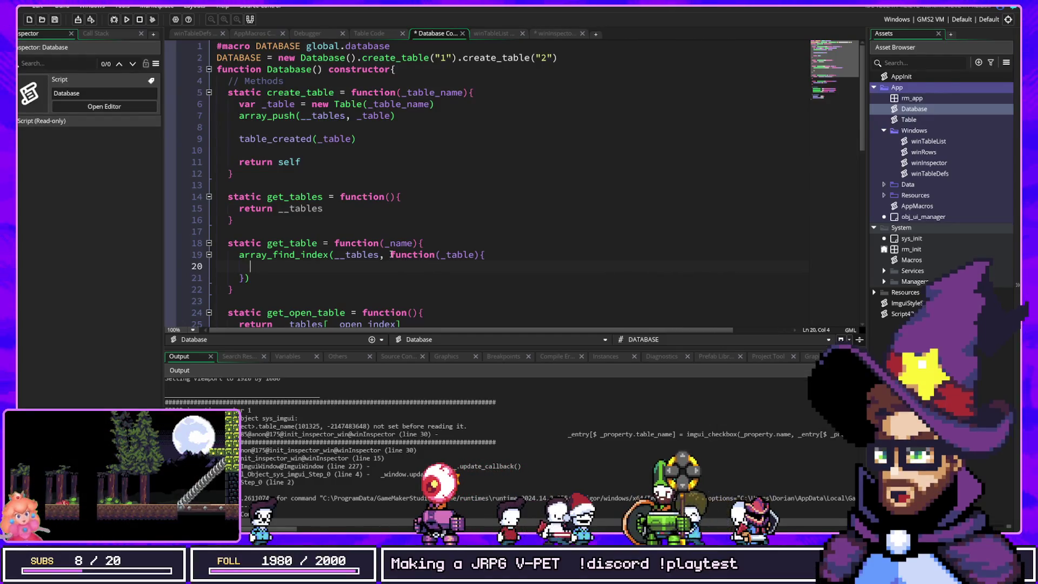
Wrap the _table callback in method(_name, ...) so it is bound to _name.
click(437, 255)
key(ctrl+Left)
text(met)
text(od(_ma)
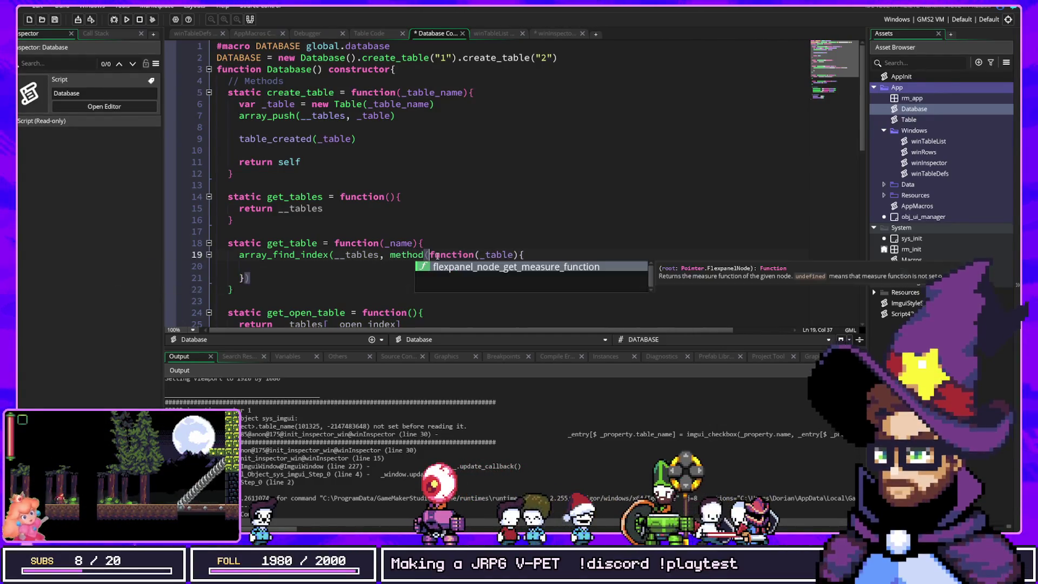
text(me,)
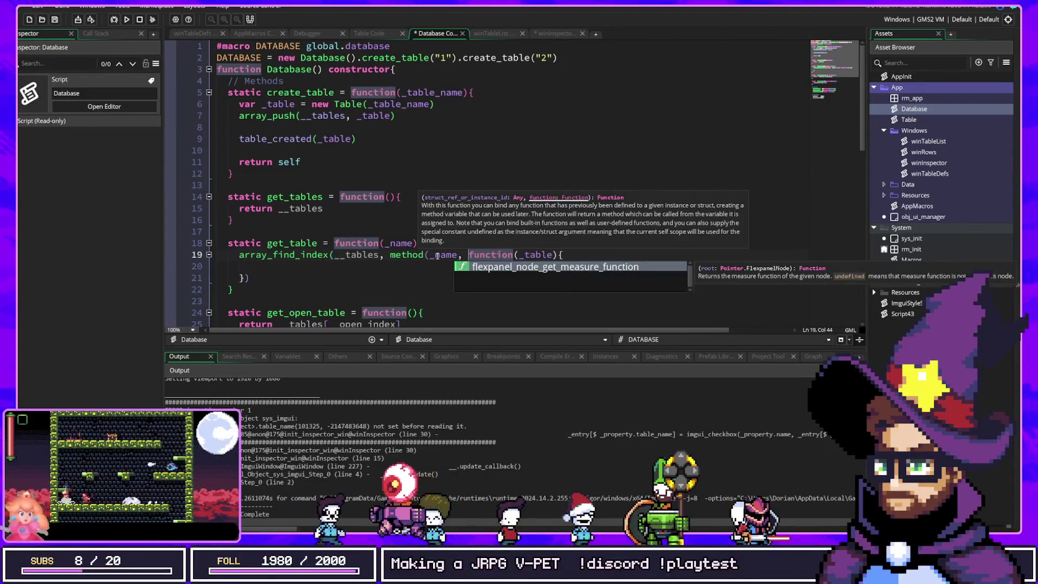
key(Escape)
key(Down)
key(Down)
key(End)
text())
key(BackSpace)
key(Up)
key(Up)
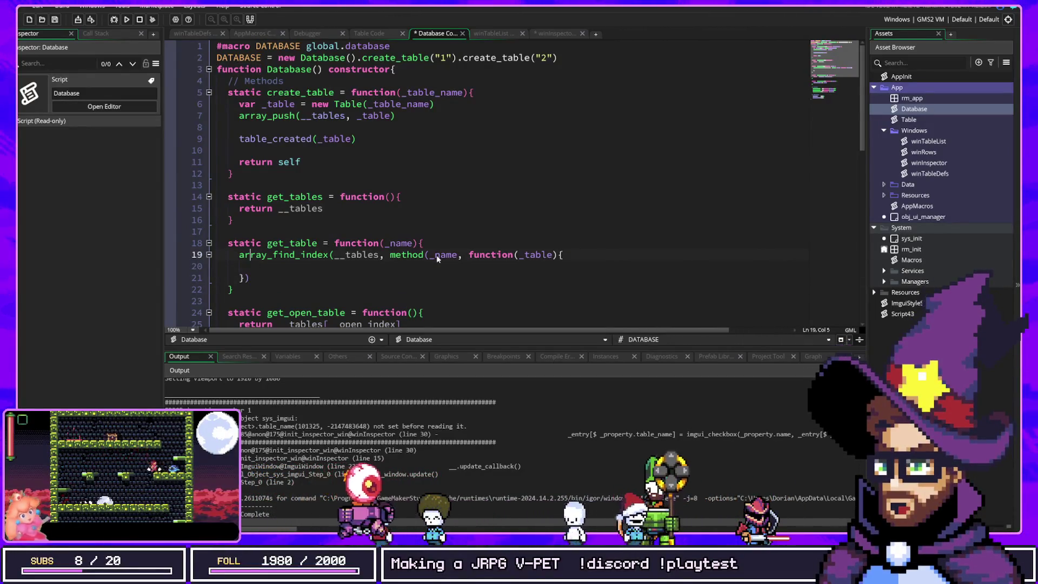
key(Right)
Add the closing parenthesis for method after the callback's closing brace.
click(436, 255)
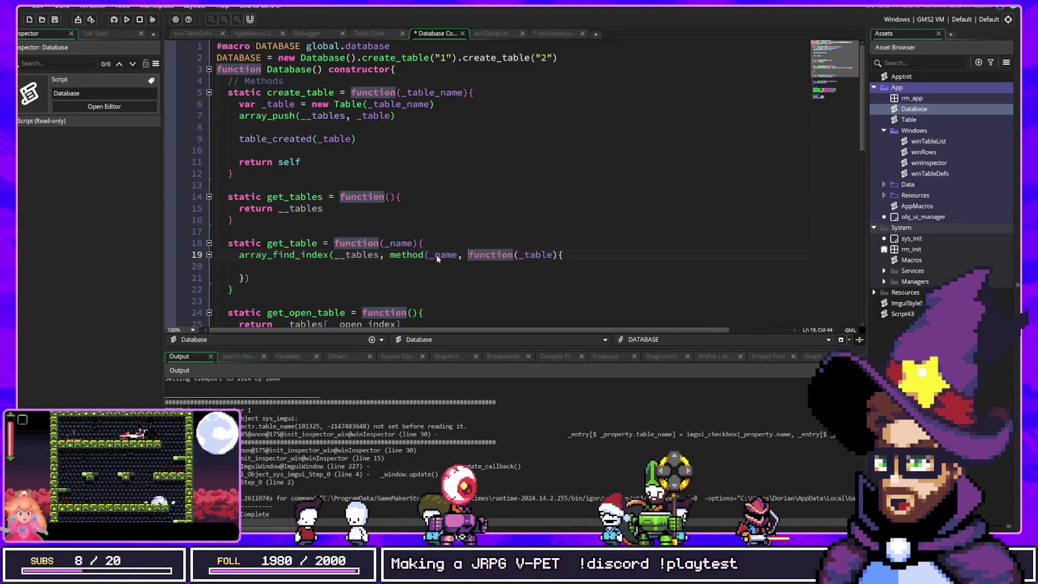
key(Left)
key(ctrl+Left)
key(ctrl+Left)
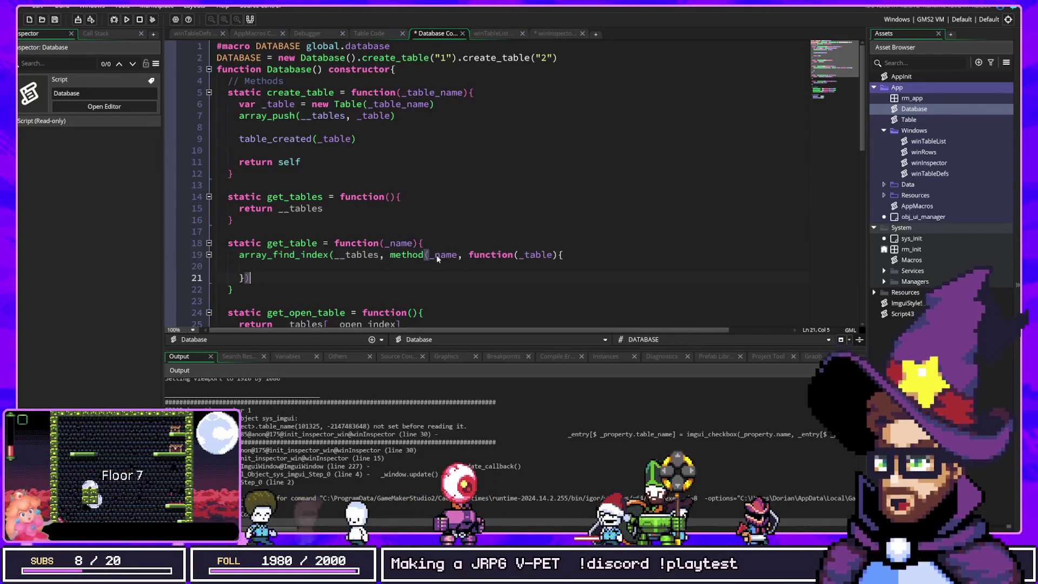
key(Up)
key(Up)
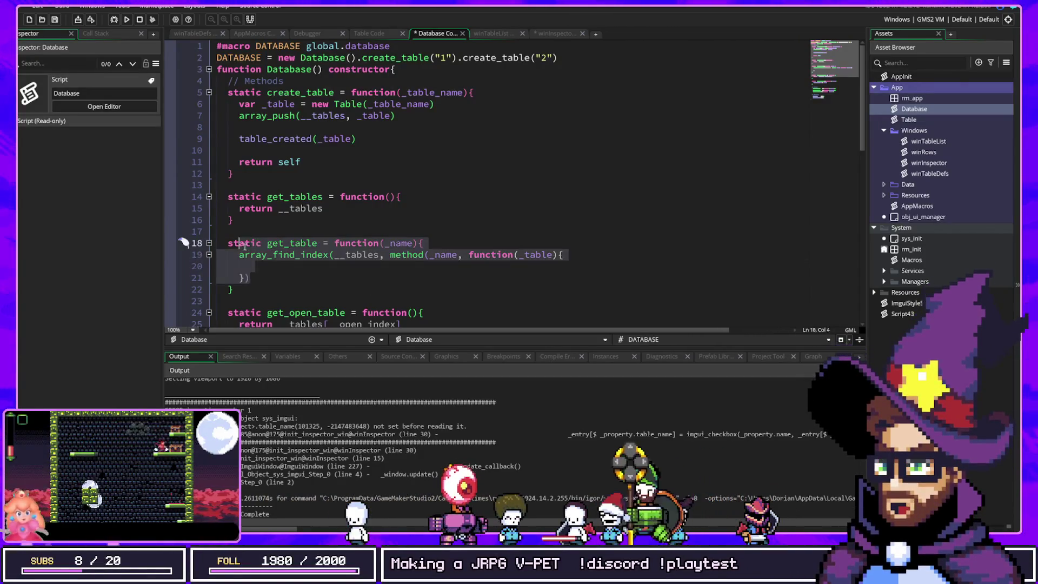
key(Down)
click(463, 256)
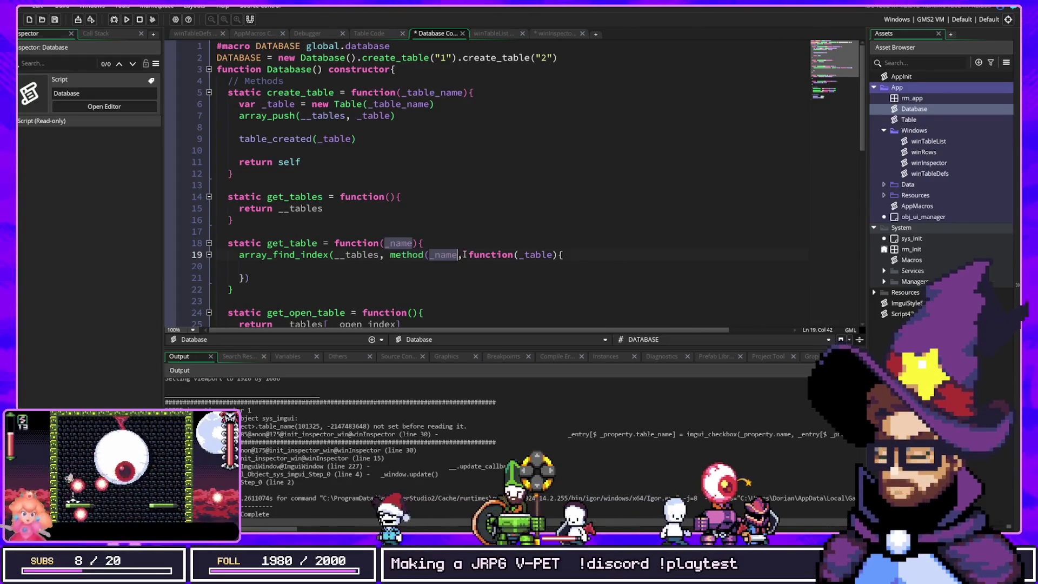
click(295, 279)
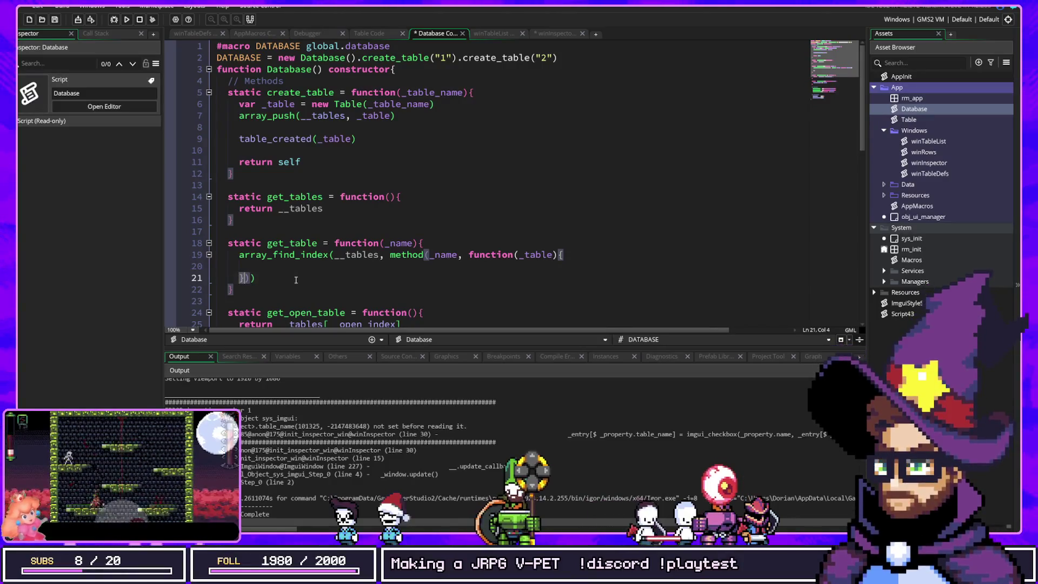
text())
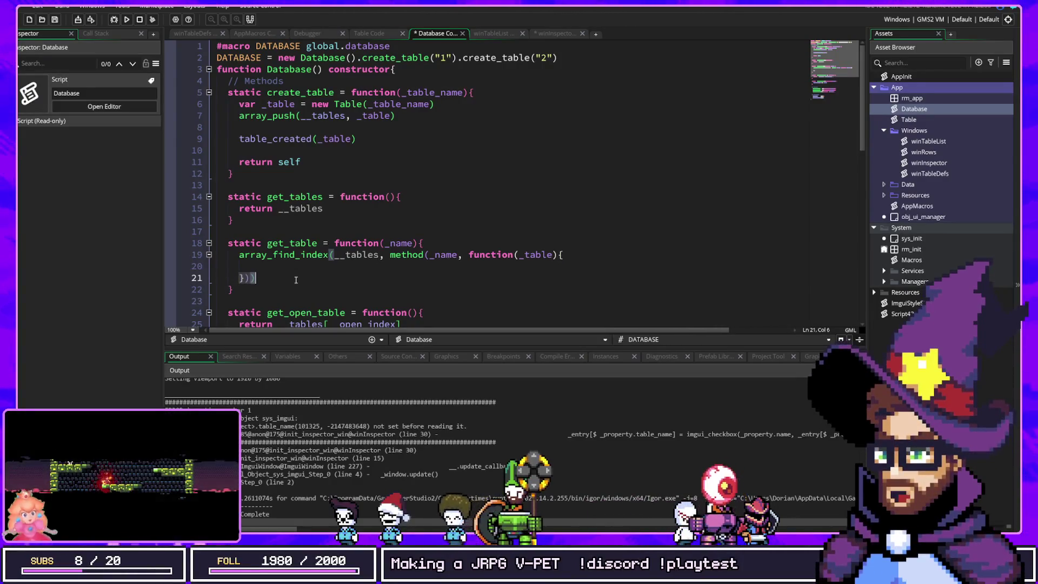
key(Down)
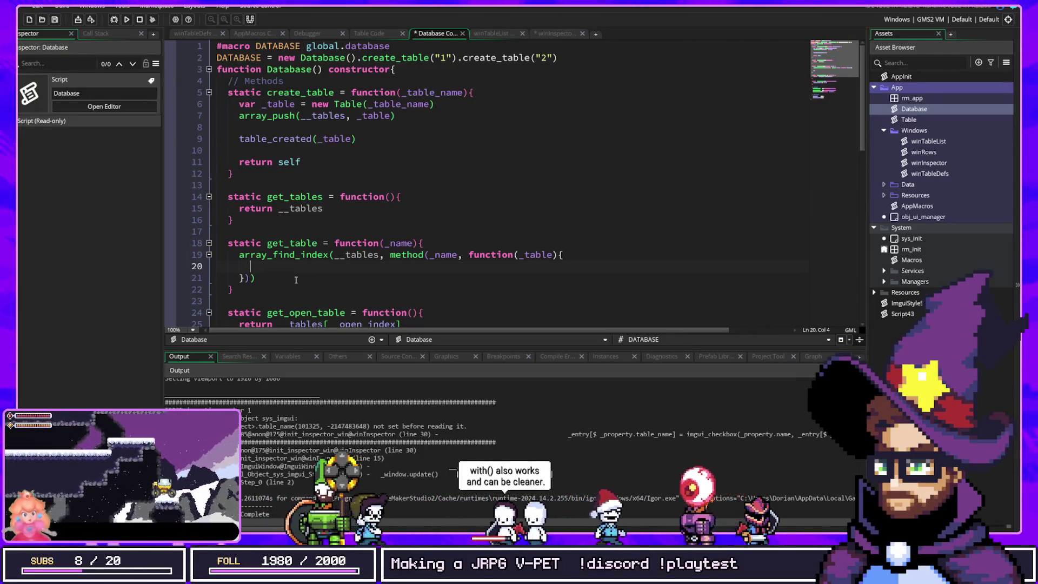
key(Up)
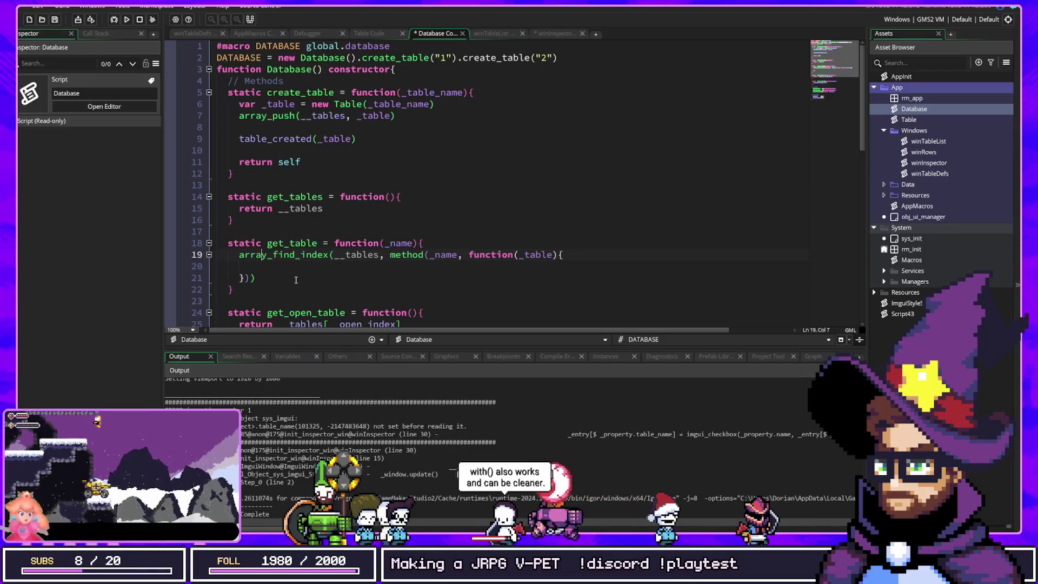
key(Right)
key(Right)
key(Right)
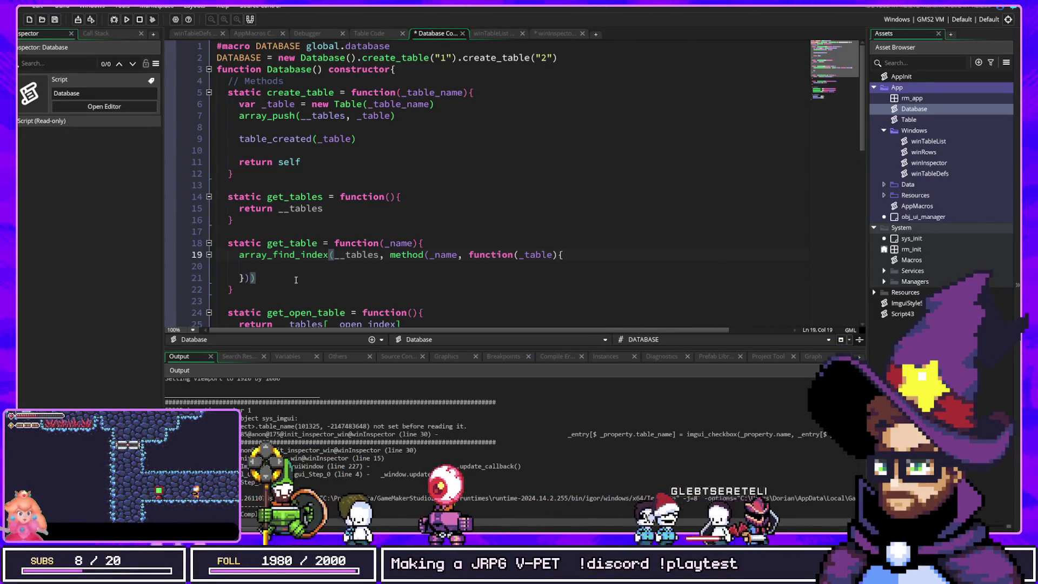
Turn method's bound target into the struct literal { _name }.
key(Right)
key(Right)
key(Right)
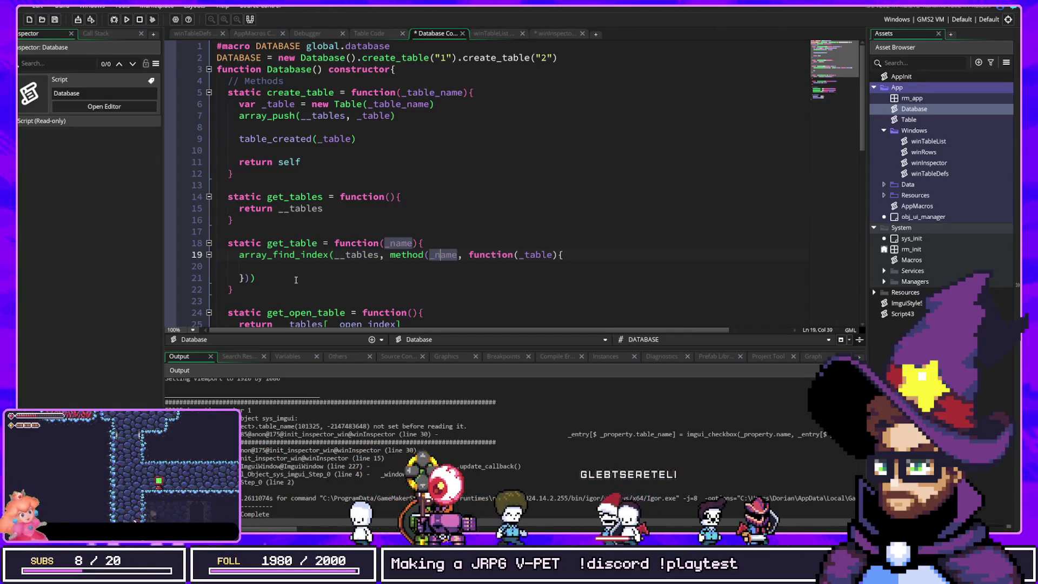
text({)
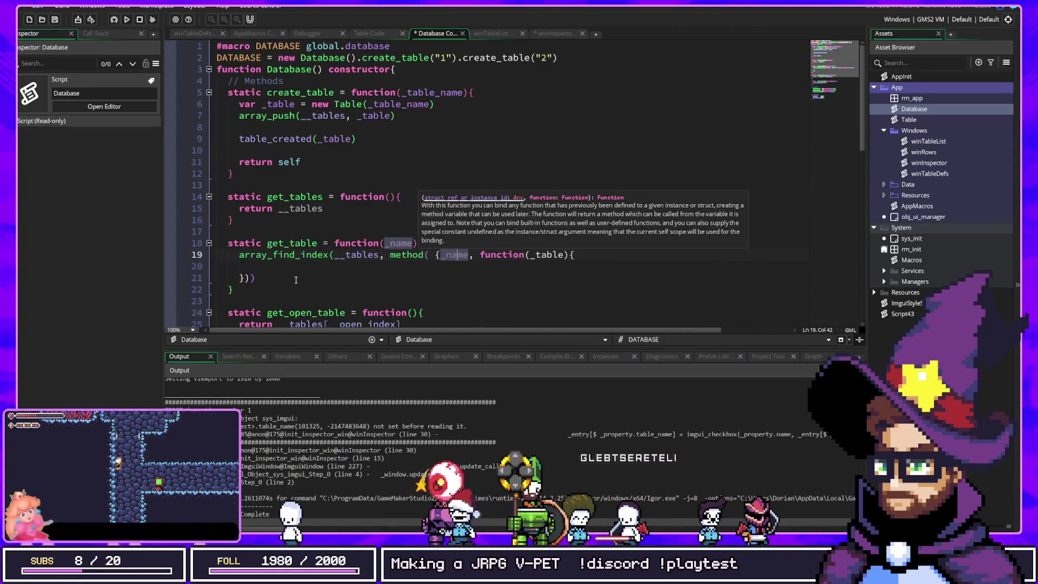
key(Right)
key(Right)
text(})
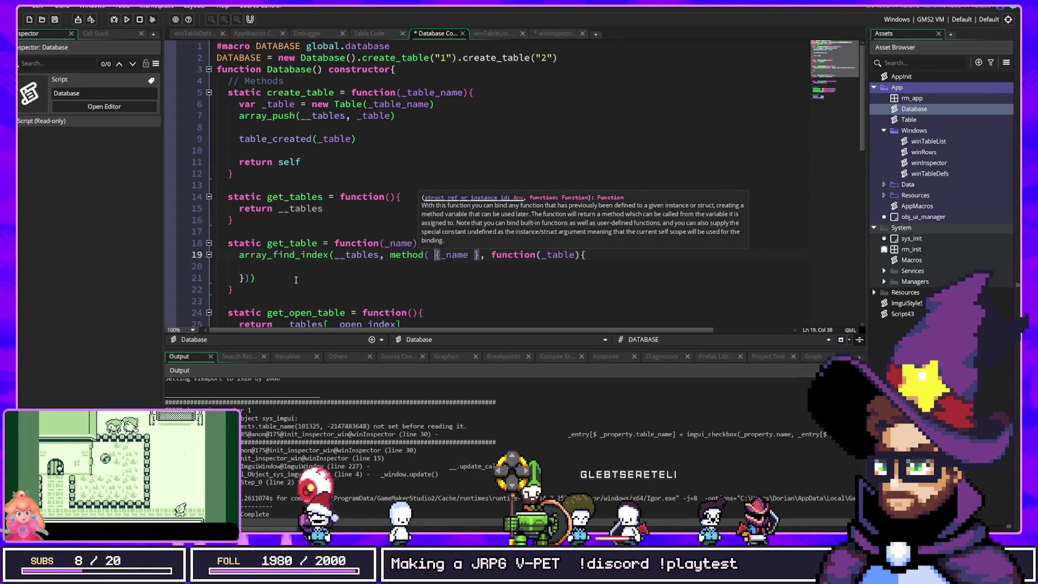
key(Down)
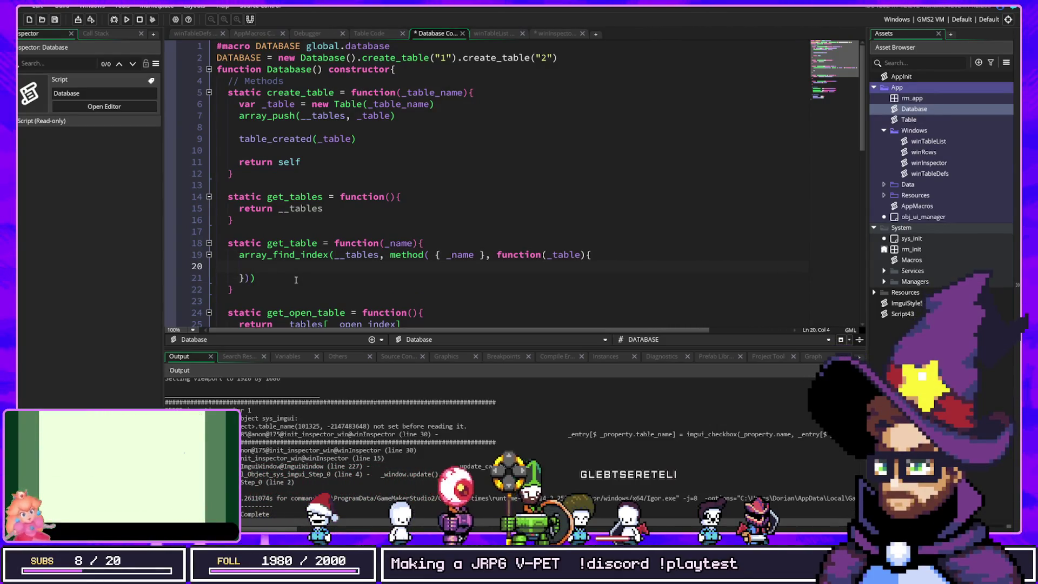
Write an if _table.get_name == _name check with a return inside the callback.
text(if )
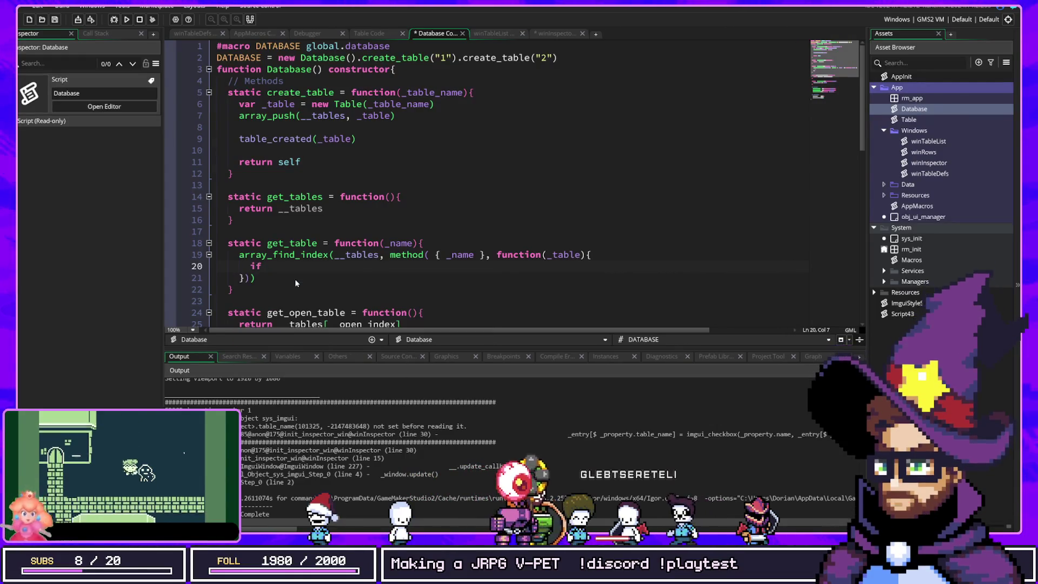
text(_tabl)
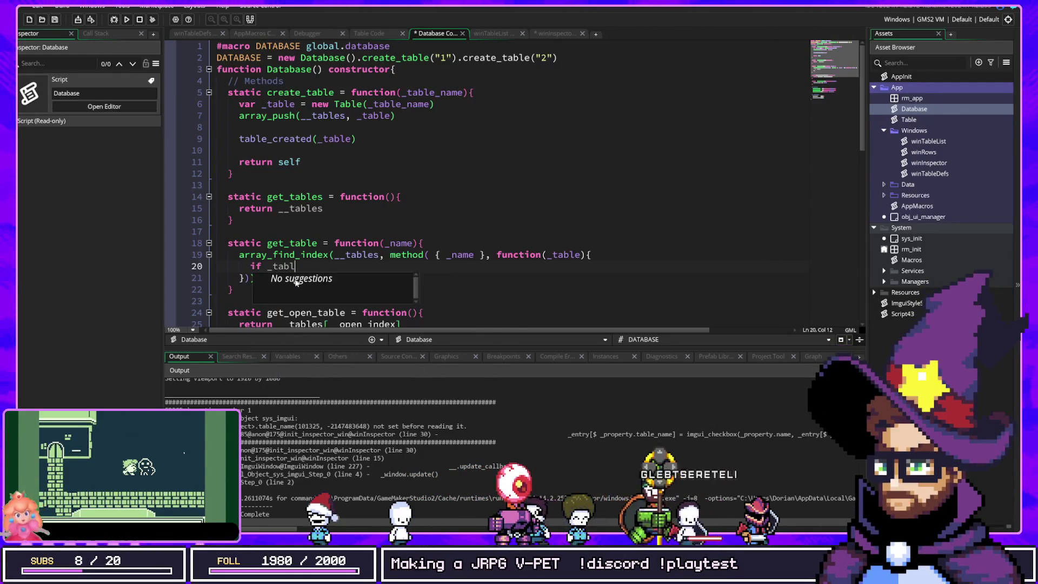
text(e.get_name == )
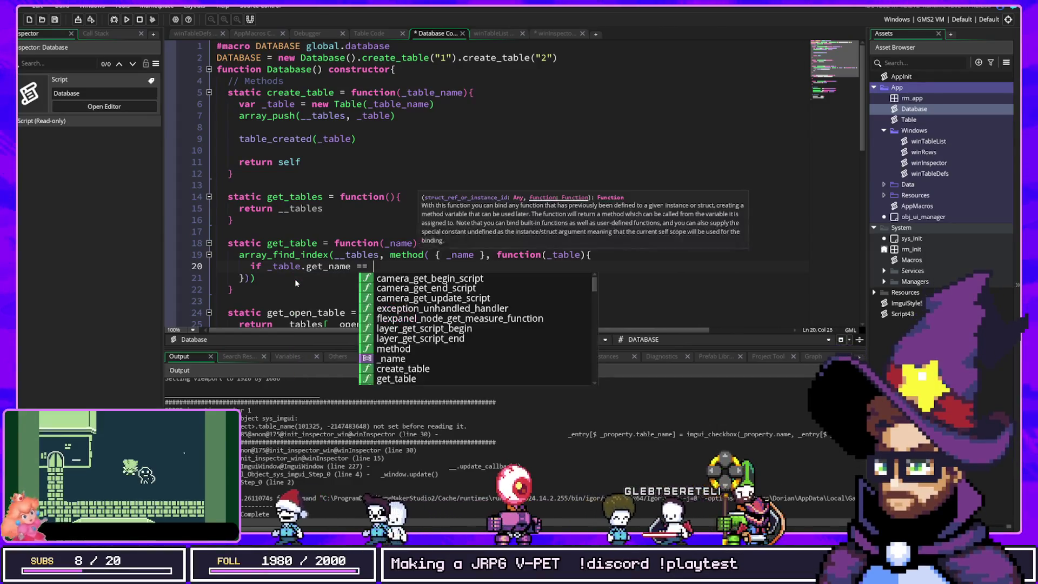
text(_name {)
key(Return)
text(return _)
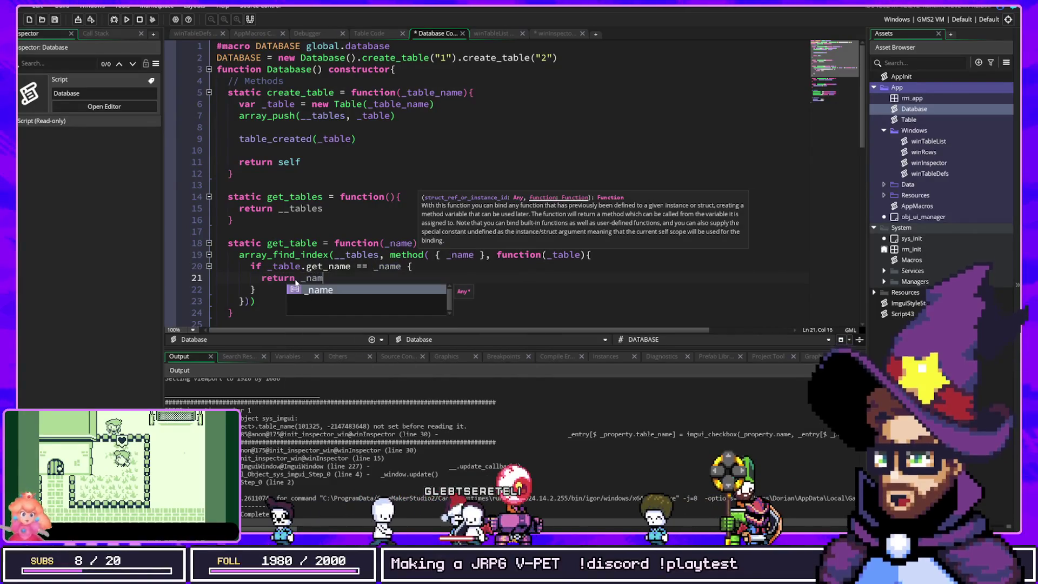
key(BackSpace)
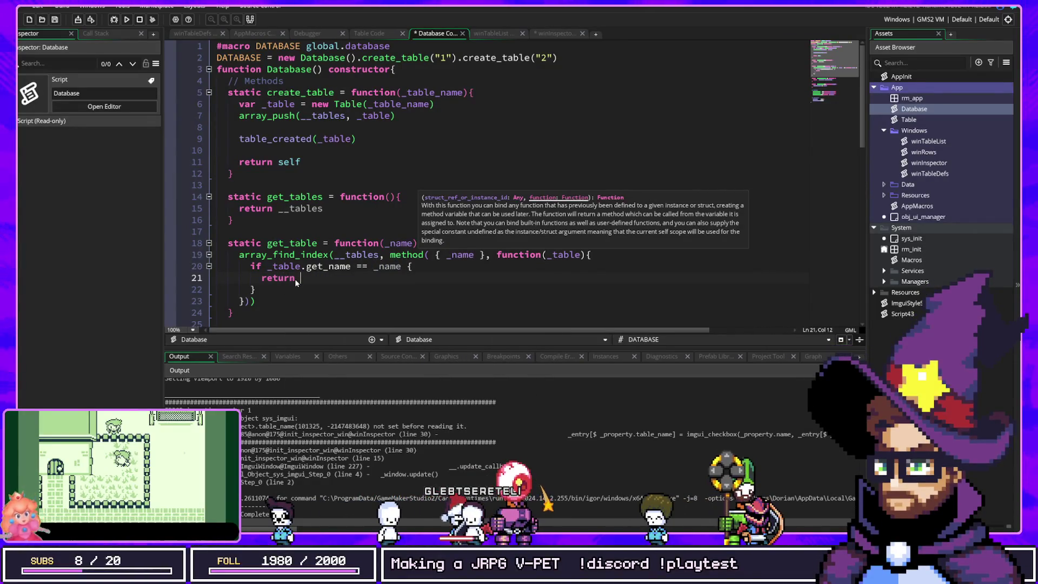
Replace the if block with 'return _table.get_name == _name'.
key(Up)
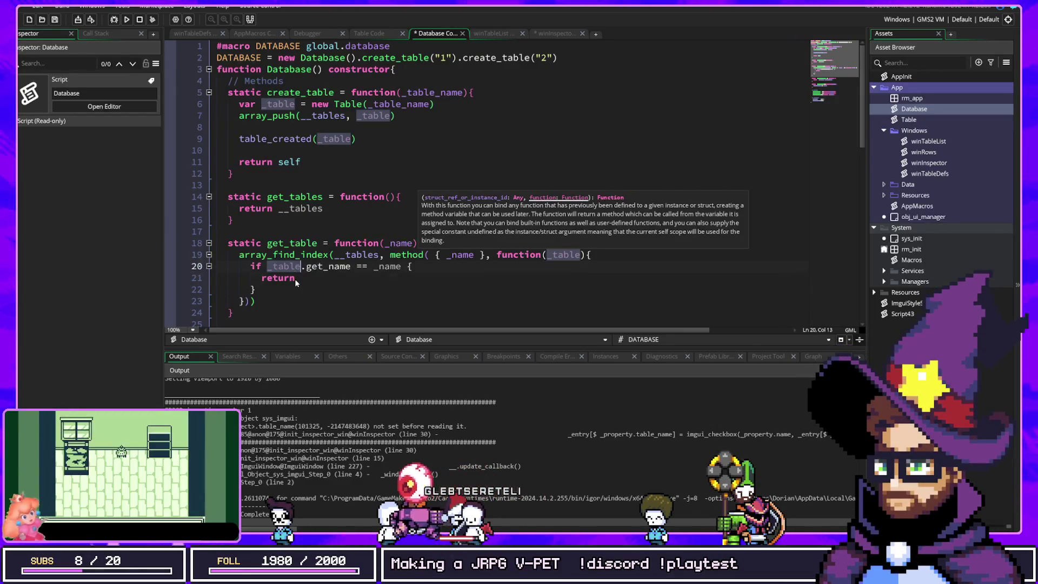
key(Down)
key(Down)
key(End)
key(shift+Up)
key(shift+Up)
key(shift+Home)
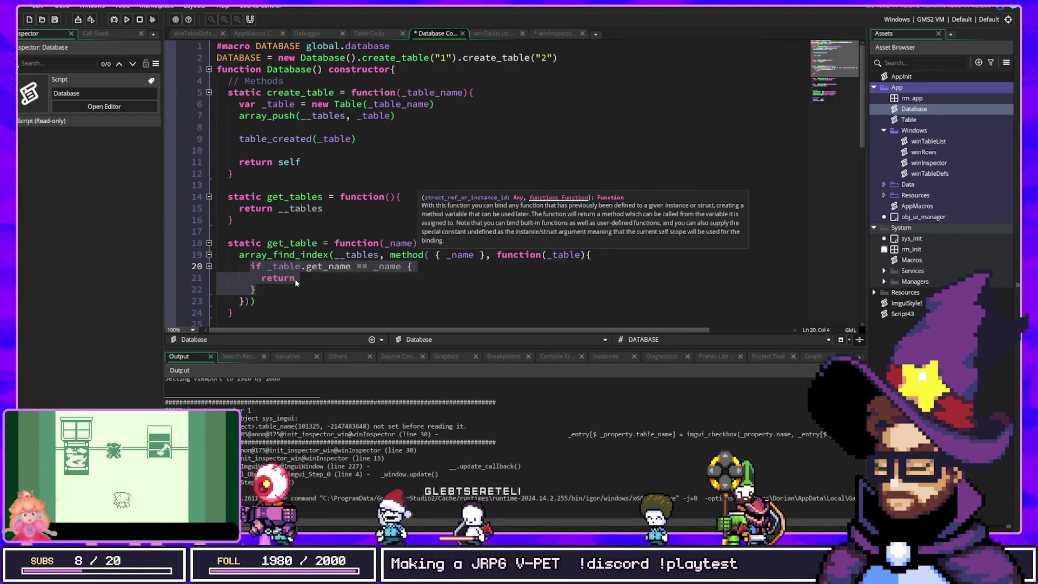
key(Delete)
key(Delete)
key(Delete)
text(return)
key(End)
key(BackSpace)
key(BackSpace)
key(Down)
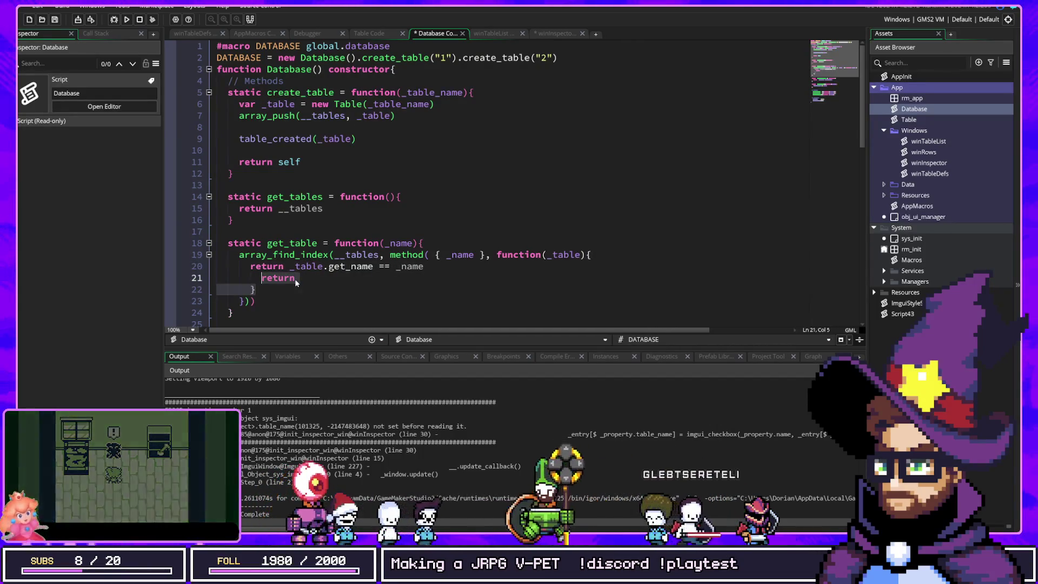
Delete the leftover return and closing-brace lines below the comparison.
key(Down)
key(End)
key(shift+Up)
key(shift+Up)
key(shift+End)
key(Delete)
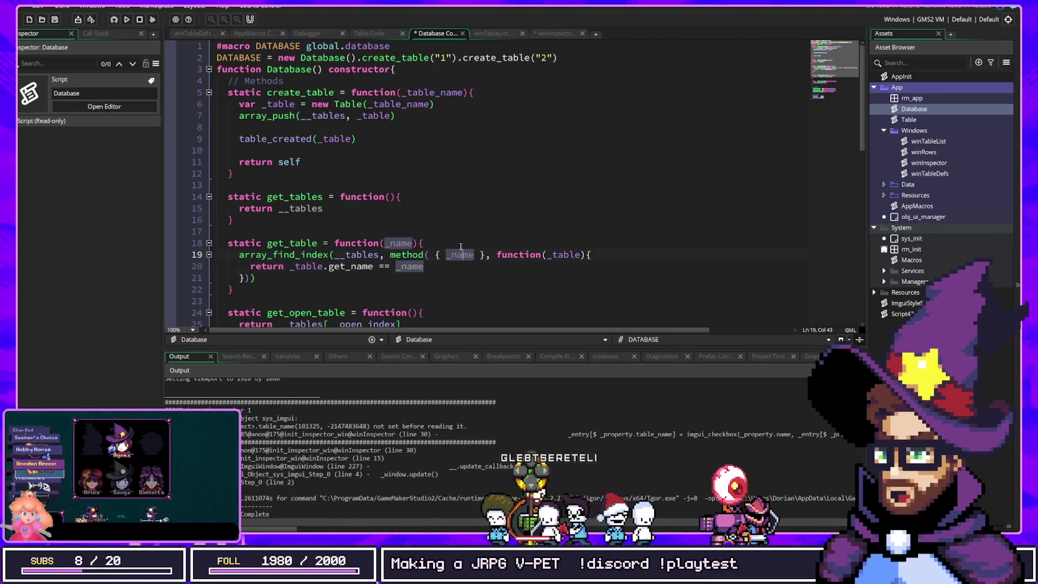
Insert new blank lines at the top of get_table, above the array_find_index search.
click(389, 255)
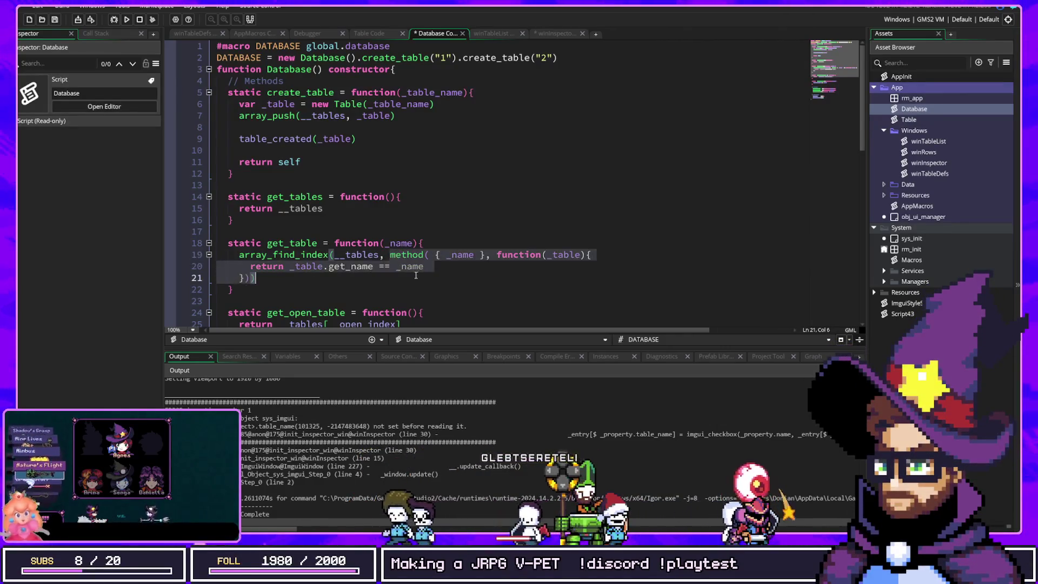
key(Left)
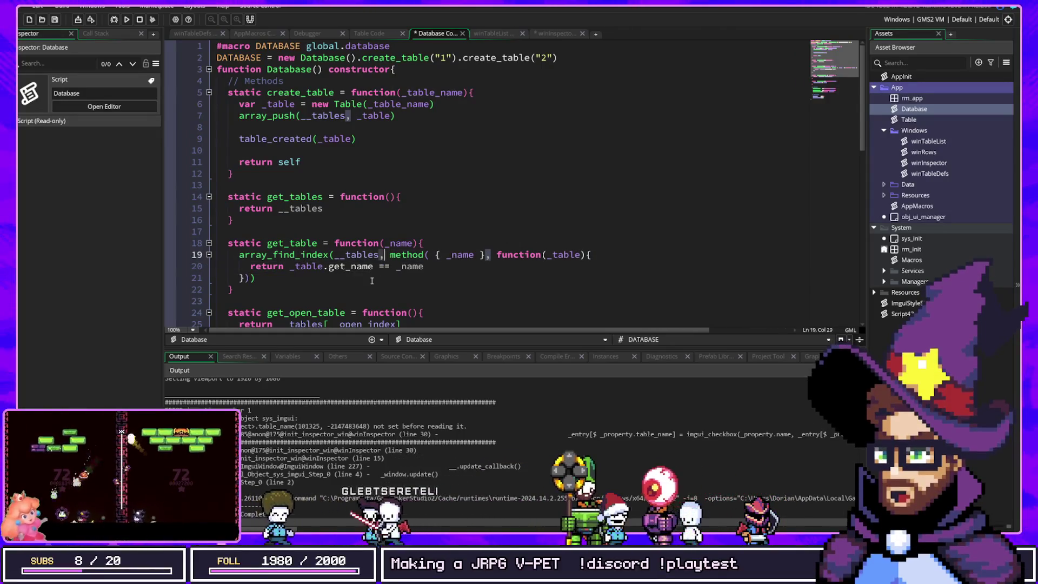
click(417, 275)
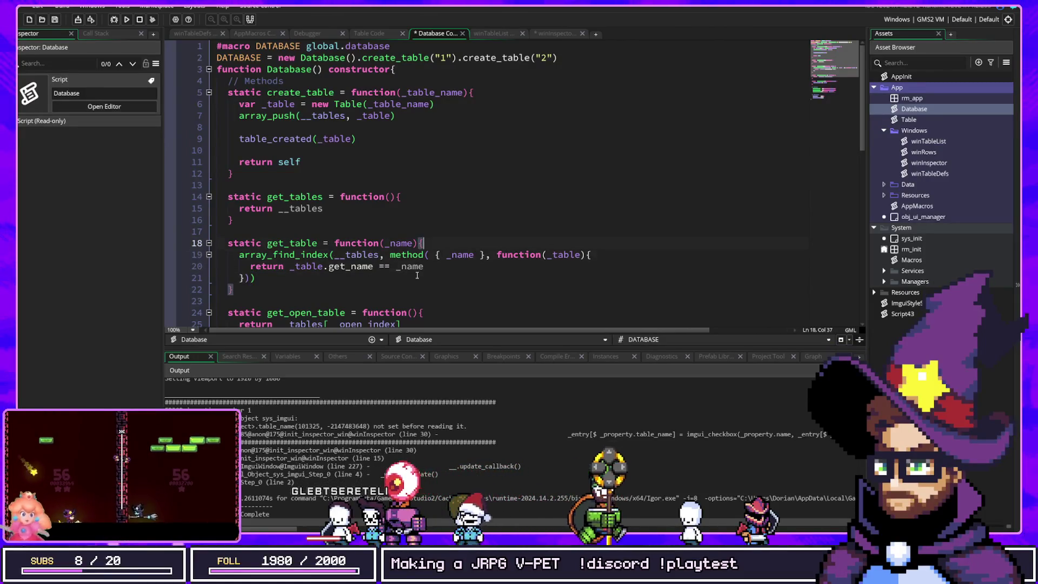
key(Return)
key(Return)
Start a 'with _name' statement with an opening brace on line 19.
text(with _)
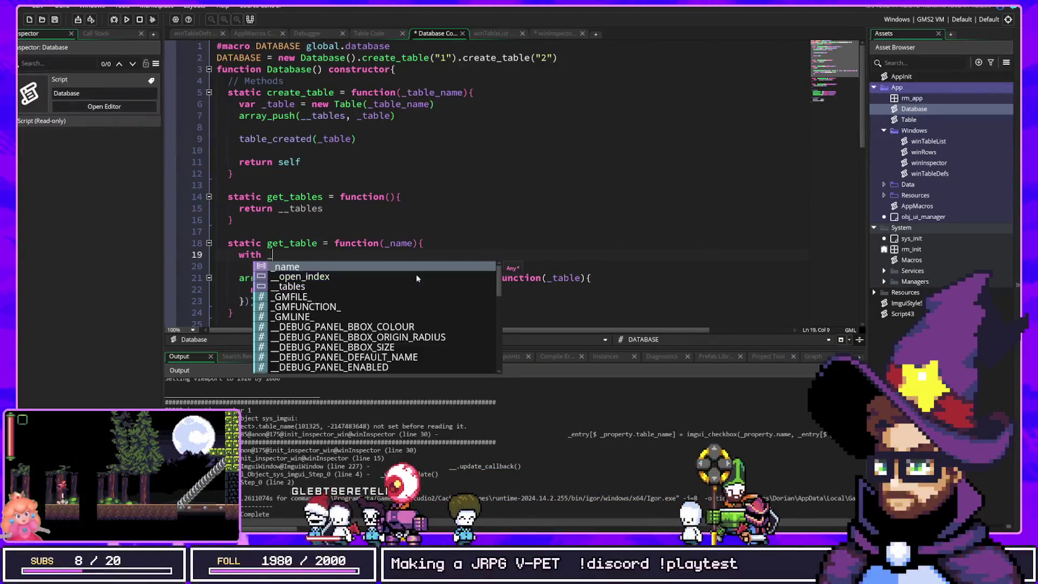
key(BackSpace)
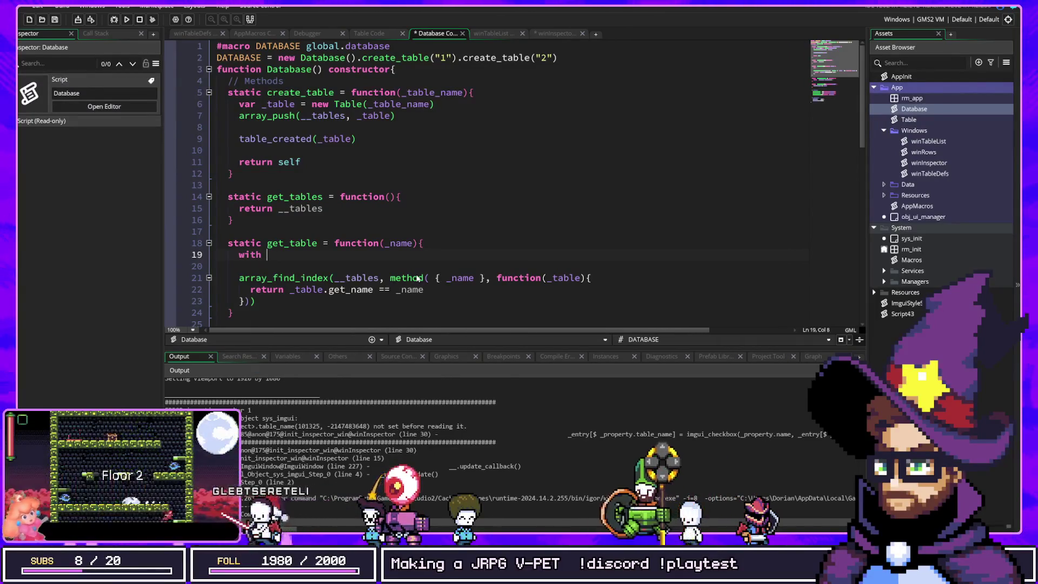
text({)
key(Return)
key(Up)
key(End)
key(Left)
text(_nam)
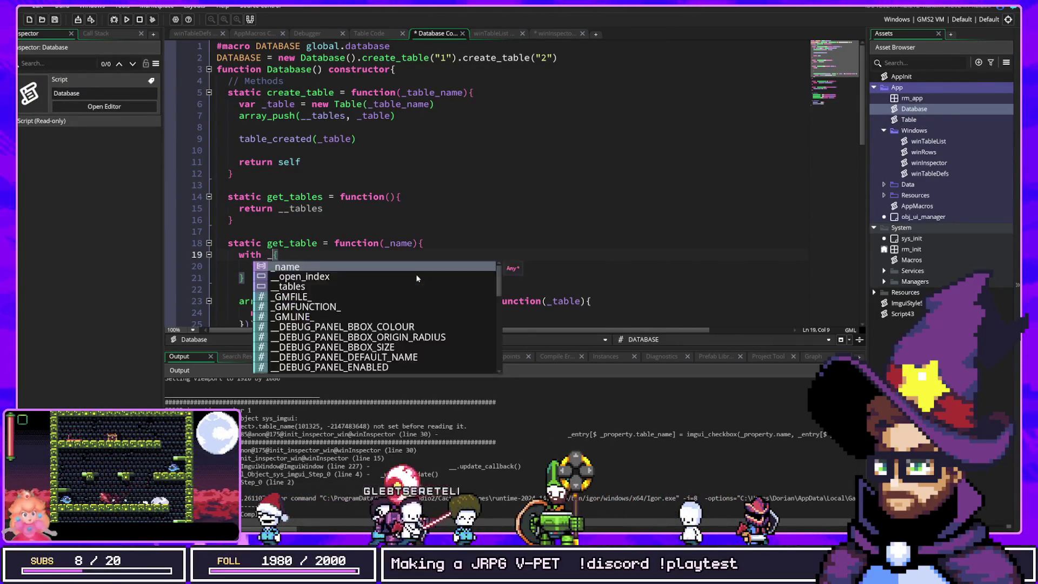
text(e)
key(Down)
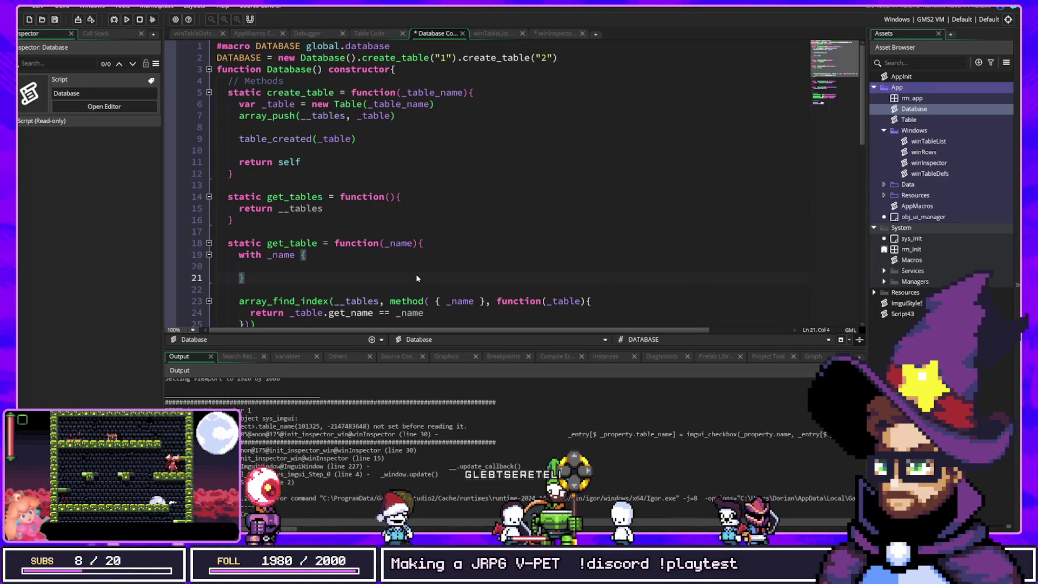
Change the with target to the struct { _name } and open its braced body.
key(BackSpace)
key(BackSpace)
key(BackSpace)
key(BackSpace)
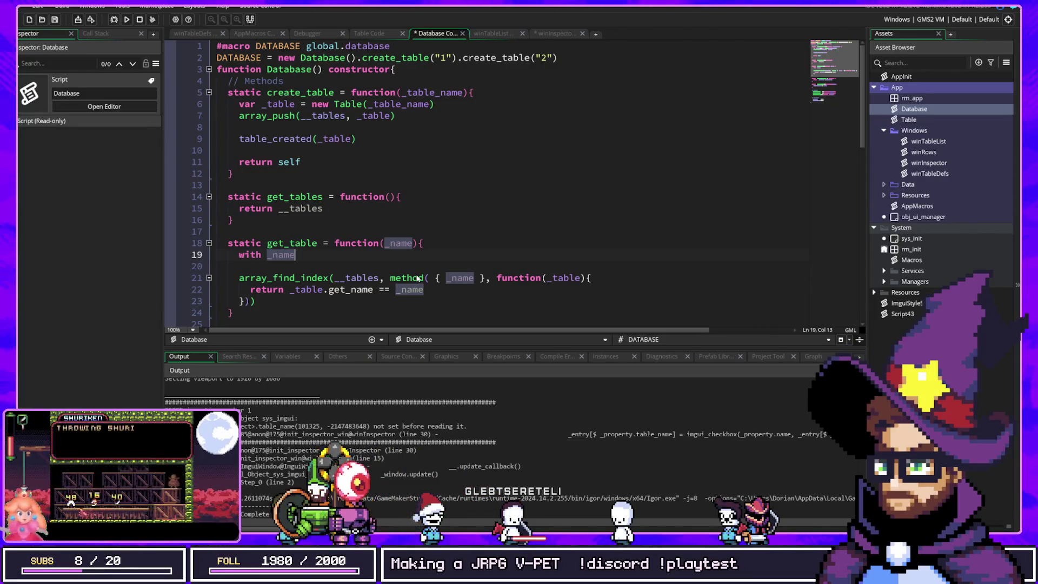
key(Left)
text({ )
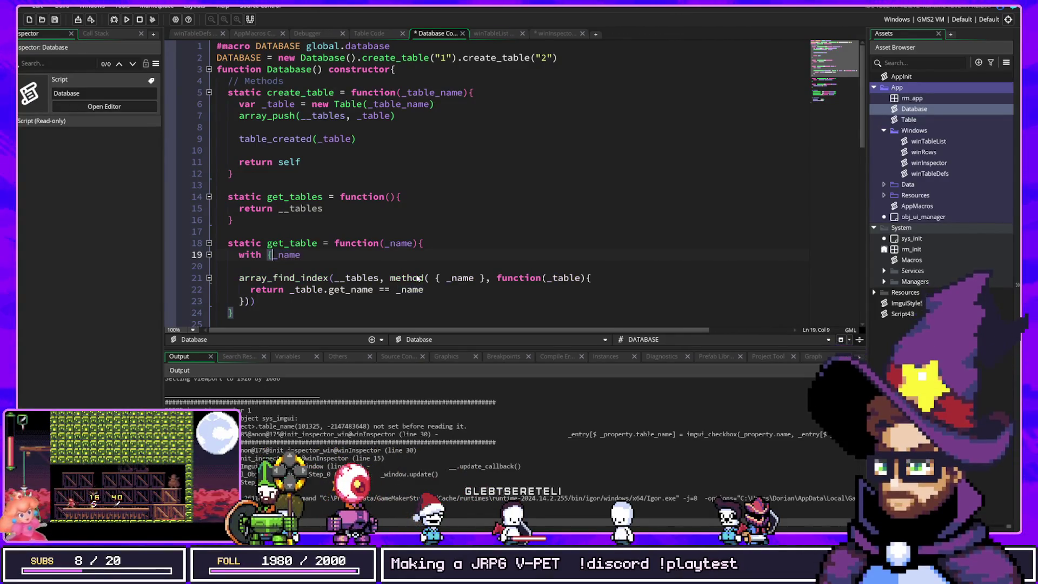
text( })
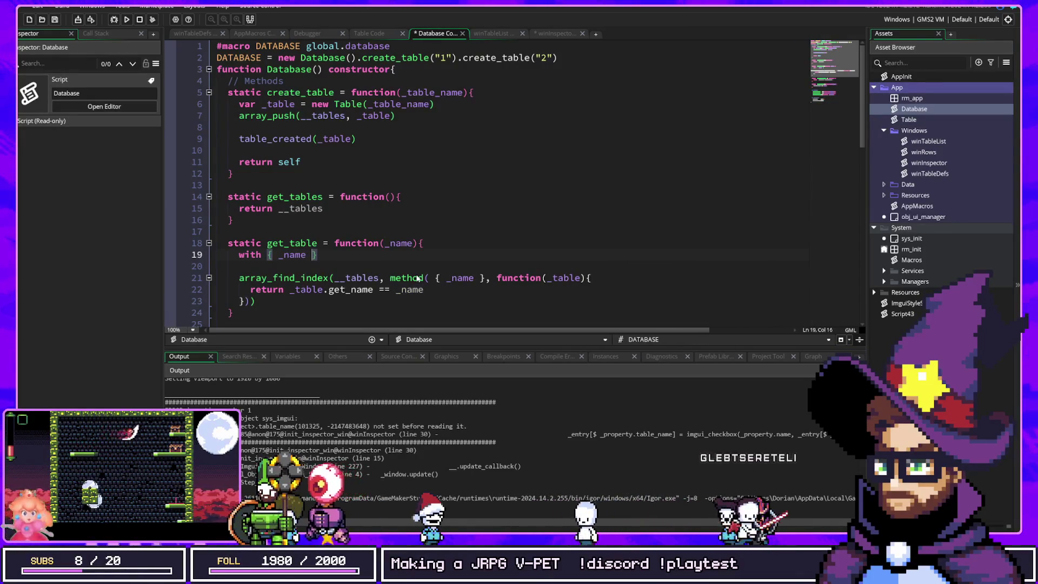
key(End)
text({)
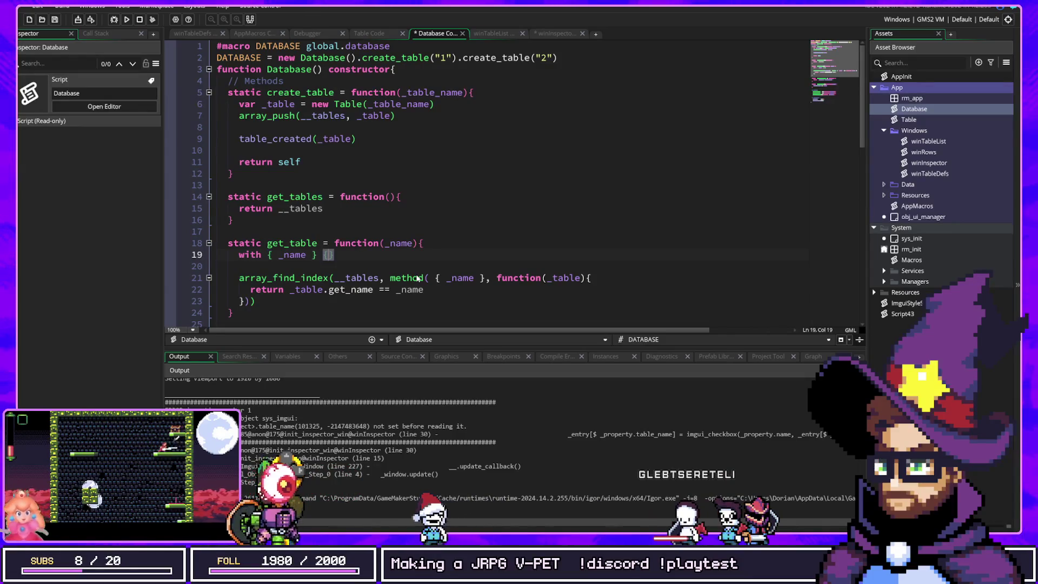
key(Return)
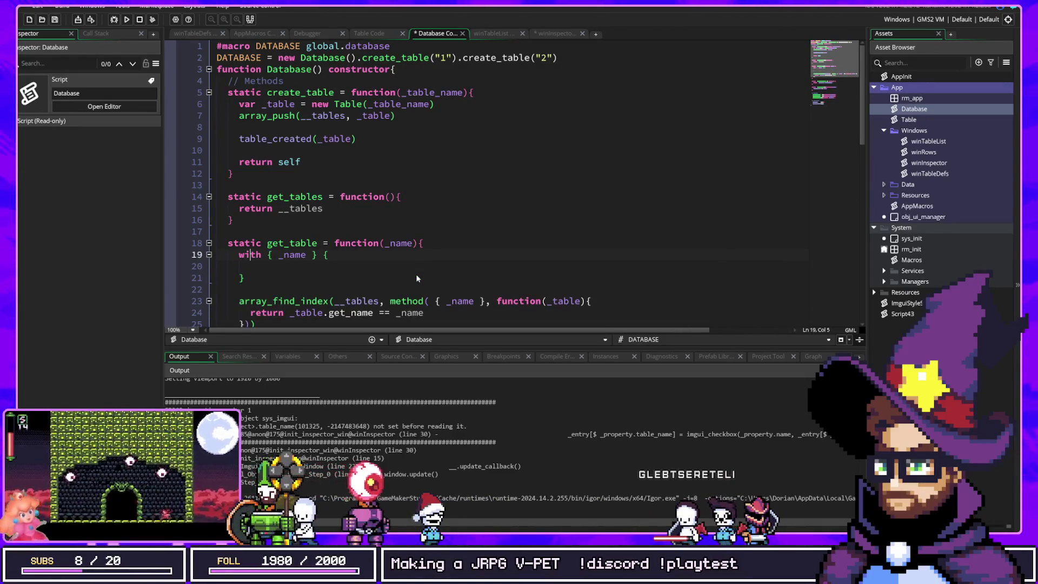
key(ctrl+Right)
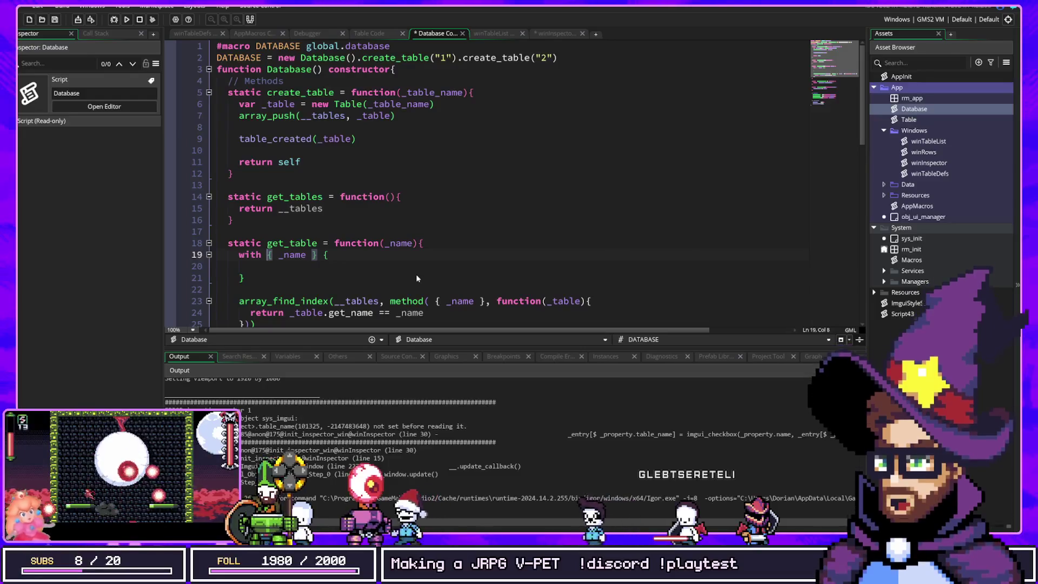
key(ctrl+shift+Right)
key(ctrl+shift+Right)
key(shift+Right)
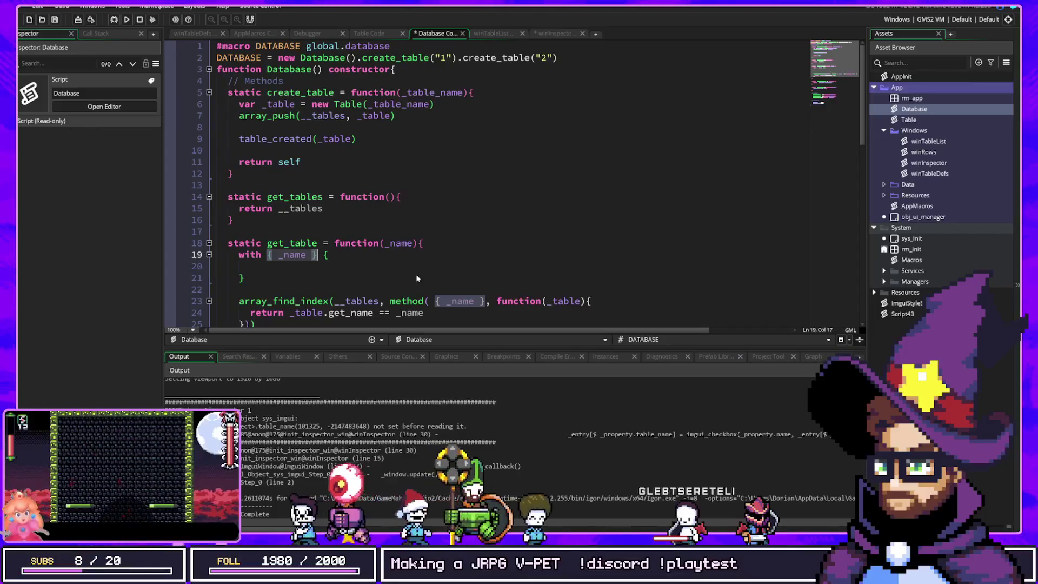
key(Down)
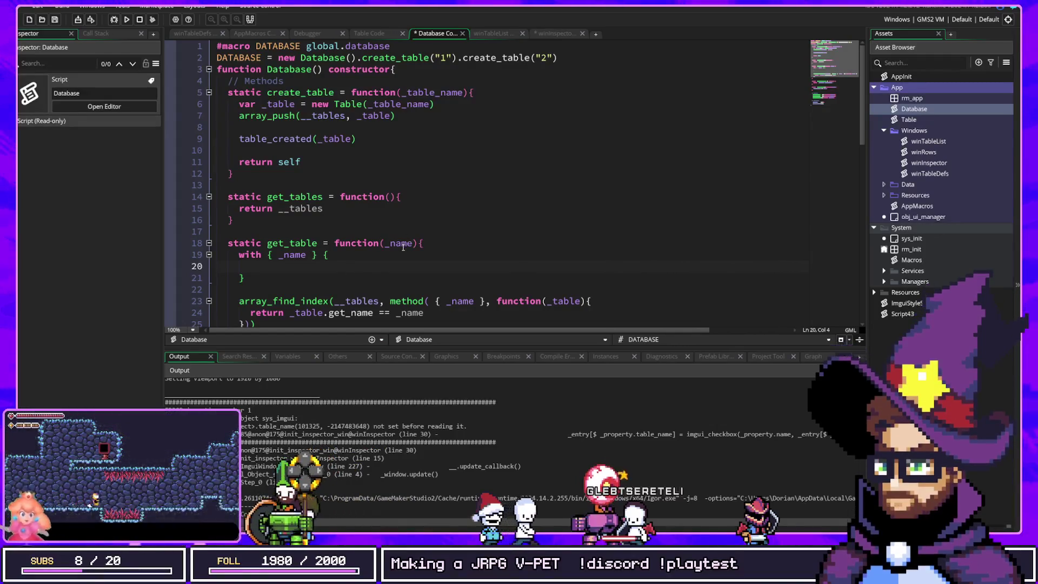
Scroll down to the search code and place the caret in the method call.
click(306, 256)
click(268, 258)
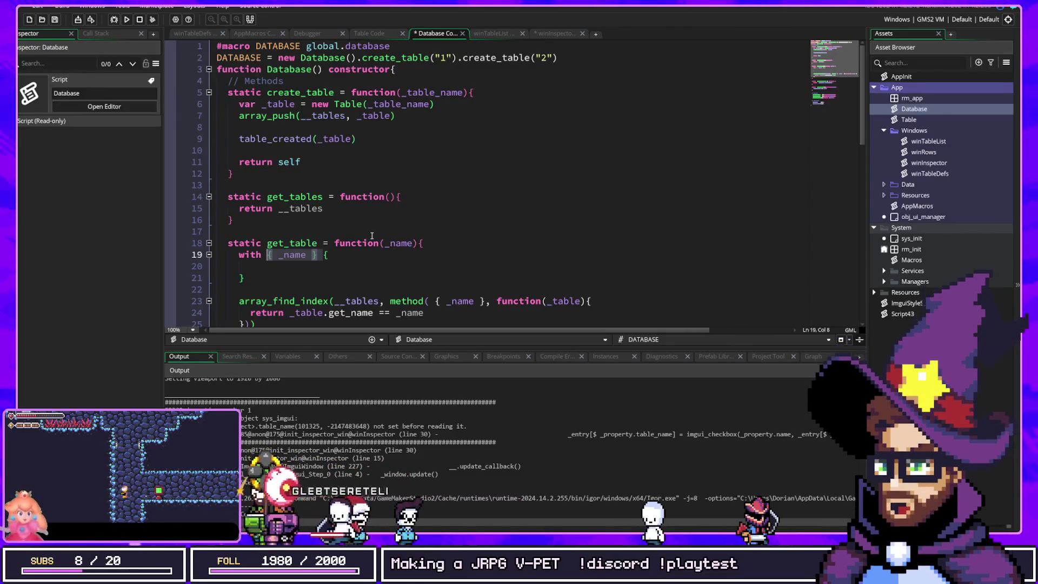
scroll(372, 235, down, 2)
click(306, 259)
click(268, 258)
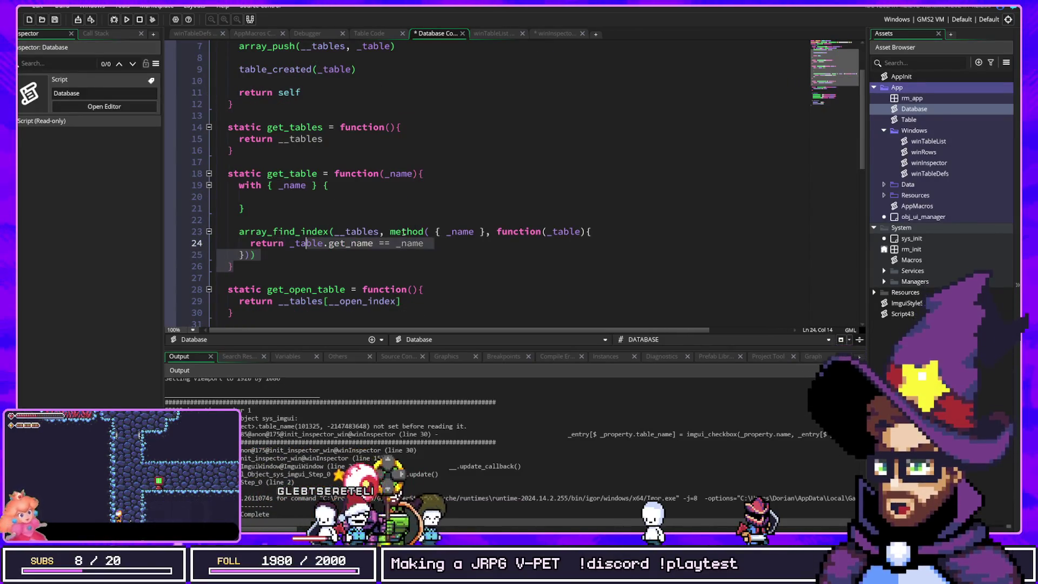
Cut the array_find_index search lines and paste them inside the with { _name } block.
drag(269, 257, 217, 231)
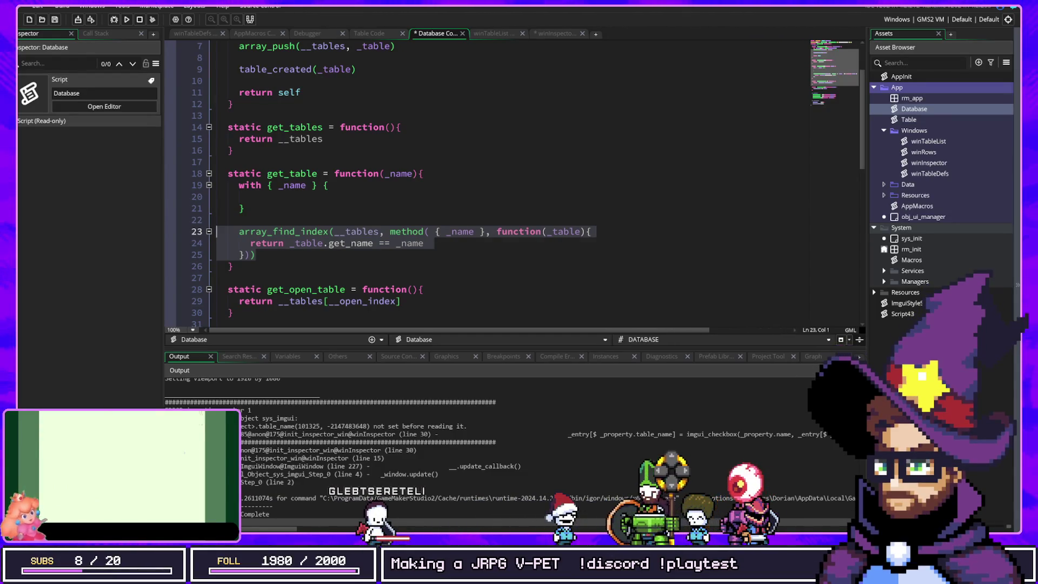
drag(298, 250, 186, 234)
key(ctrl+x)
click(273, 201)
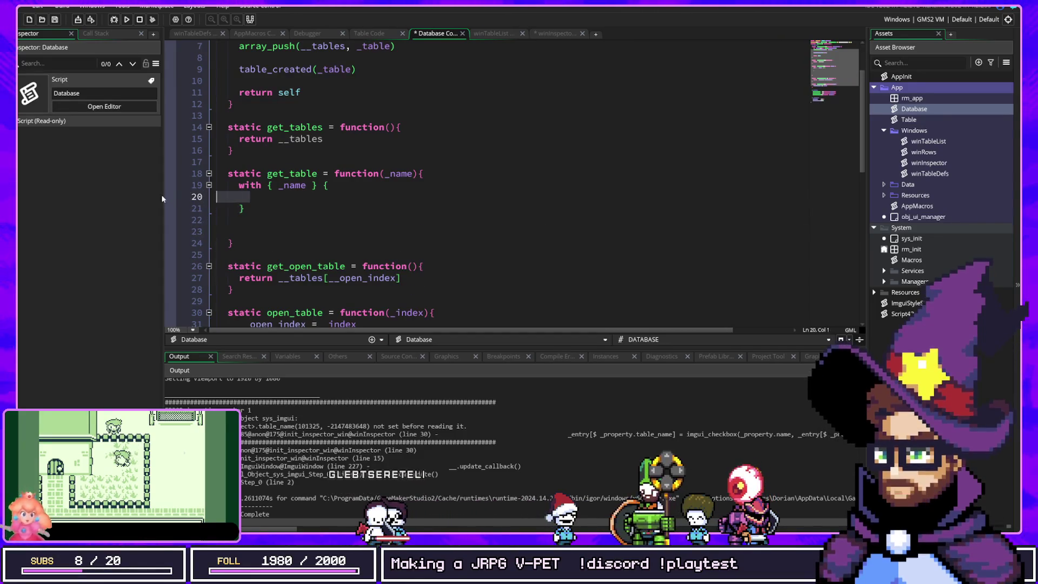
key(ctrl+v)
Remove the method wrapper and its extra closing parenthesis from the search call.
text(method()
click(465, 208)
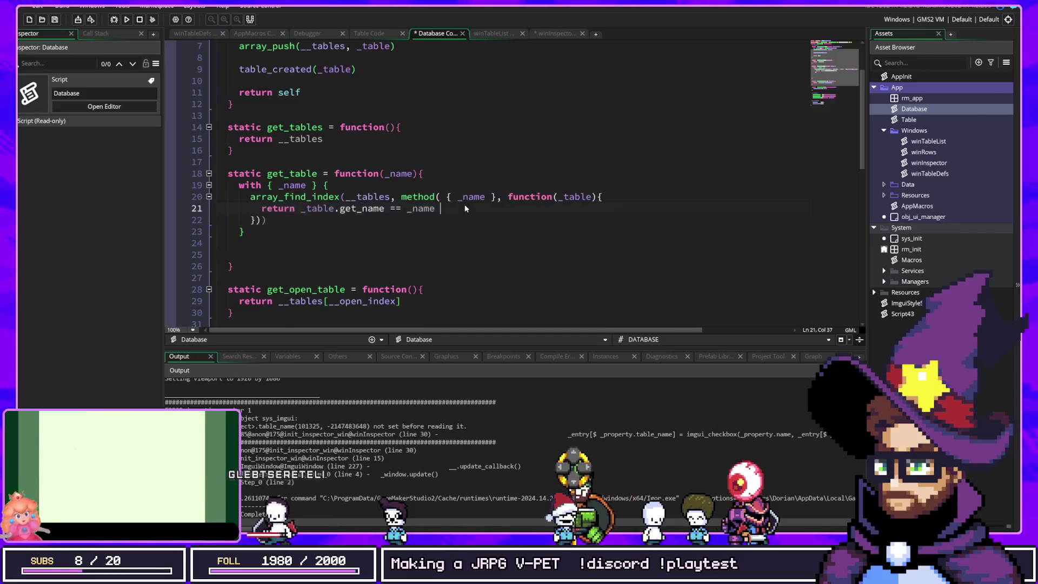
click(452, 196)
key(Right)
key(Right)
key(Right)
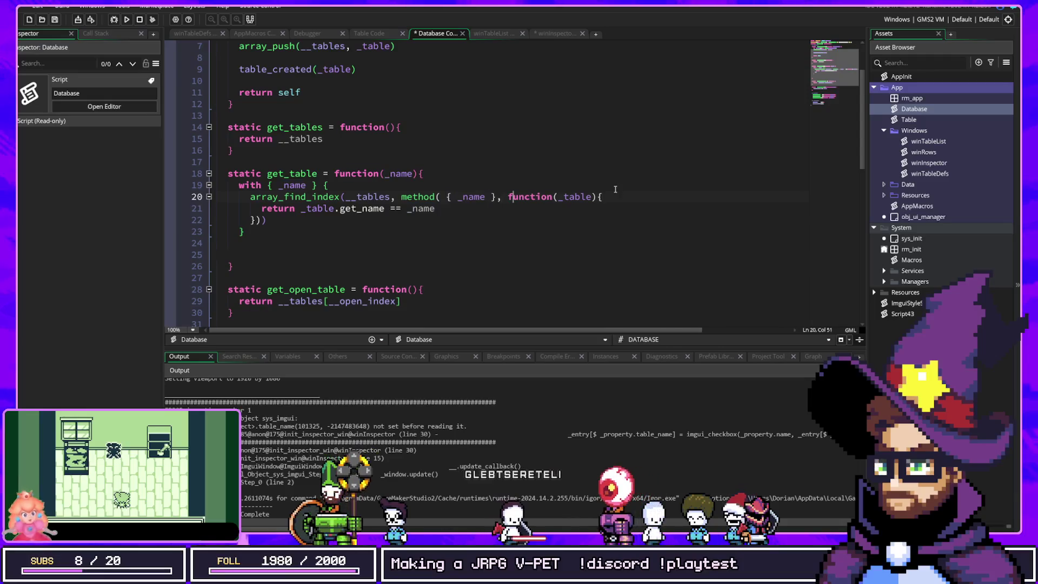
key(Left)
key(Left)
key(Left)
key(Delete)
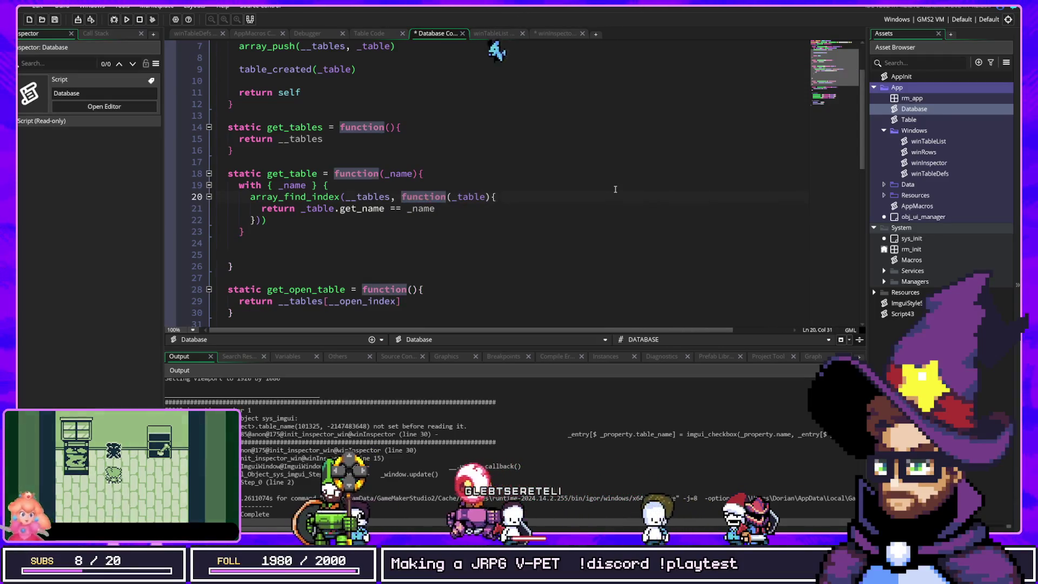
key(Down)
key(Down)
key(End)
key(BackSpace)
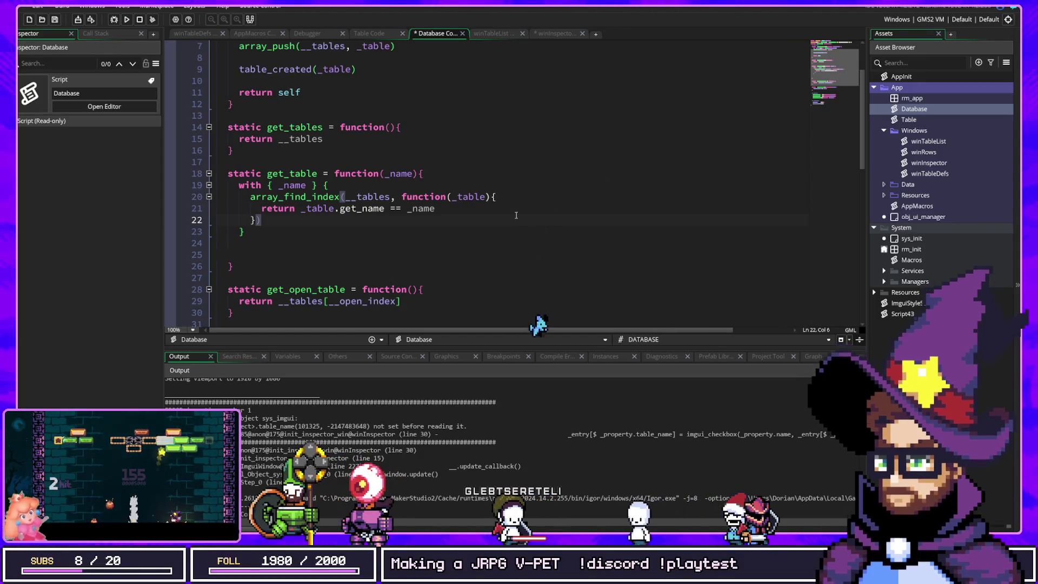
scroll(519, 228, down, 2)
scroll(486, 246, up, 4)
scroll(486, 247, down, 2)
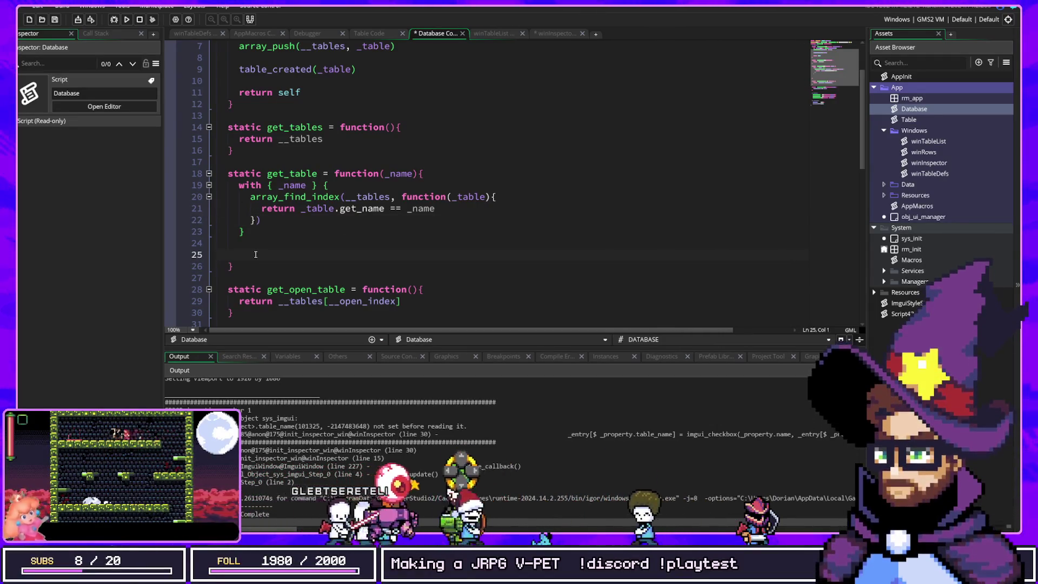
Delete the blank lines at line 24 and add one empty line after the with block's brace.
click(193, 244)
key(BackSpace)
key(Delete)
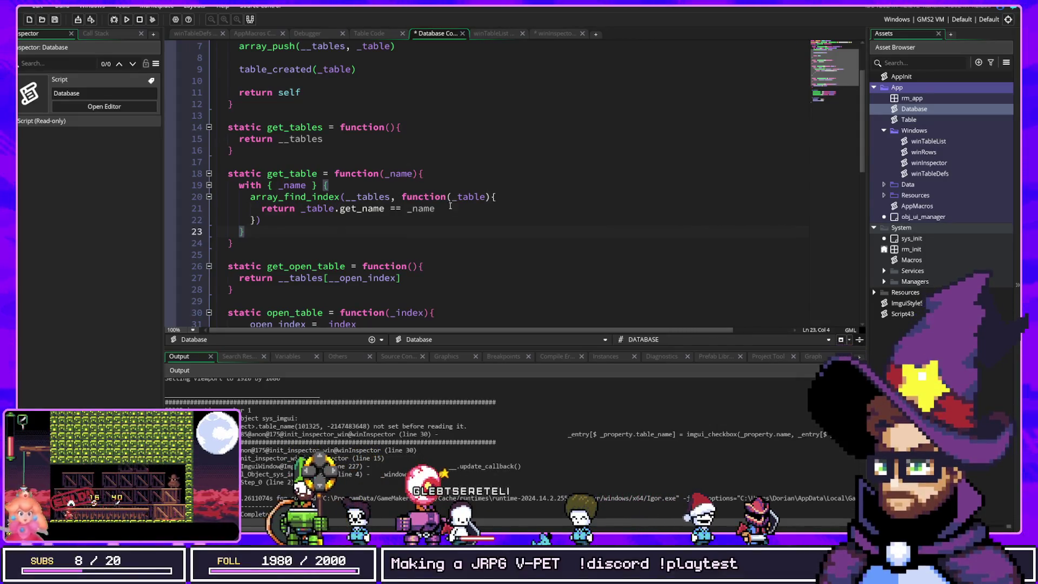
click(282, 220)
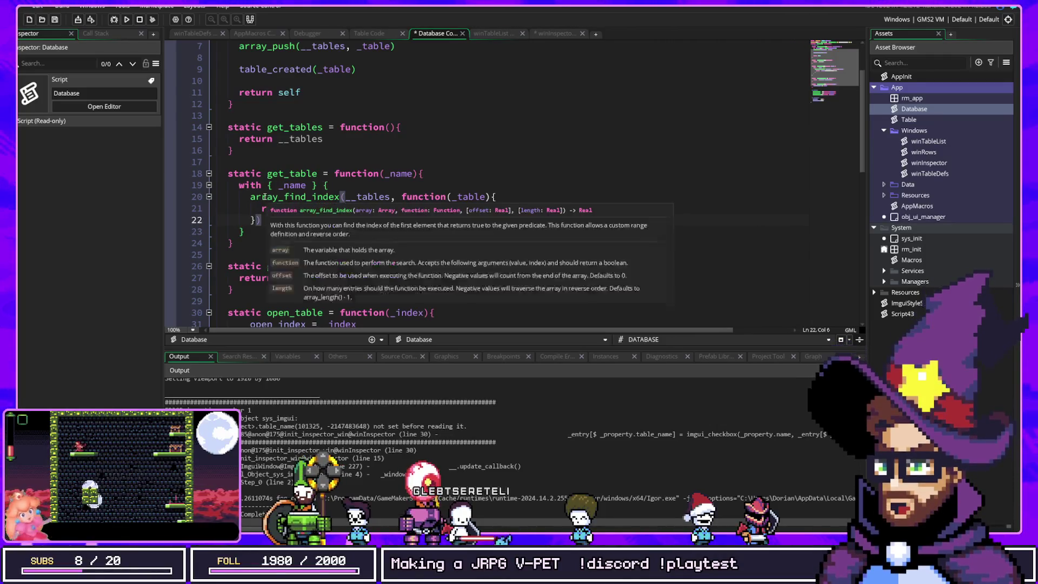
click(239, 231)
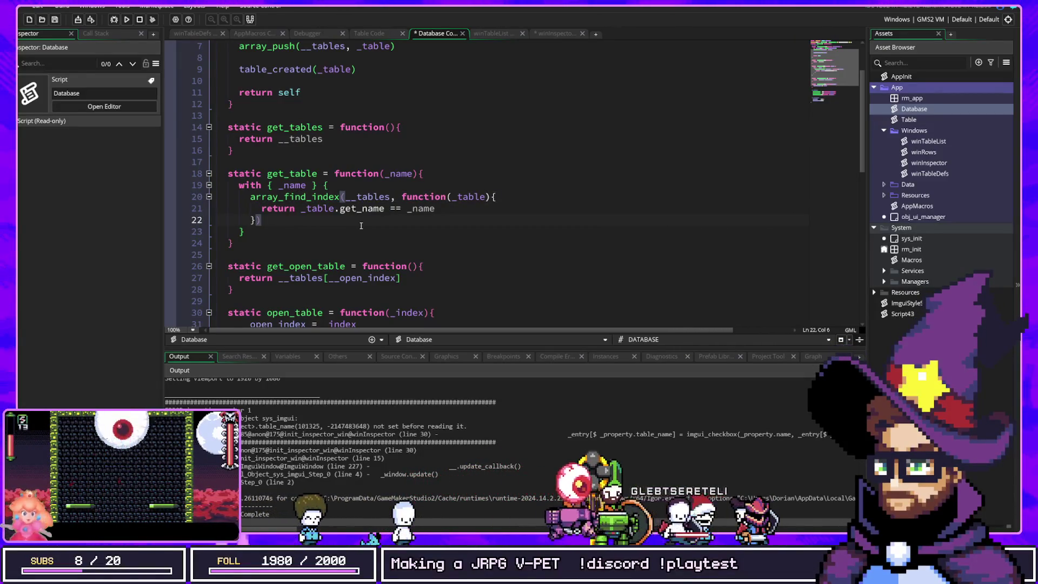
key(Return)
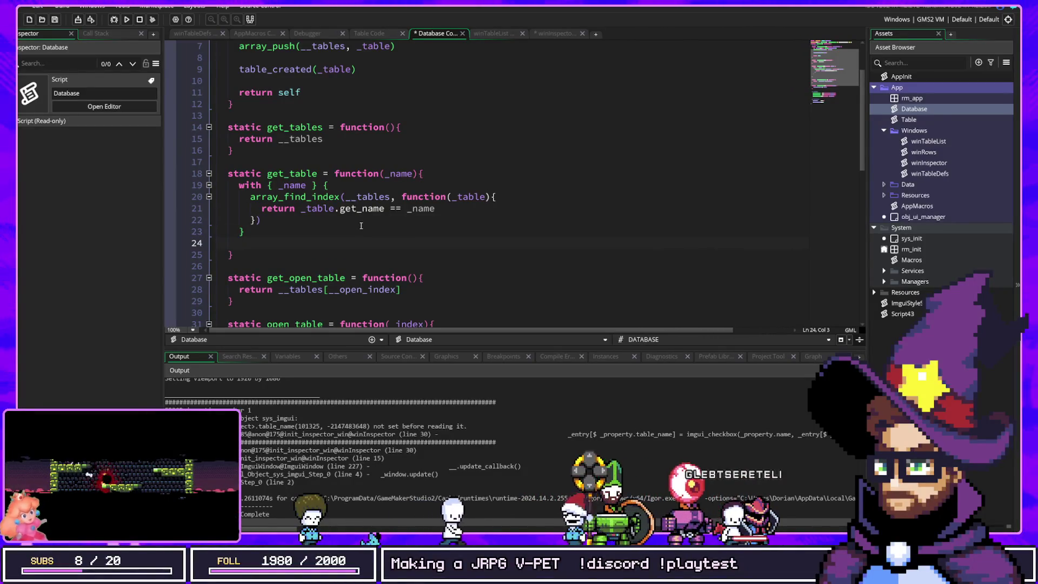
Add 'return undefined' and store the array_find_index result in 'var _index ='.
text(return )
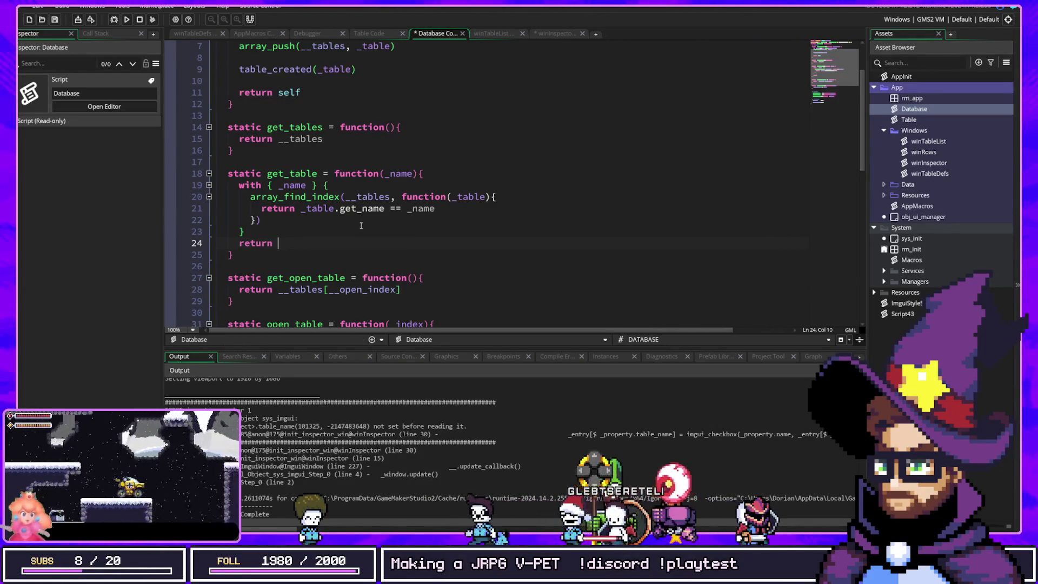
text(undefined)
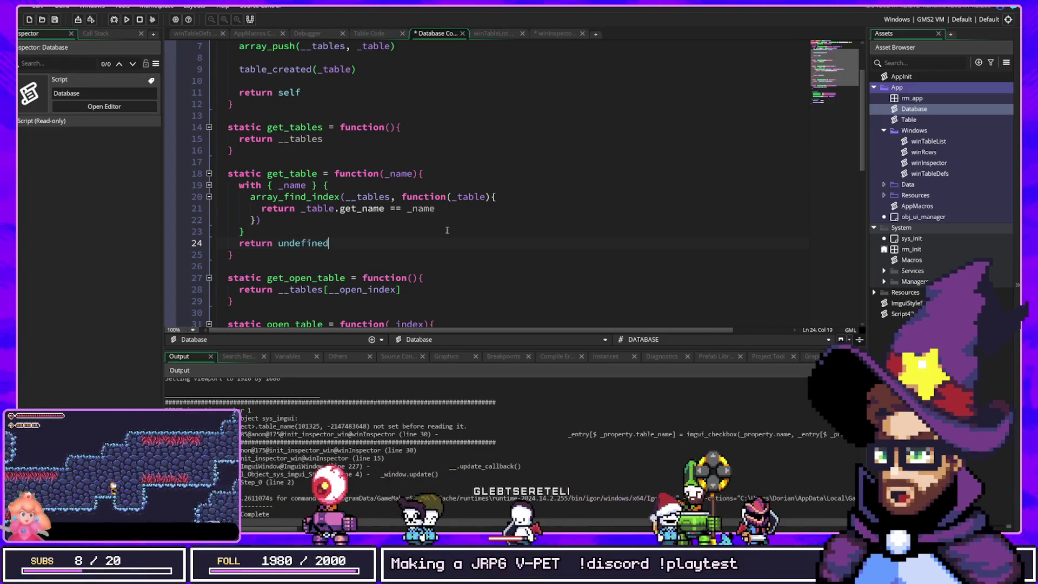
drag(434, 209, 260, 208)
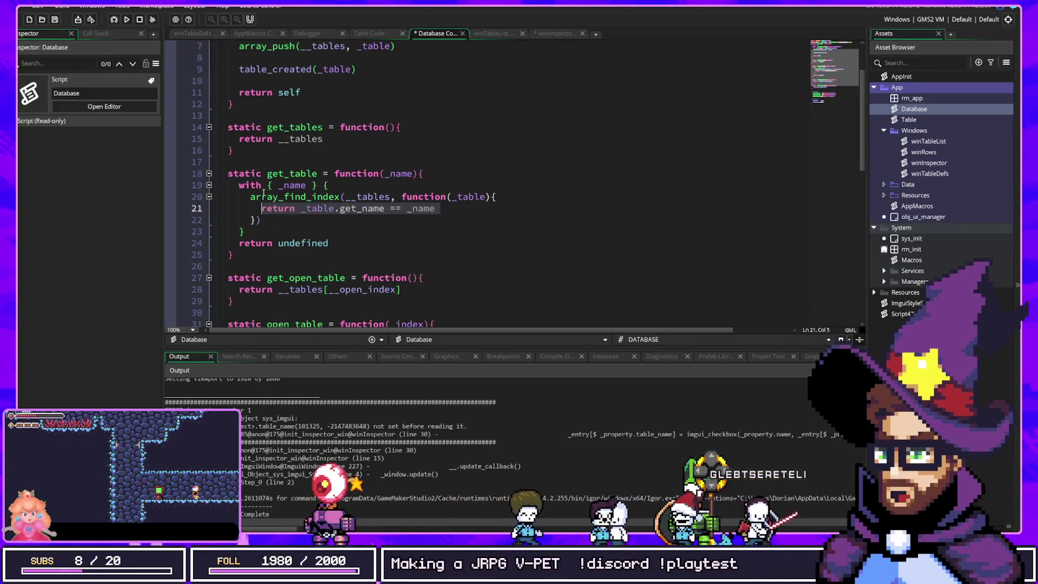
key(Up)
text(var _inde)
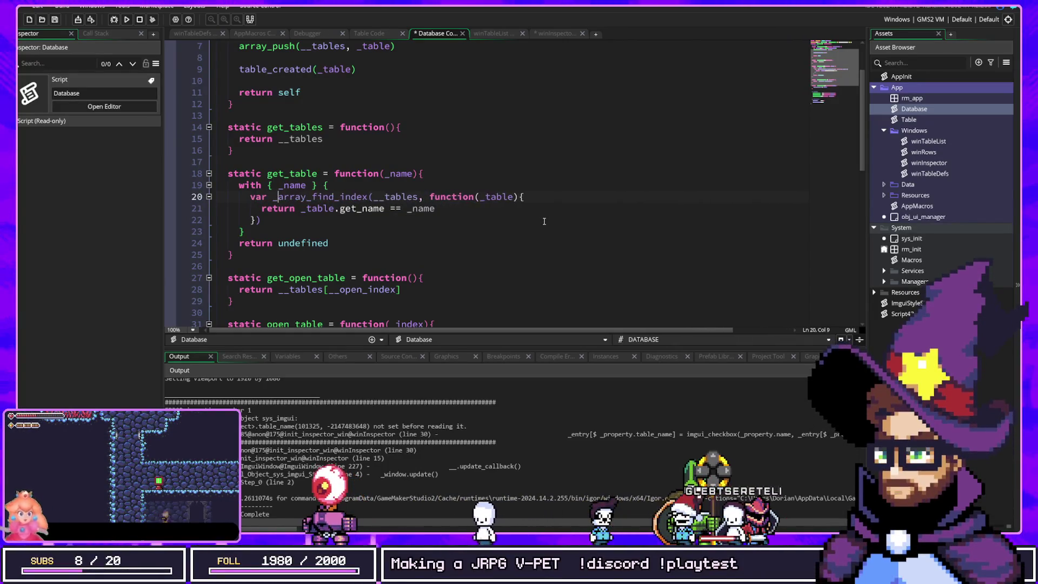
text(x =)
Add a 'return __tables[_index]' line below the search call.
click(545, 221)
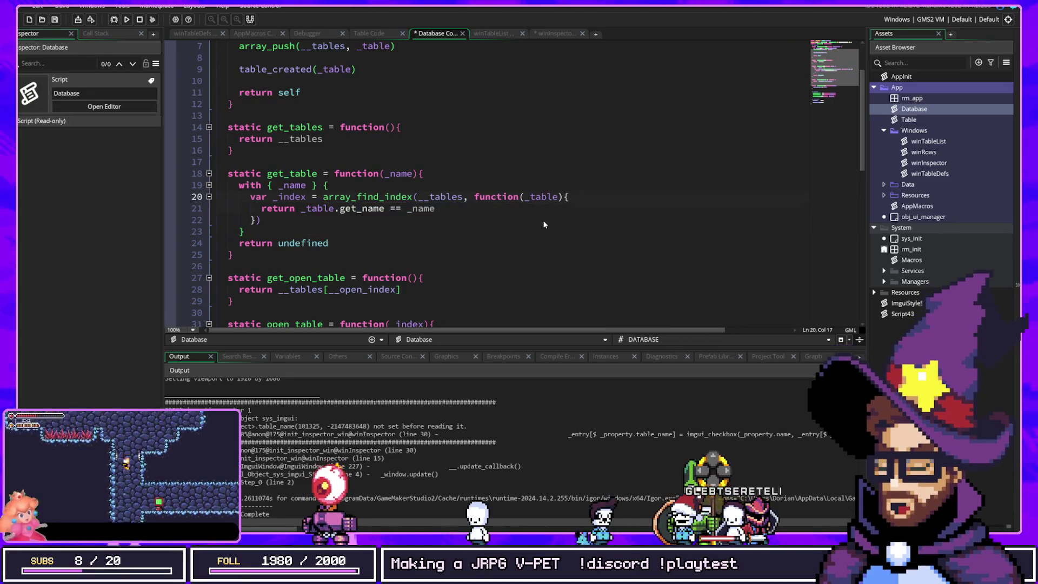
key(Return)
key(Return)
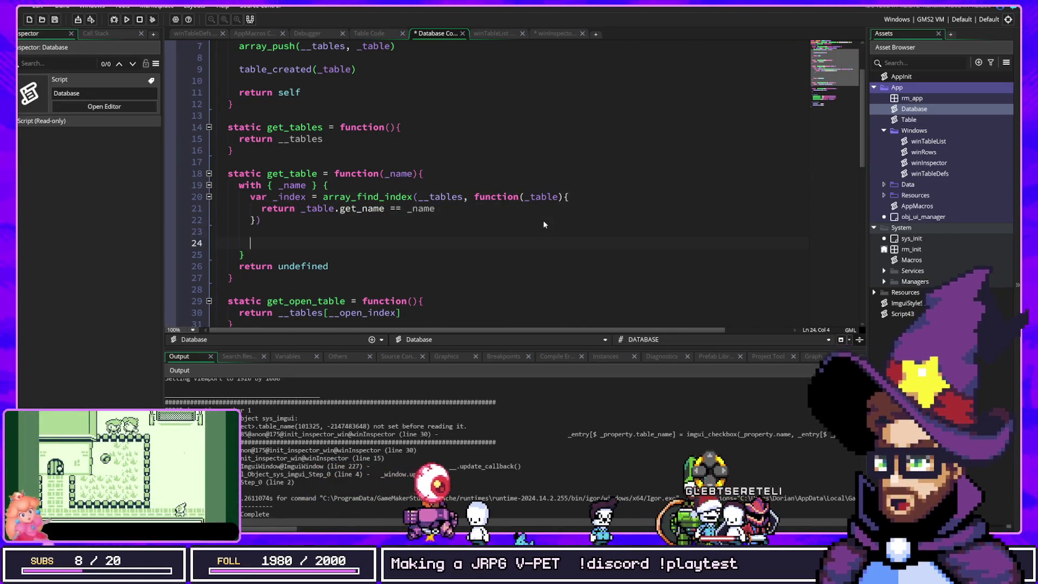
text(__tables)
text([_index])
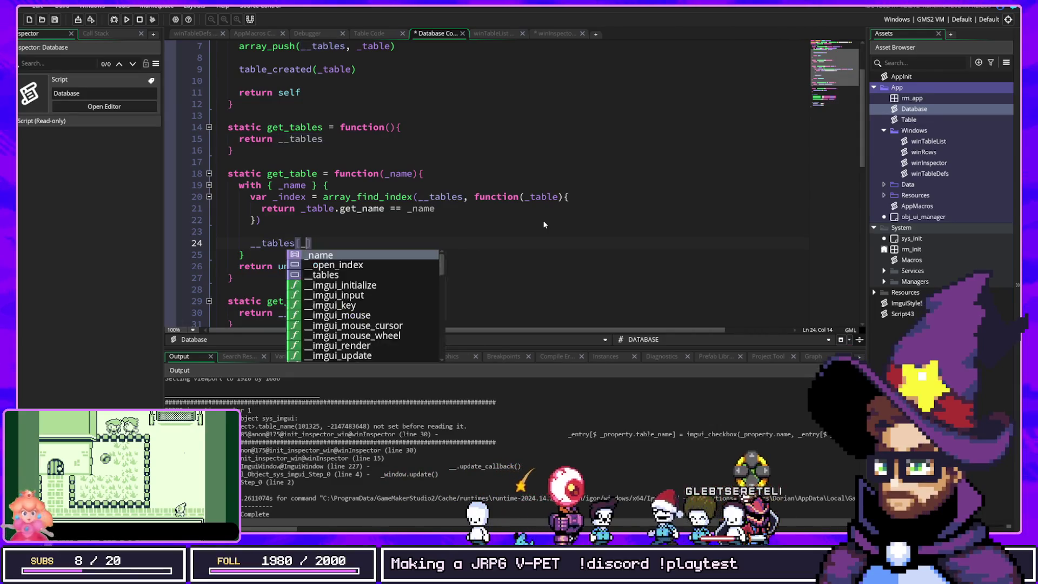
key(Home)
text(return)
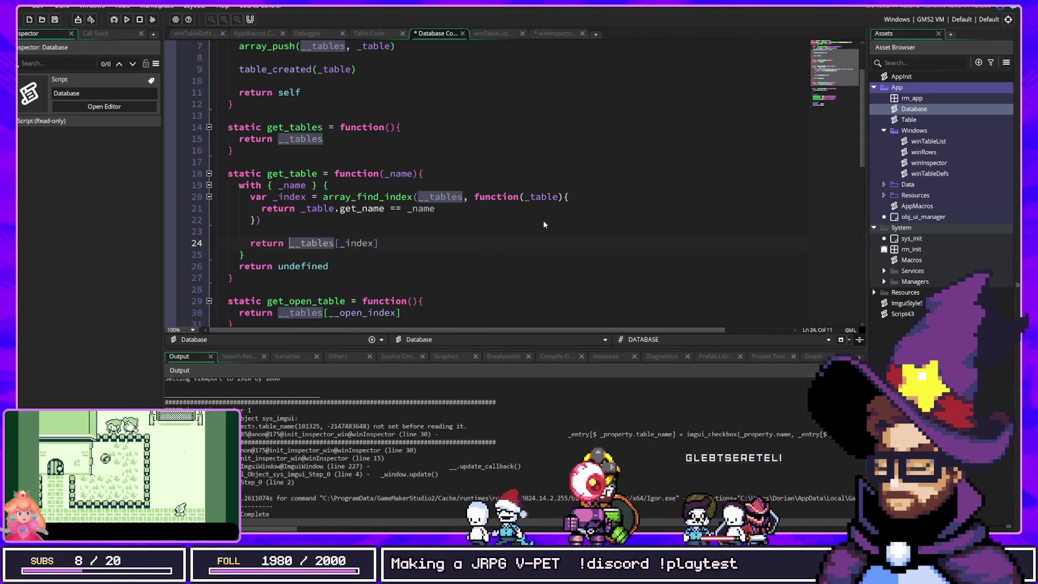
key(Down)
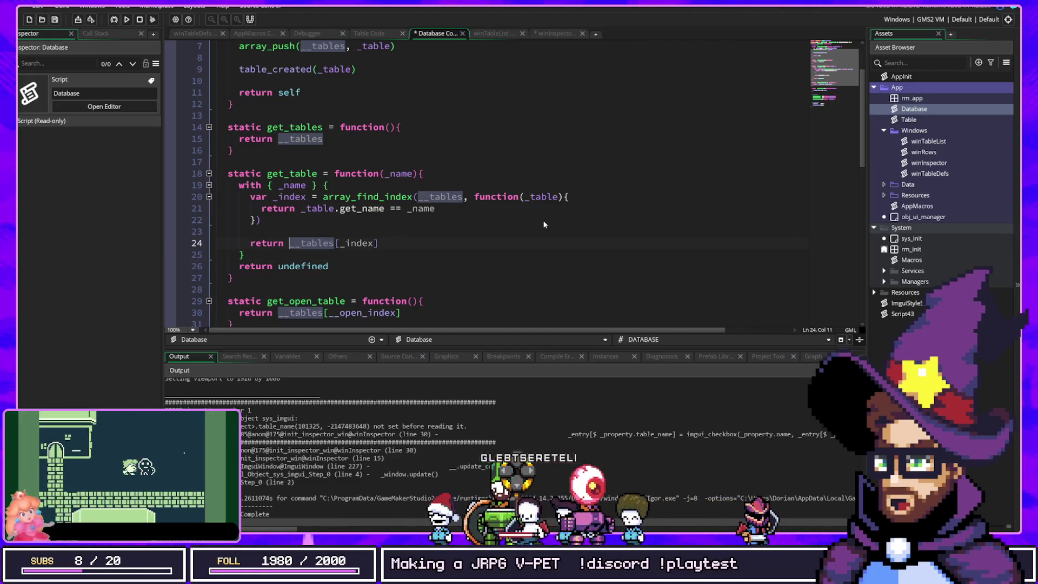
Guard that return with 'if _index != -1'.
triple_click(405, 208)
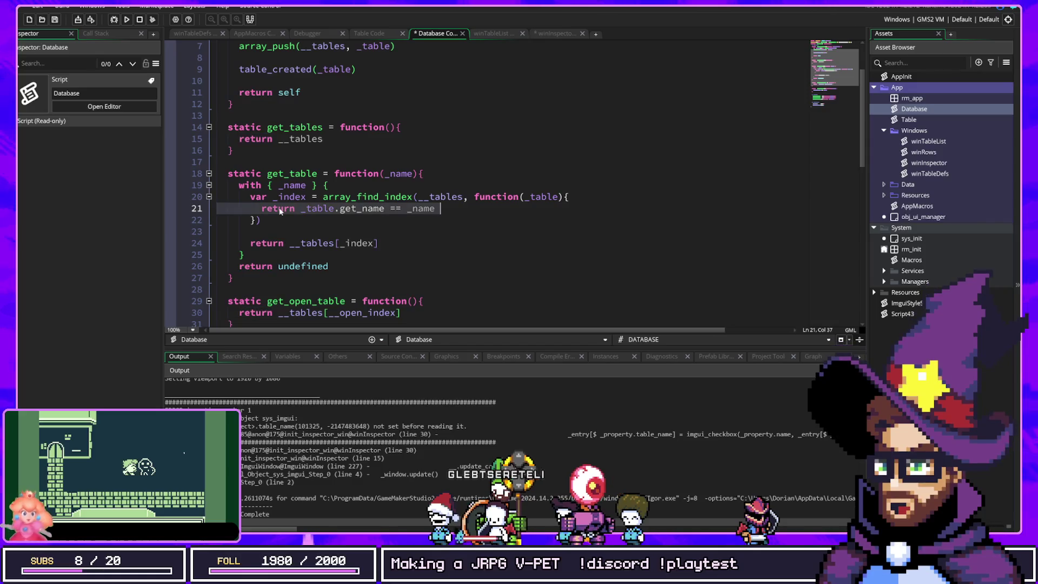
click(392, 243)
key(Left)
key(Left)
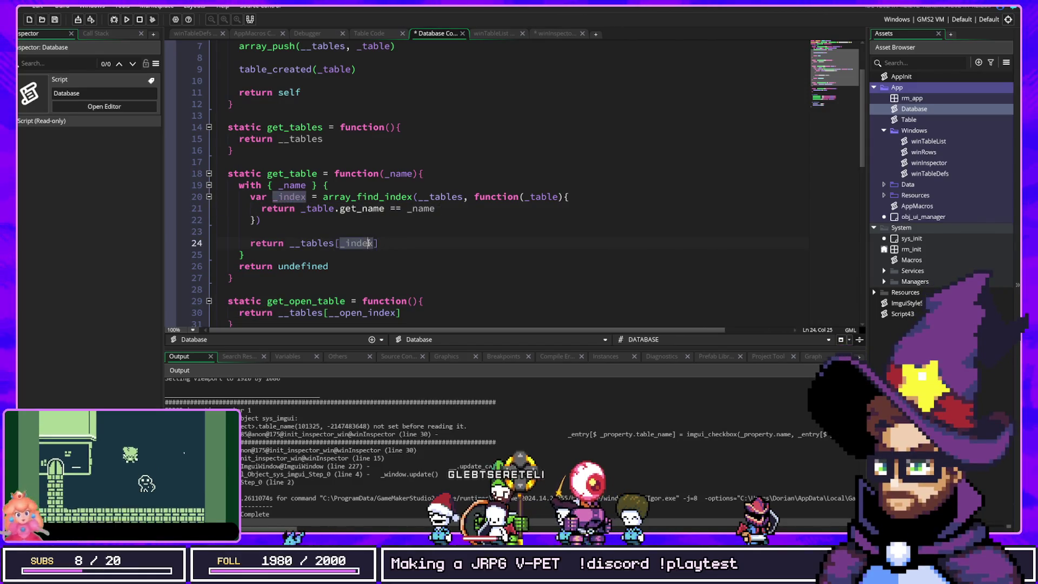
text(if)
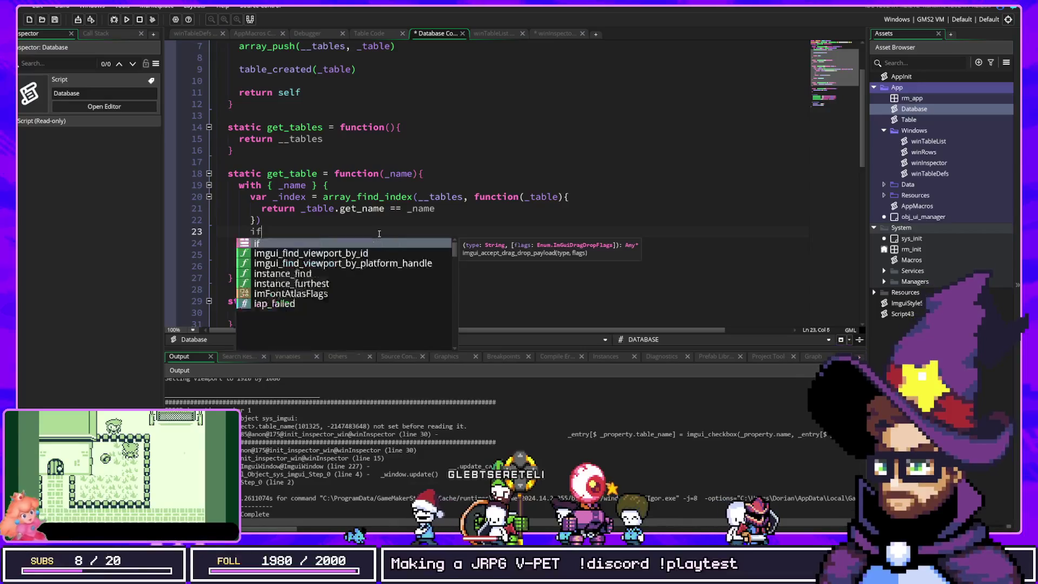
text( _index !=)
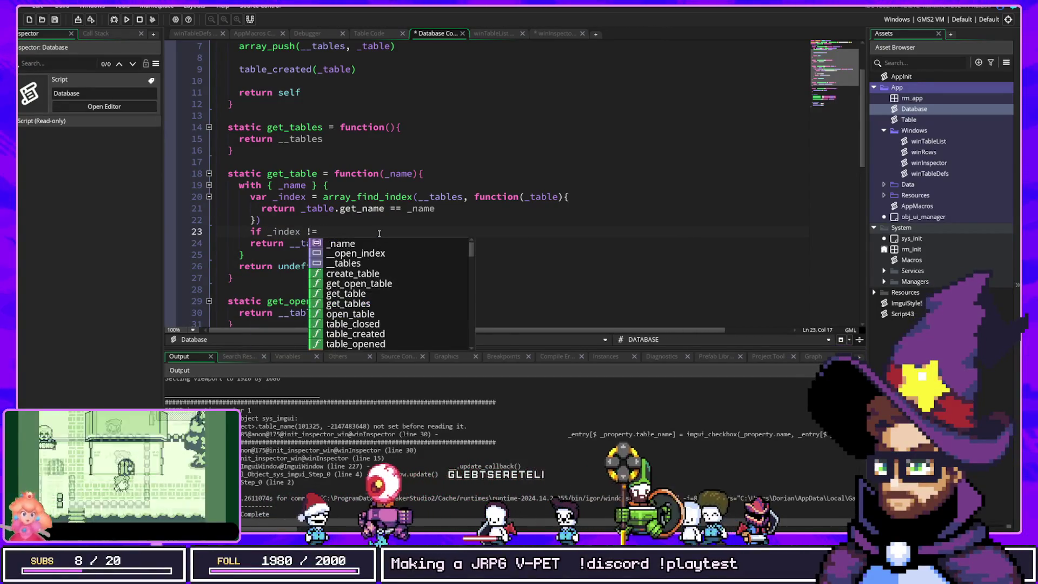
key(Escape)
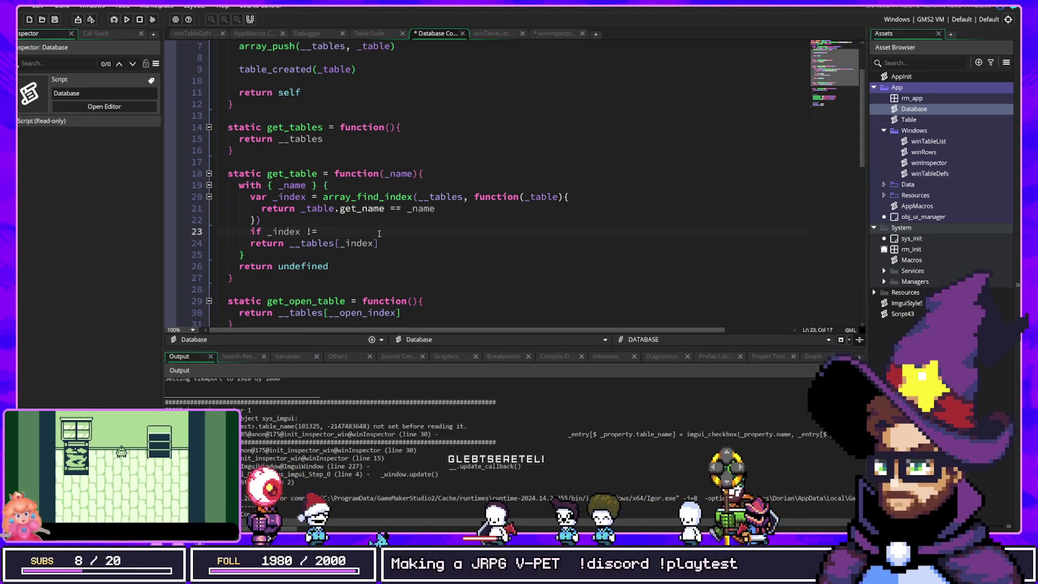
mouse_move(355, 197)
text(-1)
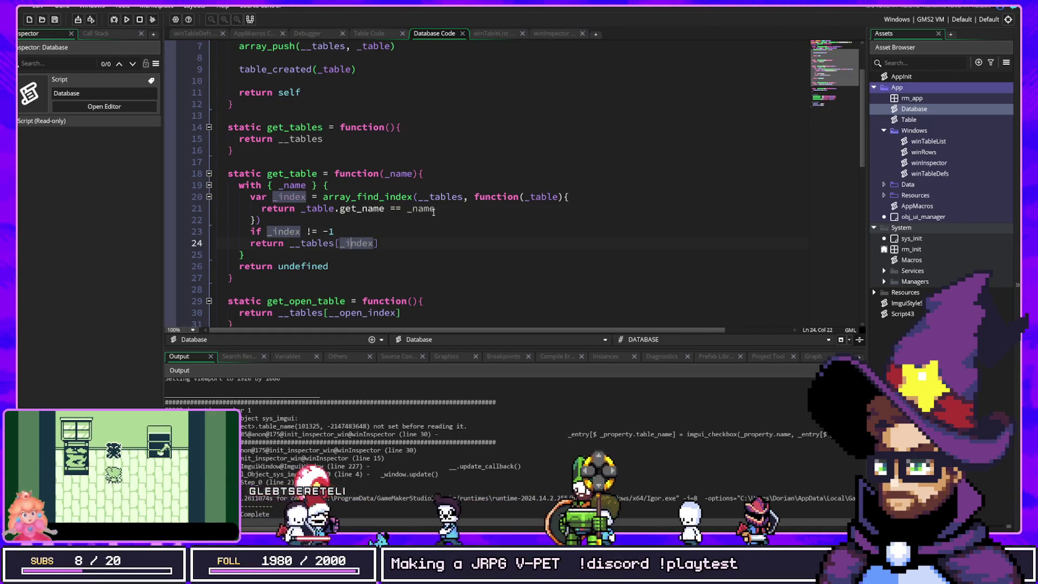
click(423, 254)
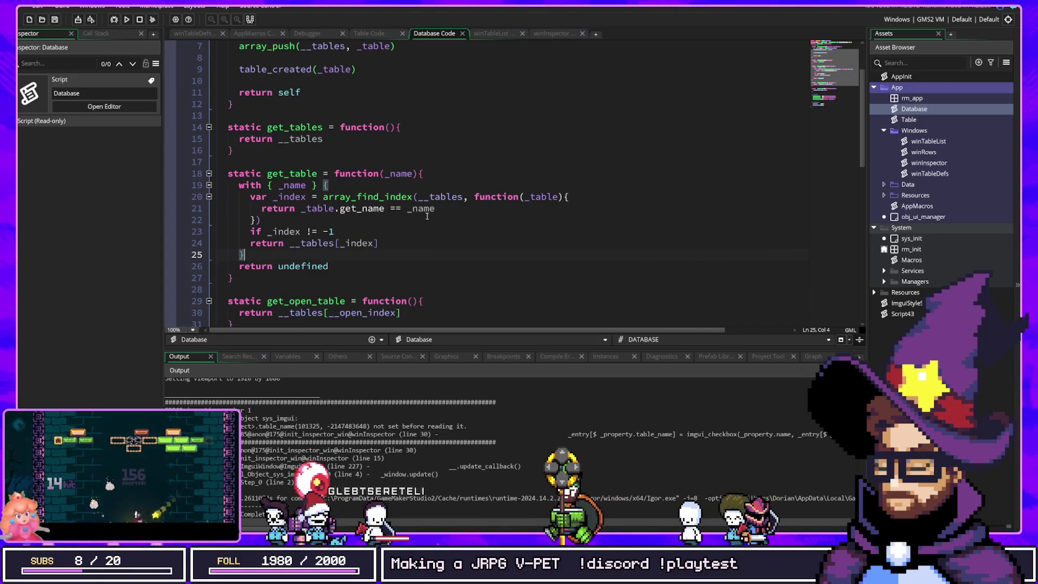
click(194, 33)
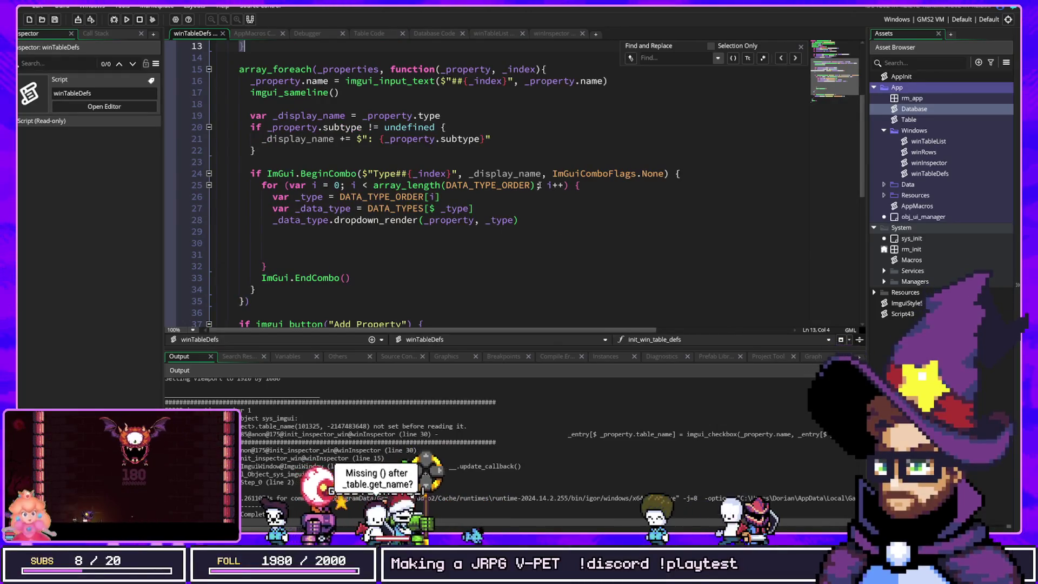
click(259, 34)
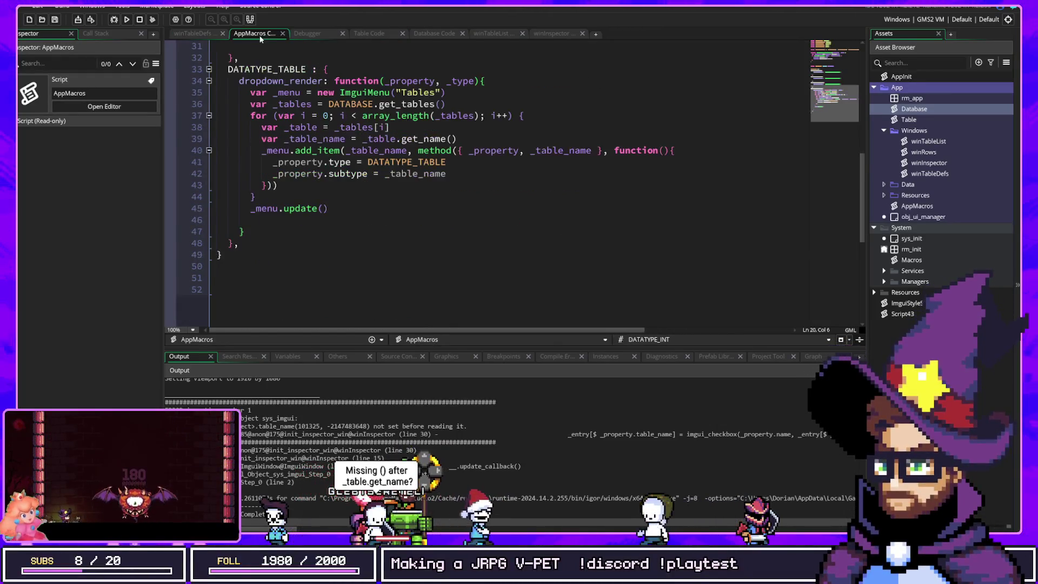
click(307, 34)
click(375, 36)
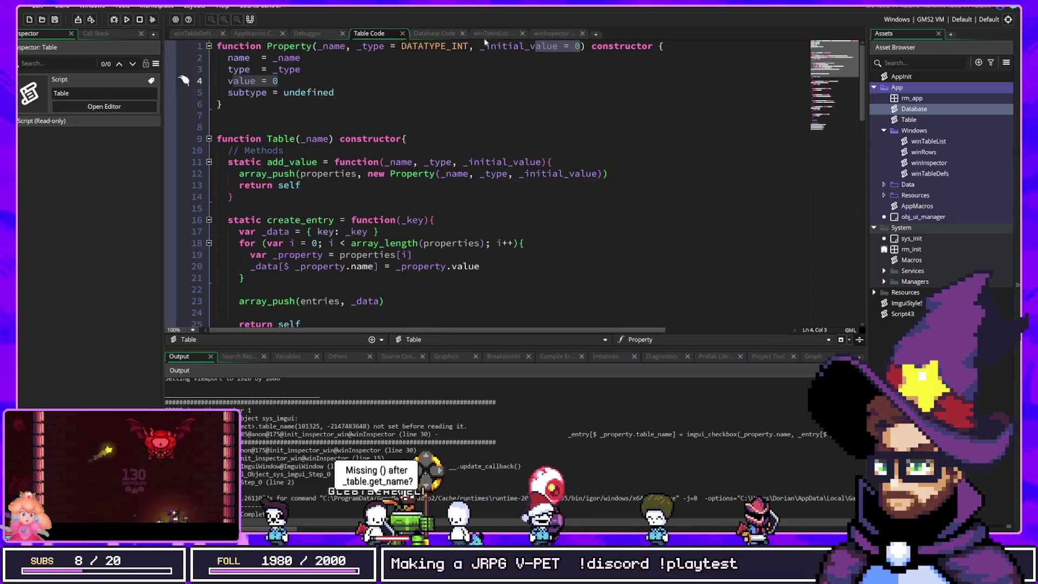
click(551, 34)
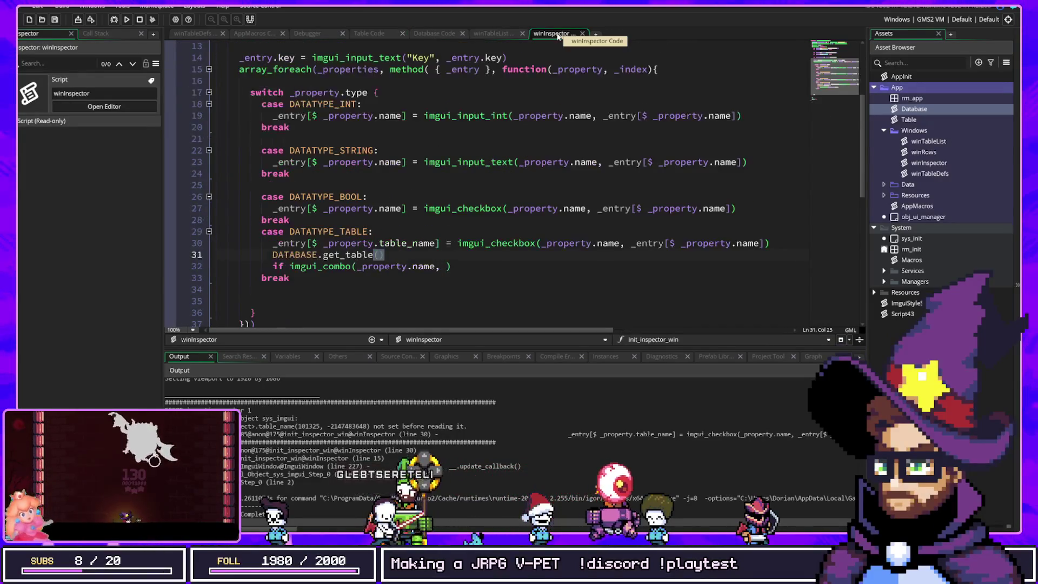
click(494, 34)
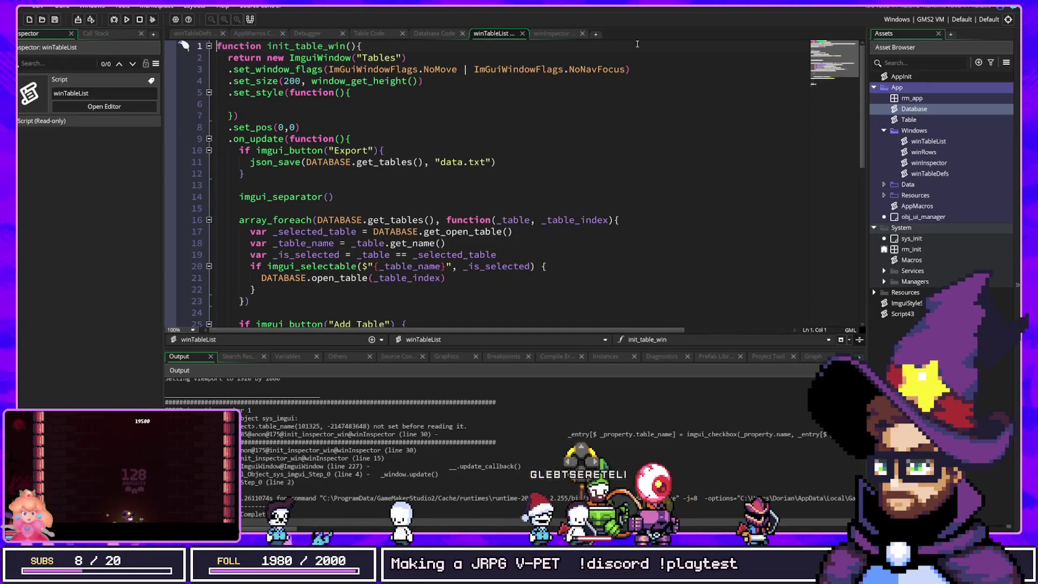
click(369, 34)
click(433, 34)
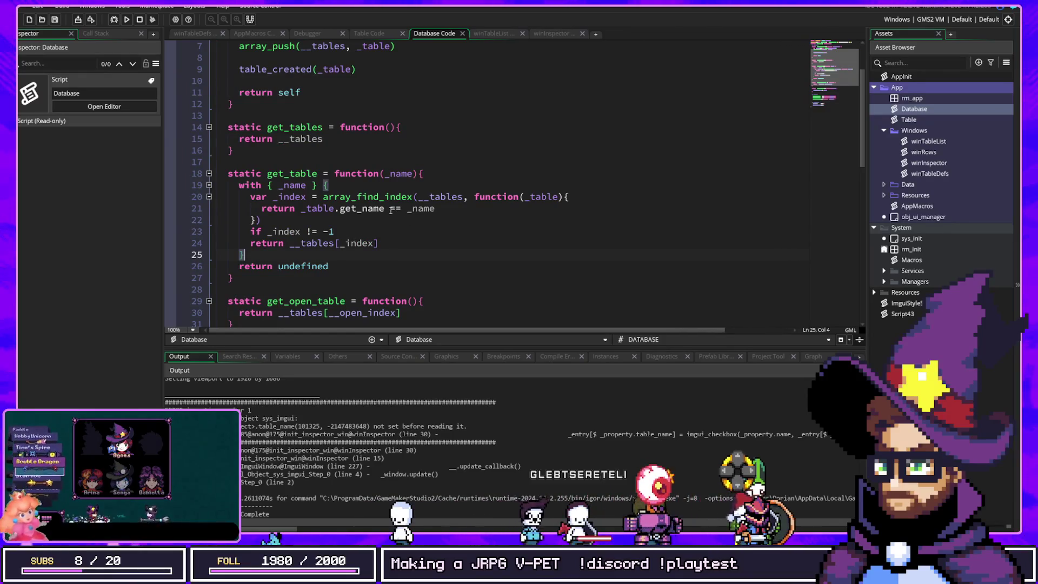
Close the DATABASE.get_table call with parentheses and highlight its uses.
text(())
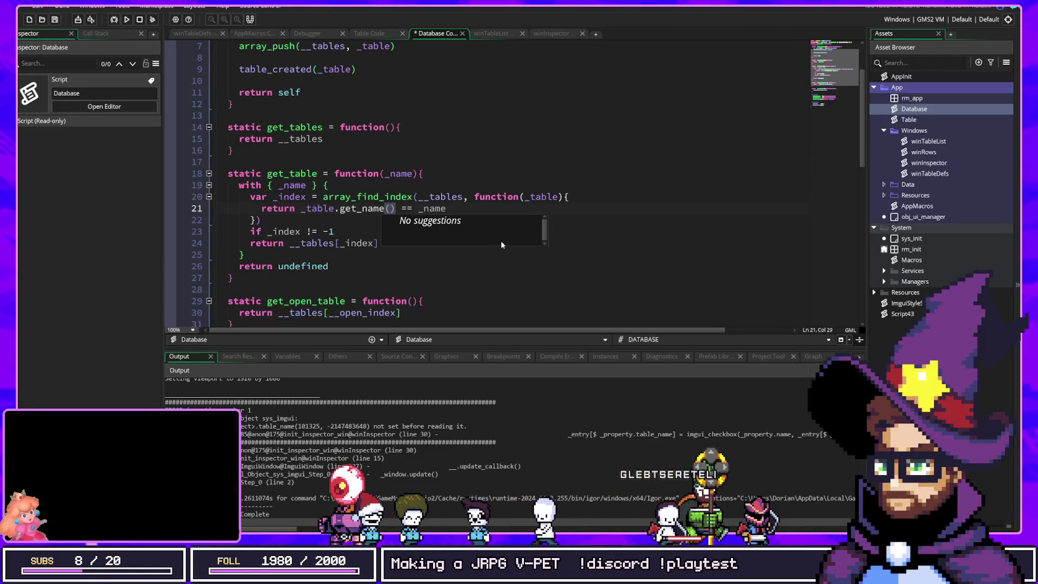
click(413, 197)
click(318, 173)
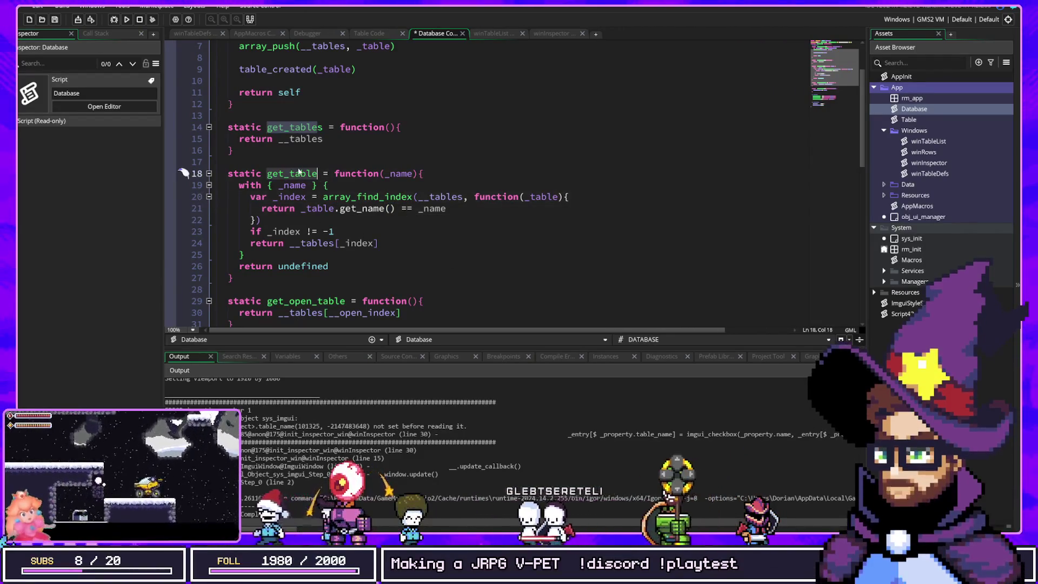
Review the winTableDefs code that builds the Type combo.
click(246, 33)
click(203, 35)
click(248, 36)
click(184, 34)
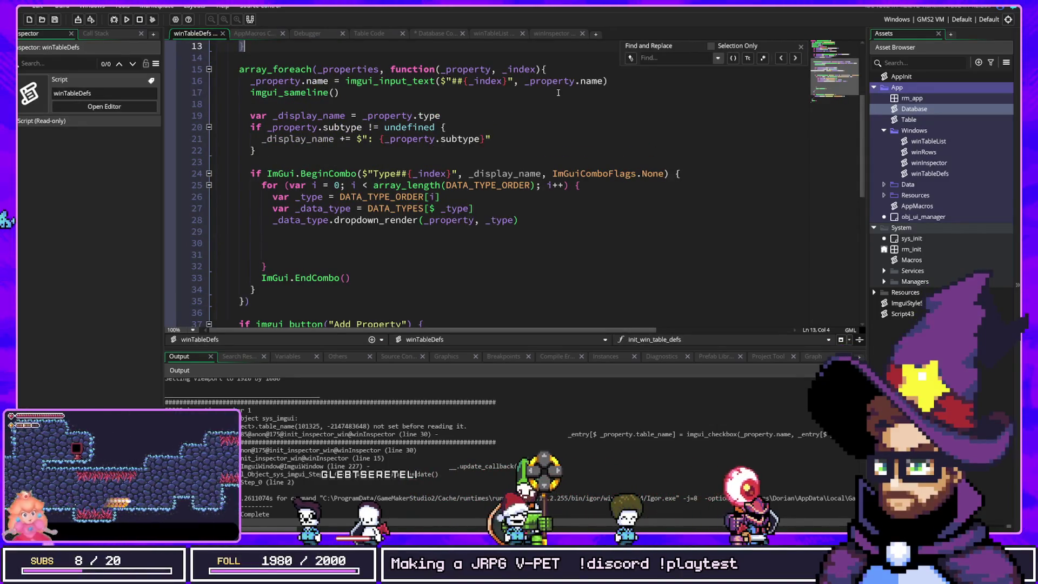
double_click(925, 163)
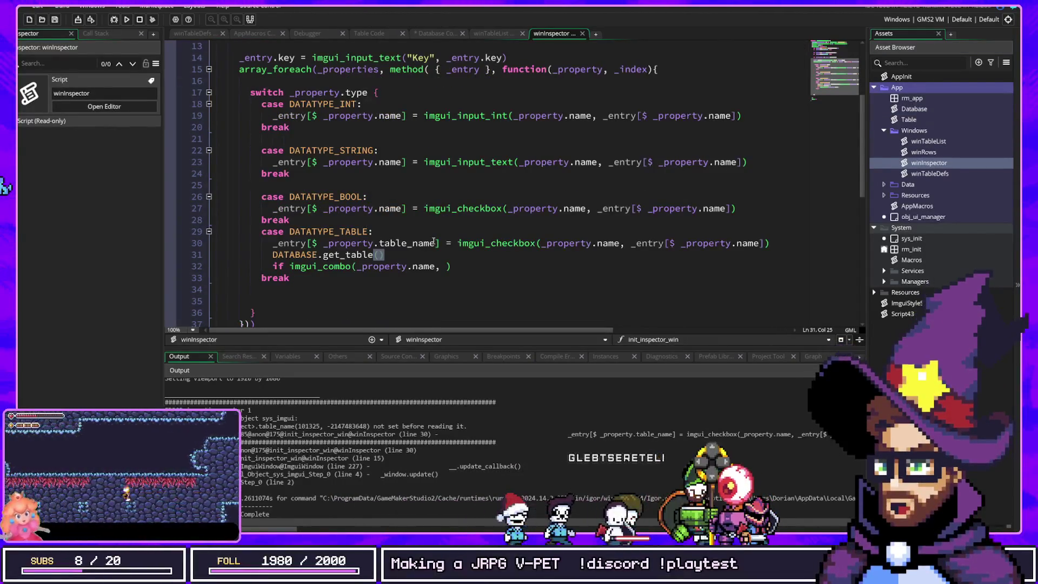
Comment out the checkbox line with Ctrl+K and add 'var _table_name = _property'.
click(434, 257)
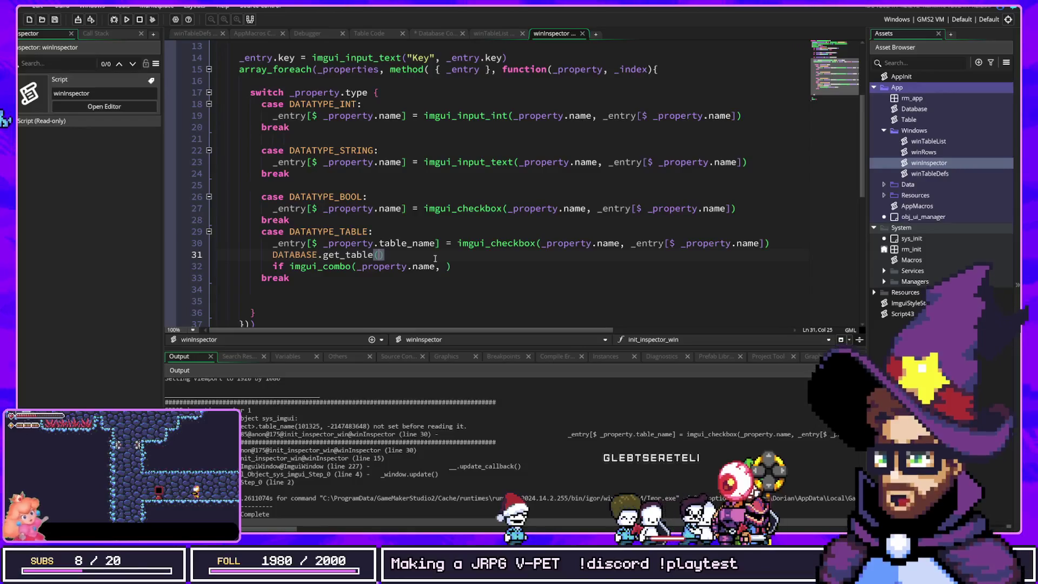
text(_)
key(Escape)
key(Up)
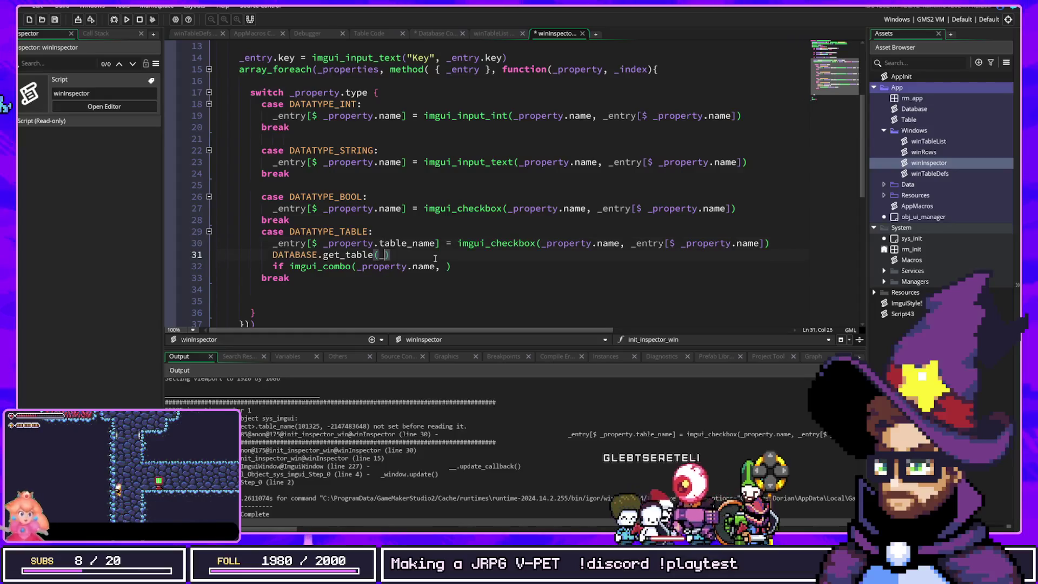
key(ctrl+k)
key(Down)
key(Home)
key(shift+End)
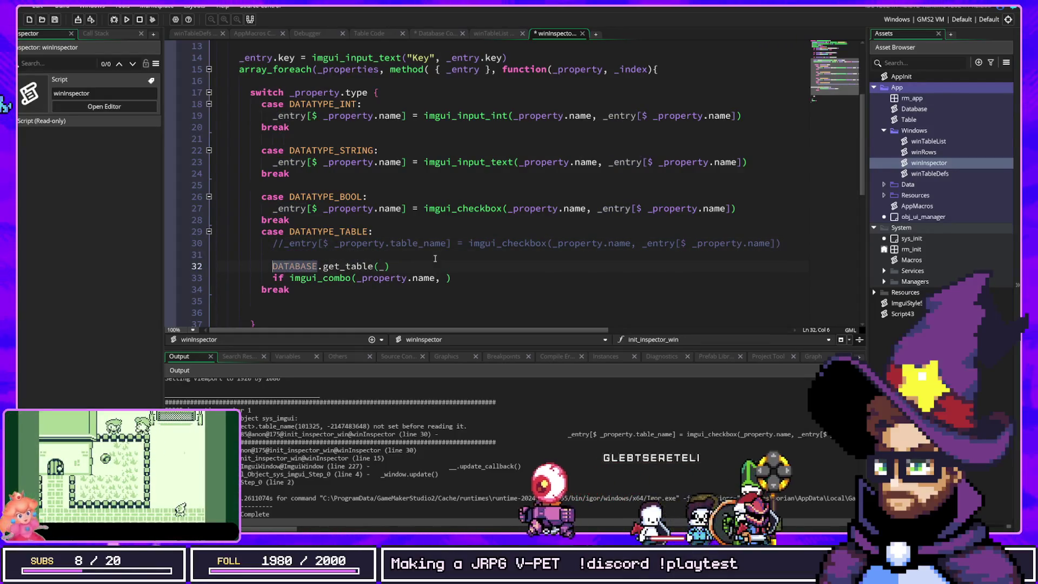
text(var _t)
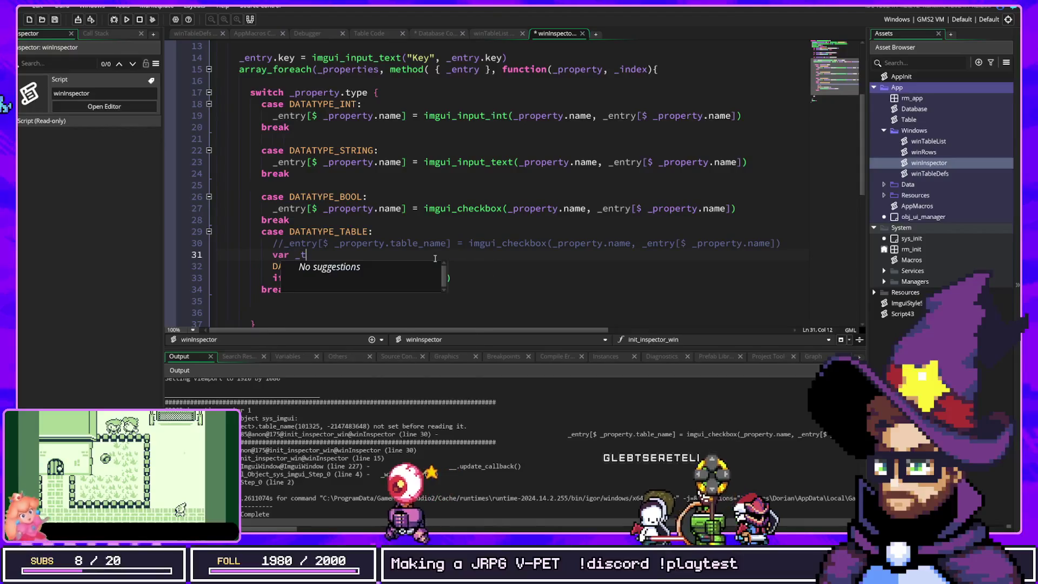
text(able_name = _property)
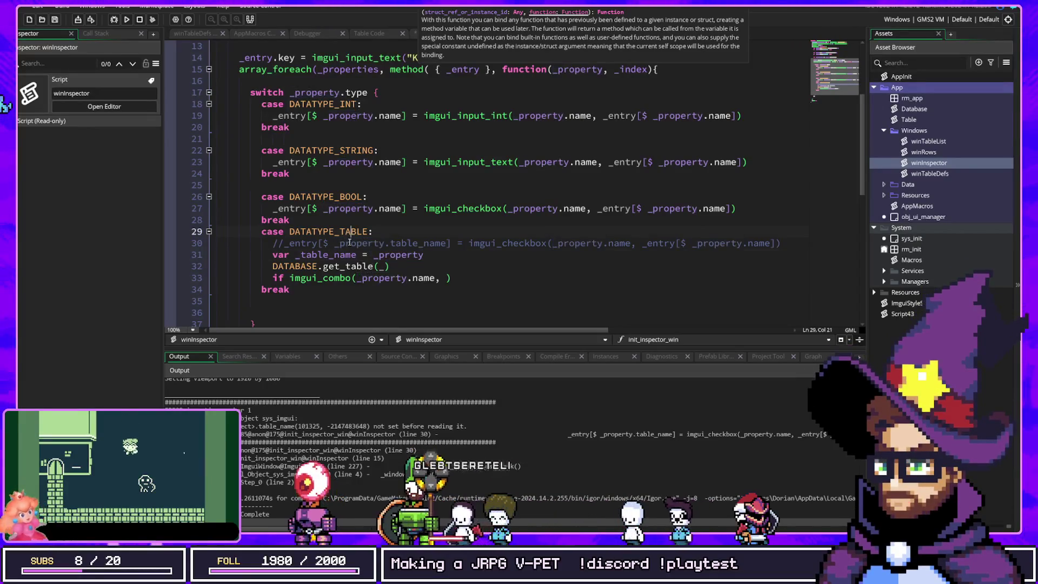
Pass _table_name as the argument of DATABASE.get_table.
shift+click(272, 254)
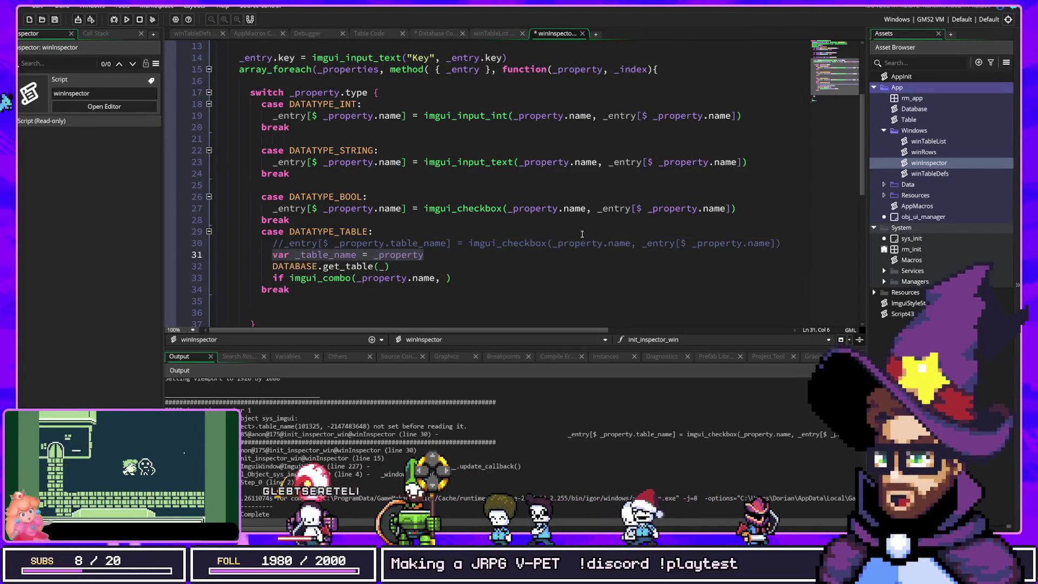
click(467, 268)
text(property)
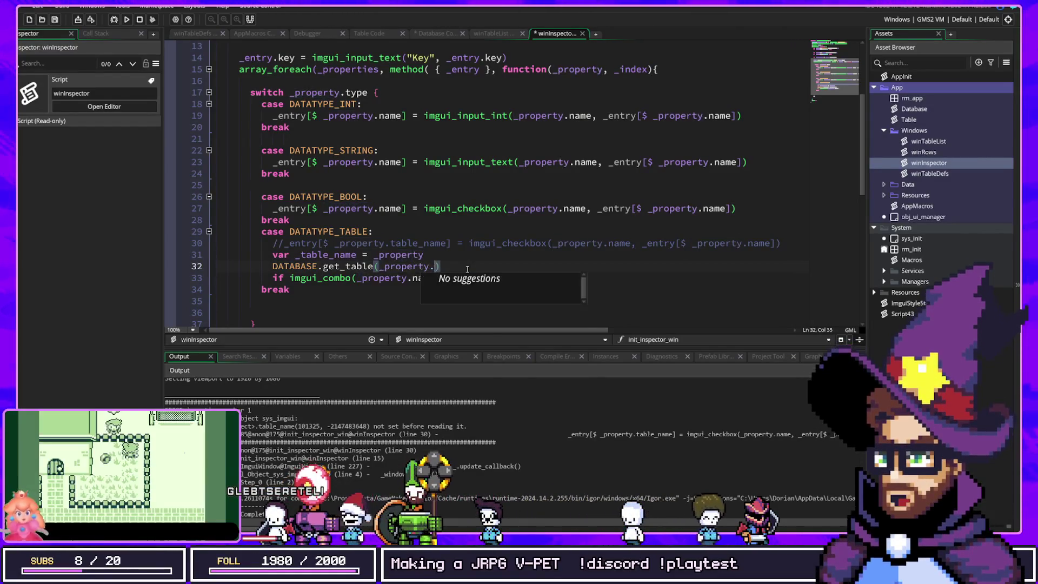
text(.table_name)
key(Up)
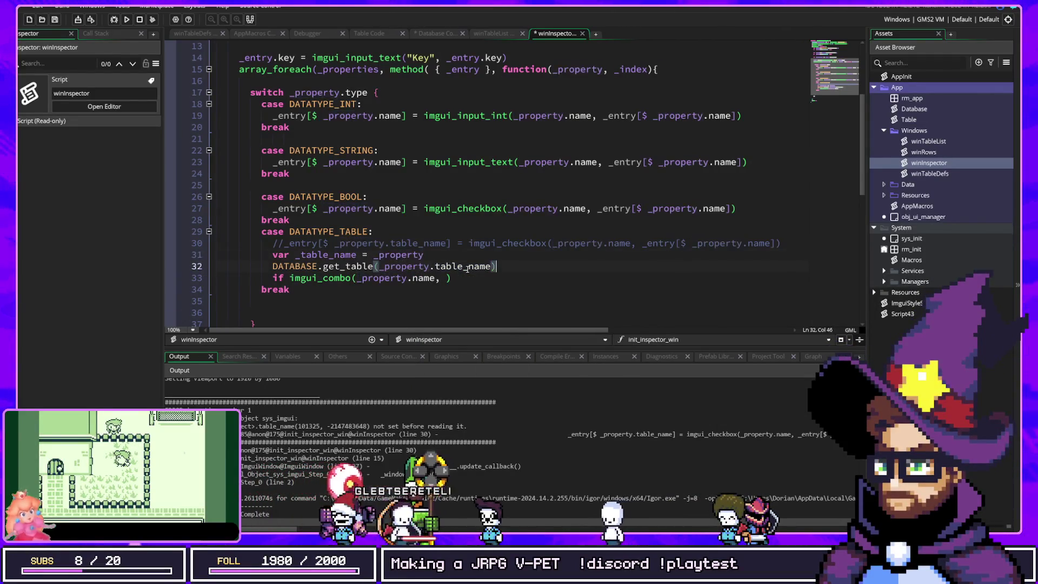
key(Down)
key(End)
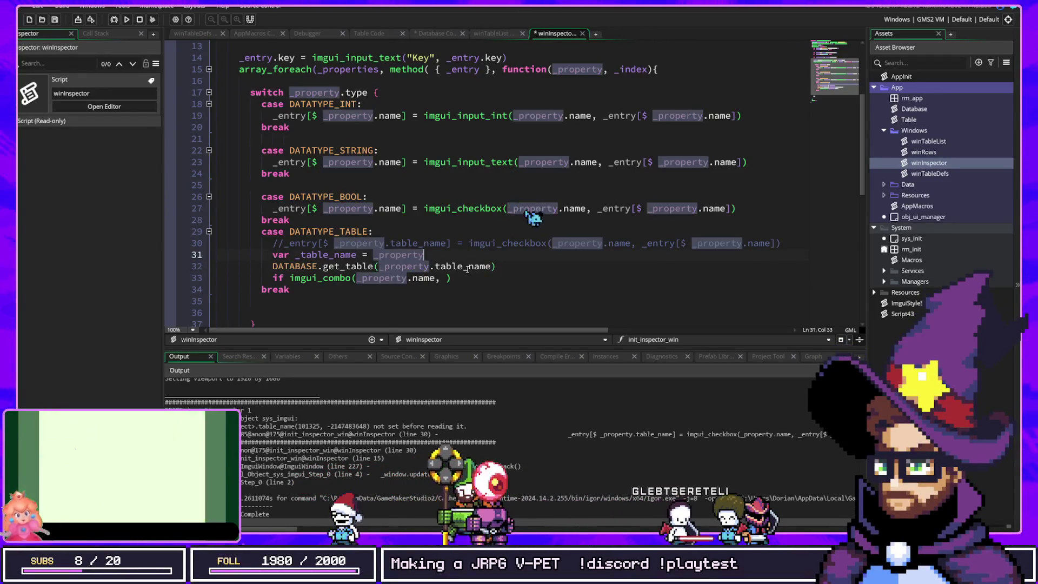
double_click(346, 255)
key(ctrl+c)
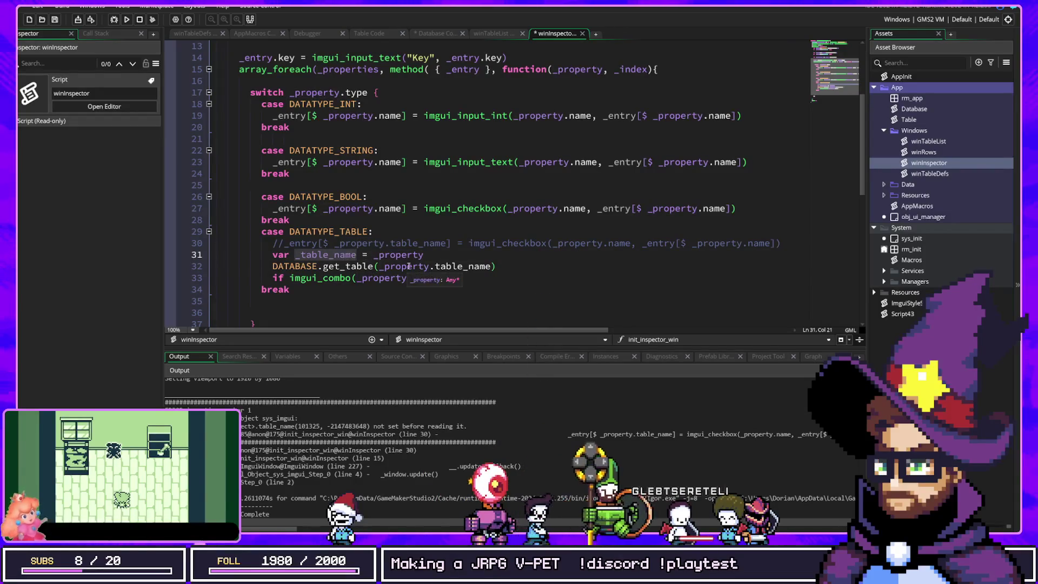
drag(375, 266, 493, 266)
key(ctrl+v)
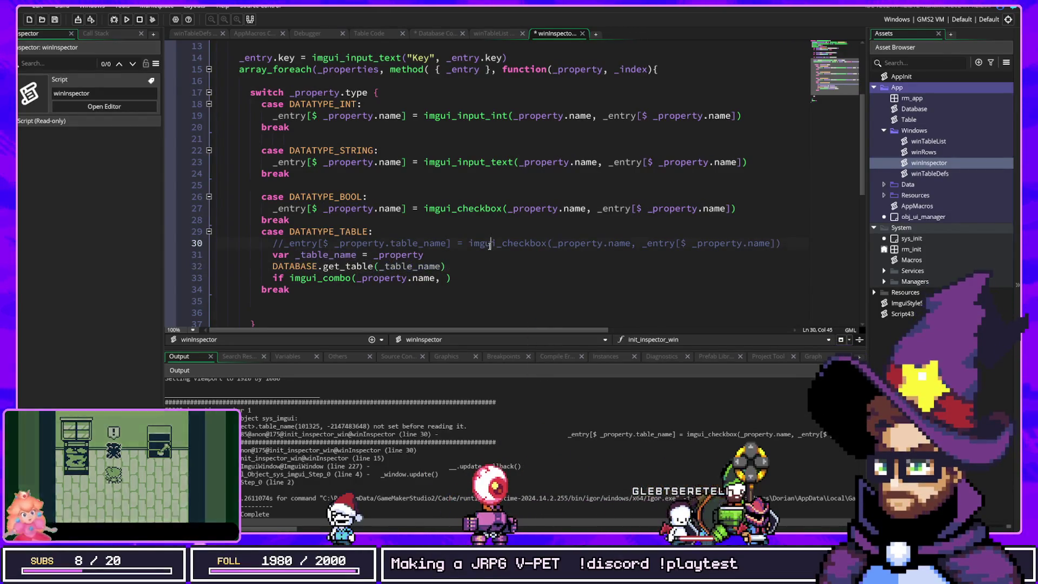
Check the commented line and the uses of _table_name and _property.
click(489, 243)
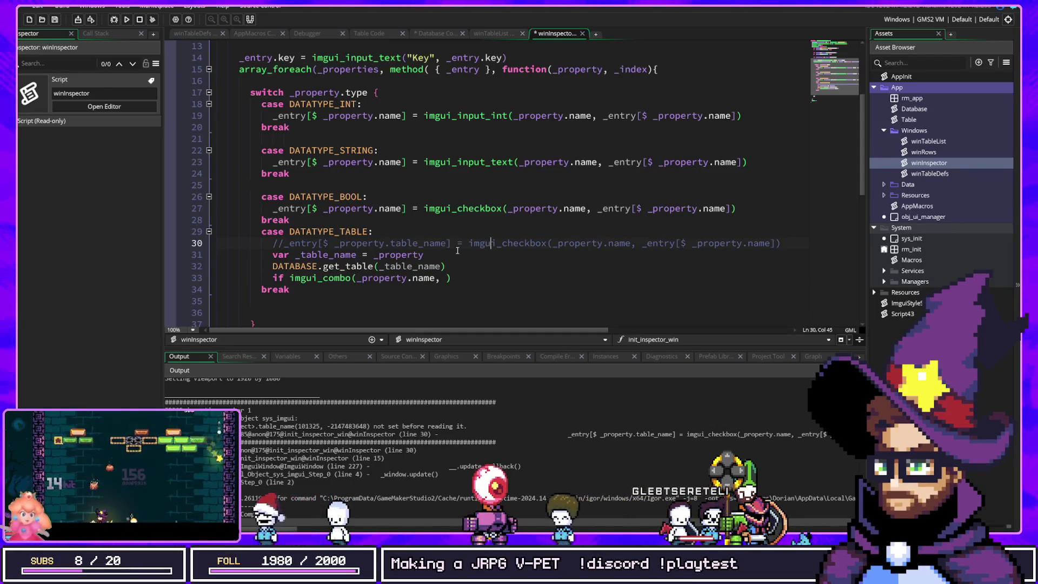
click(444, 266)
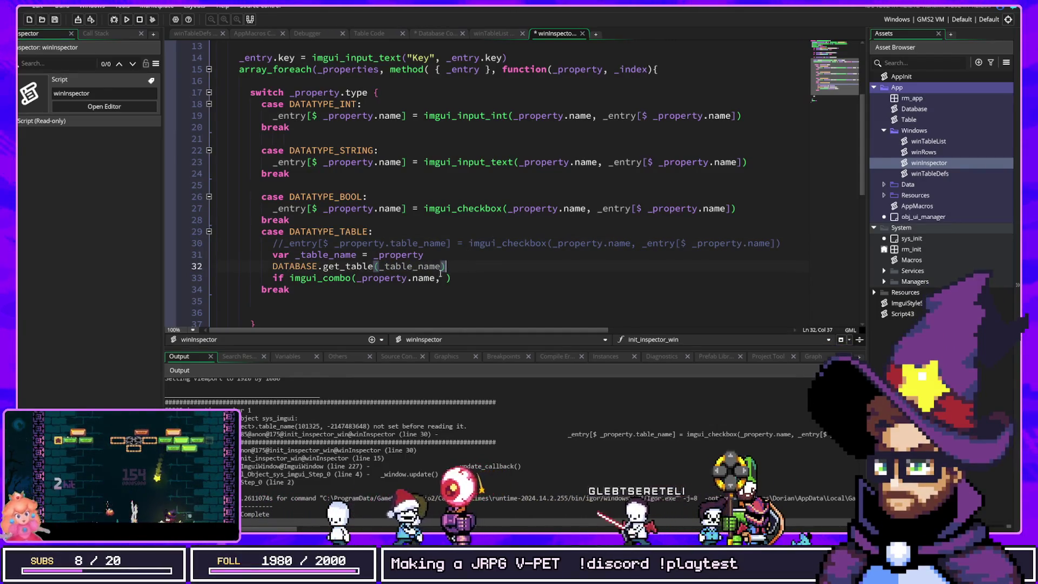
click(380, 288)
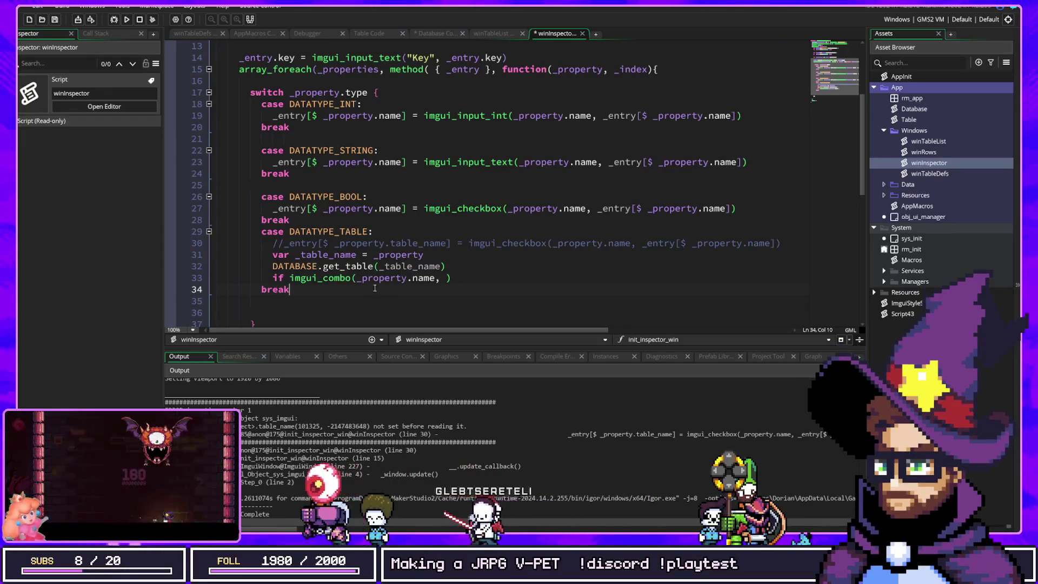
click(357, 255)
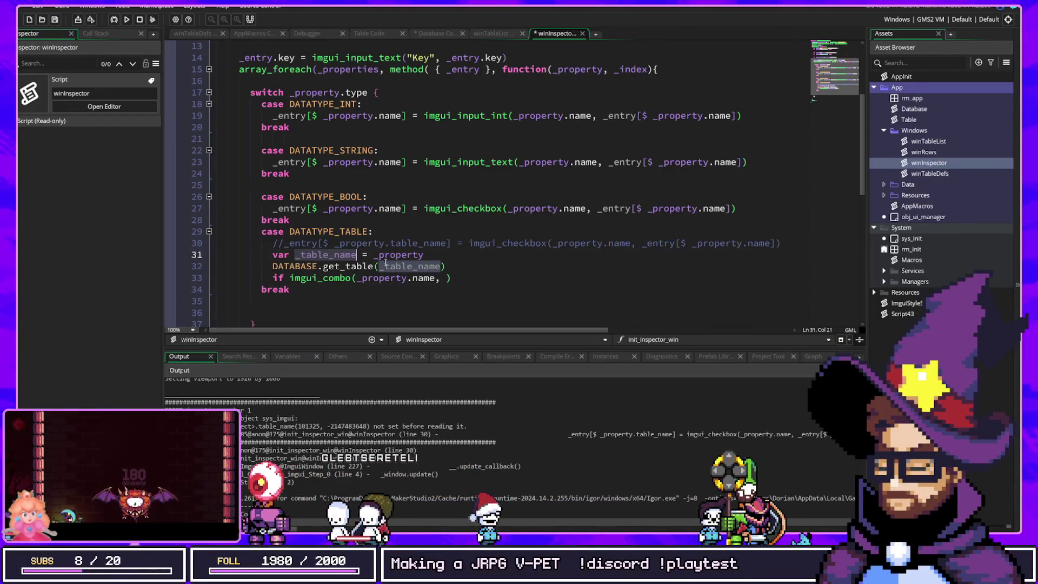
click(445, 278)
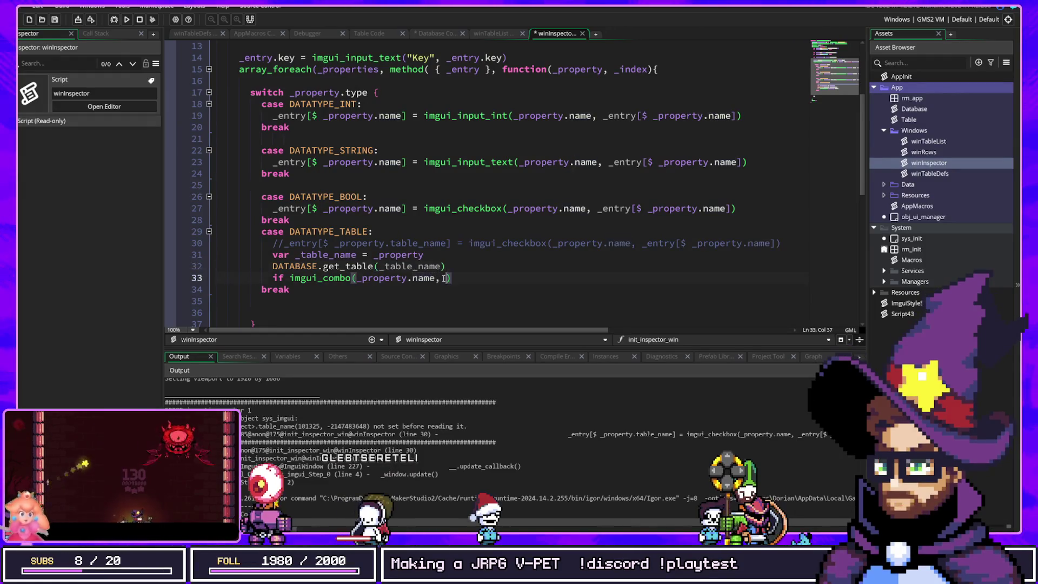
click(427, 254)
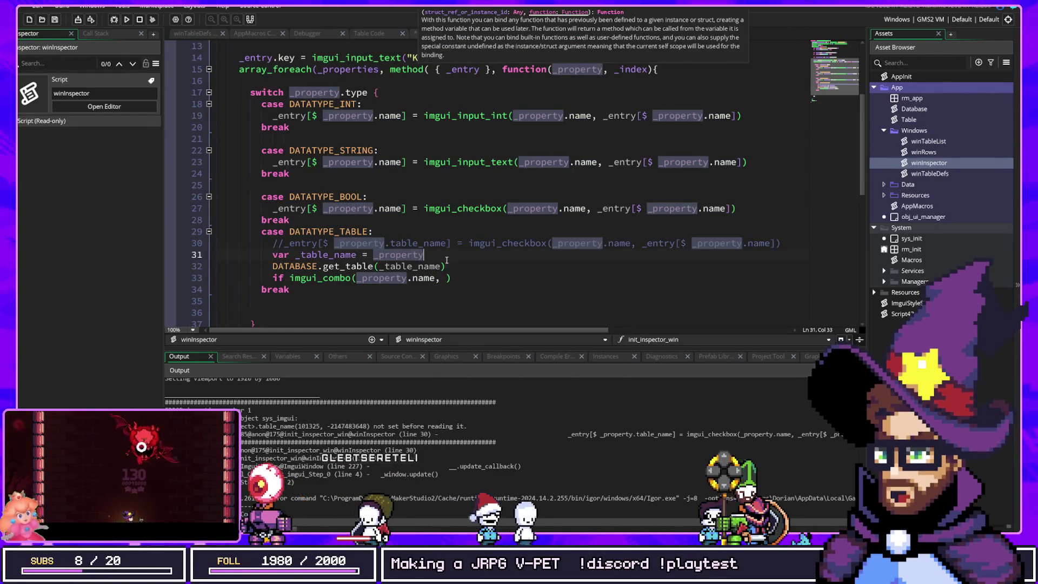
click(272, 266)
Assign the get_table result to 'var _table' and give imgui_combo the arguments '_table, 0'.
text(var _t)
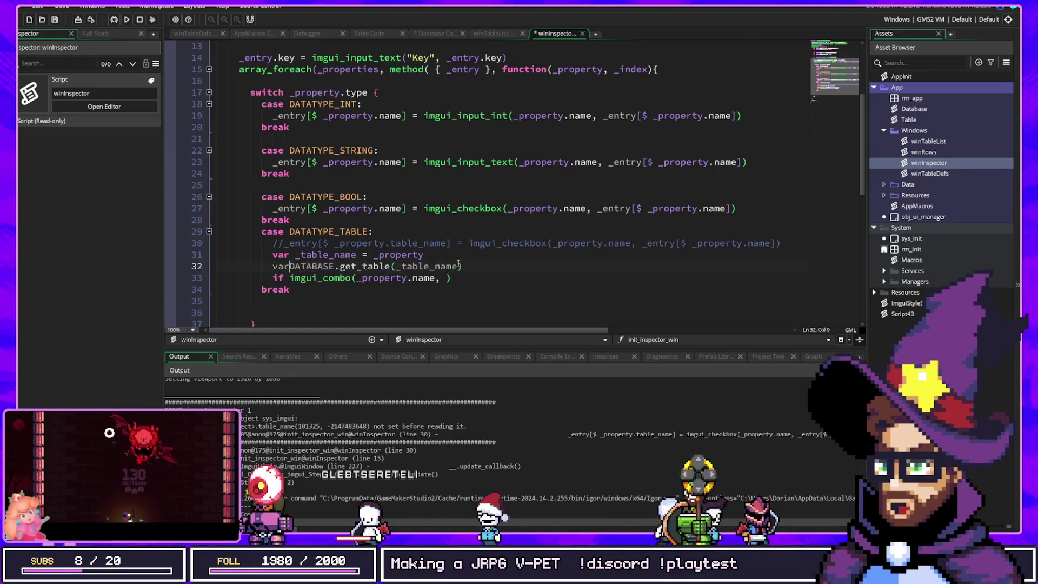
text(able)
key(End)
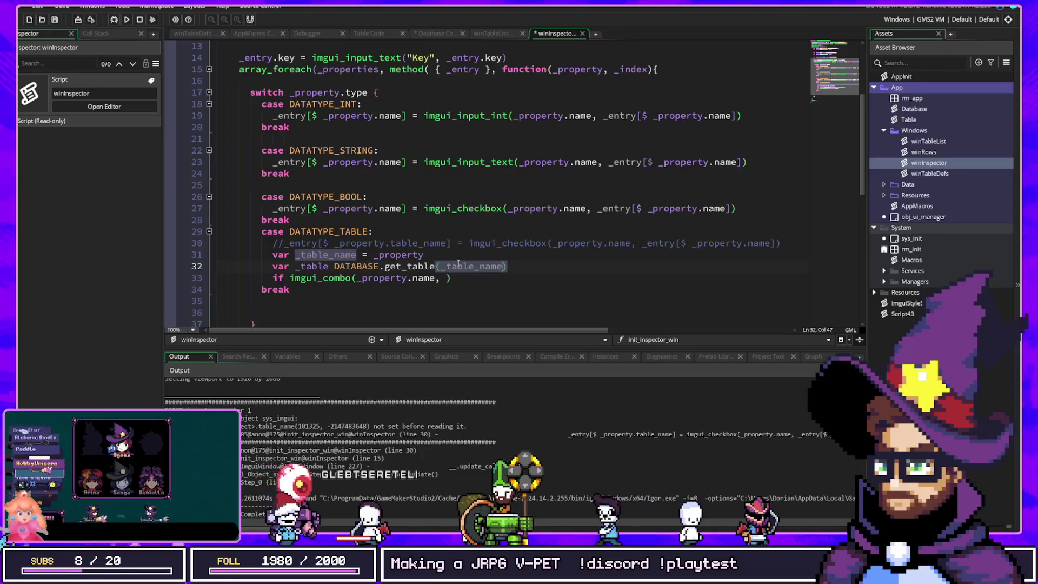
key(ctrl+Left)
key(ctrl+Left)
key(ctrl+Left)
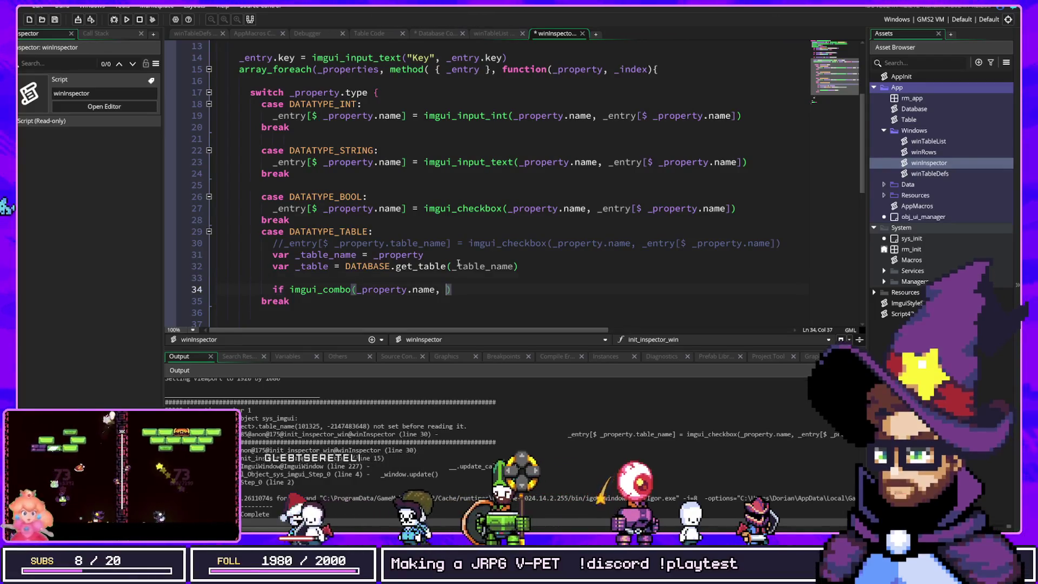
key(Down)
key(End)
key(Left)
text(_)
text(table, )
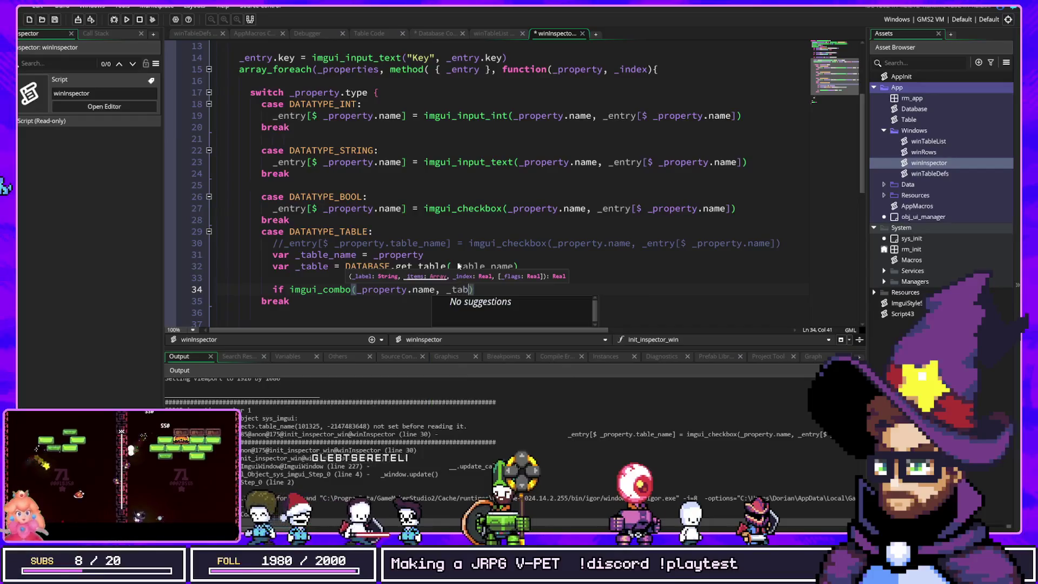
text(0)
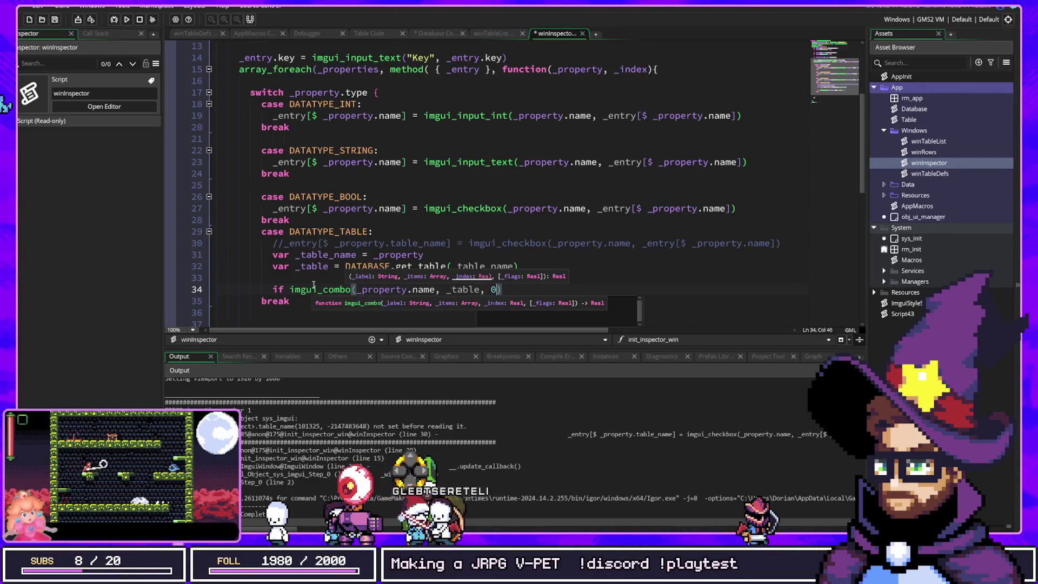
click(438, 242)
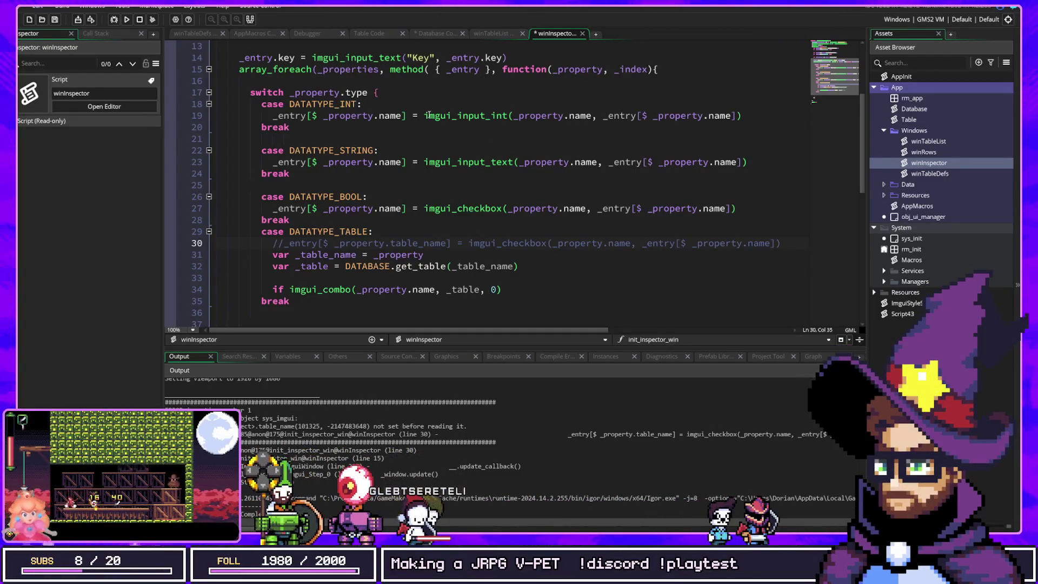
Read get_entries in Table Code and get_table in the Database code, then return to winInspector.
click(371, 34)
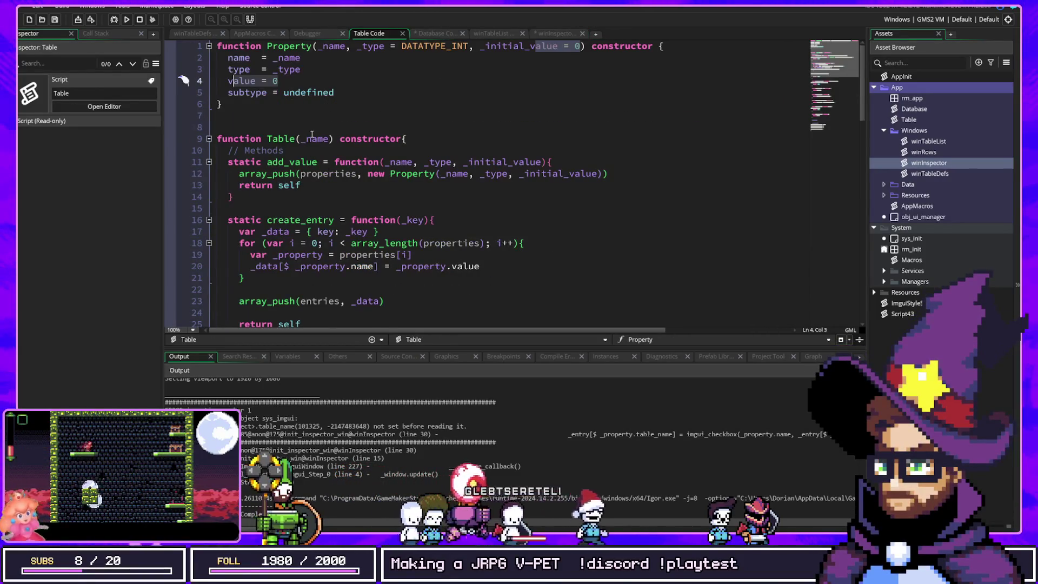
scroll(311, 133, down, 9)
scroll(310, 94, up, 1)
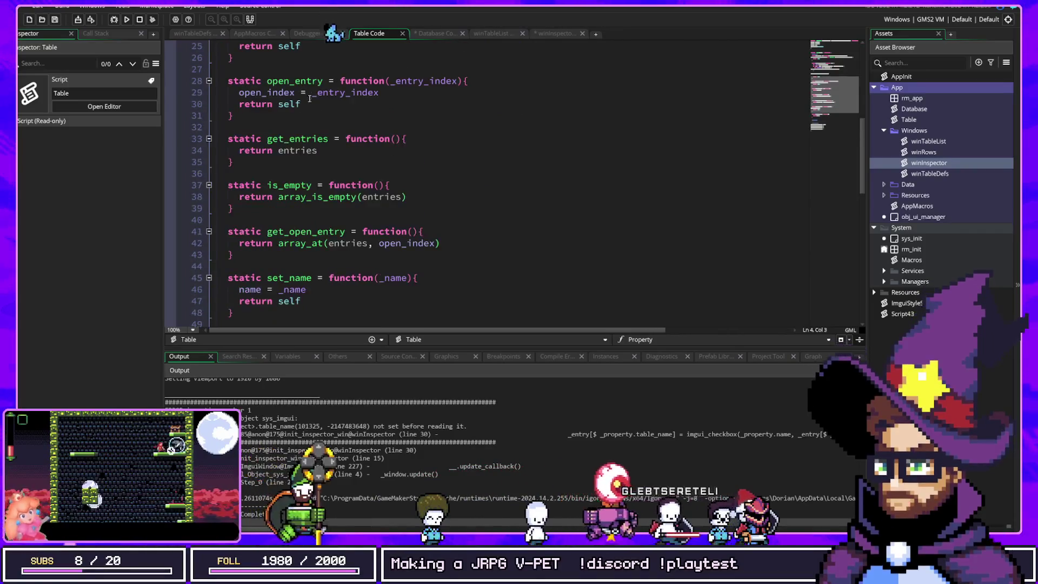
double_click(295, 140)
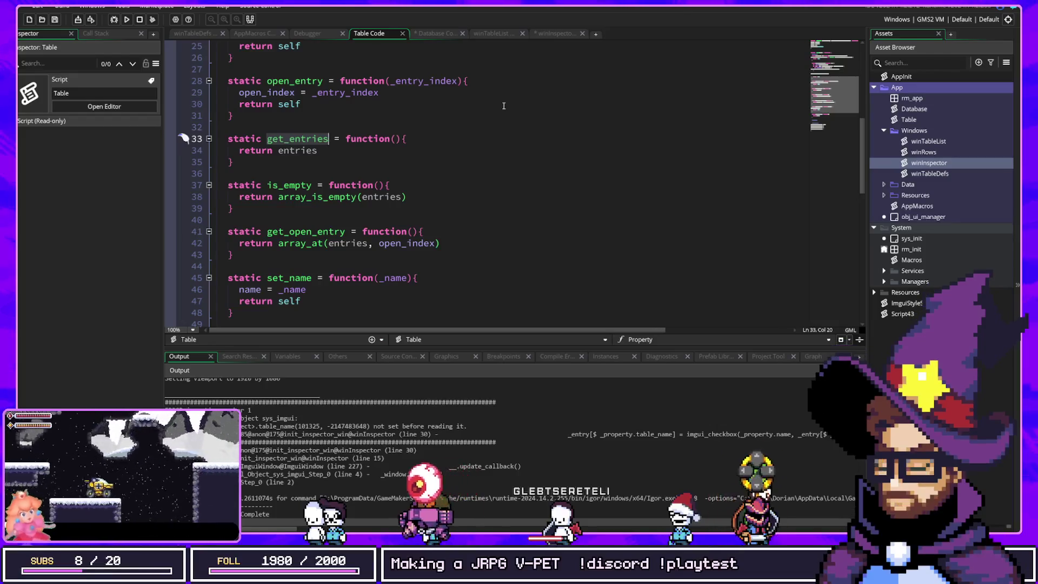
click(227, 36)
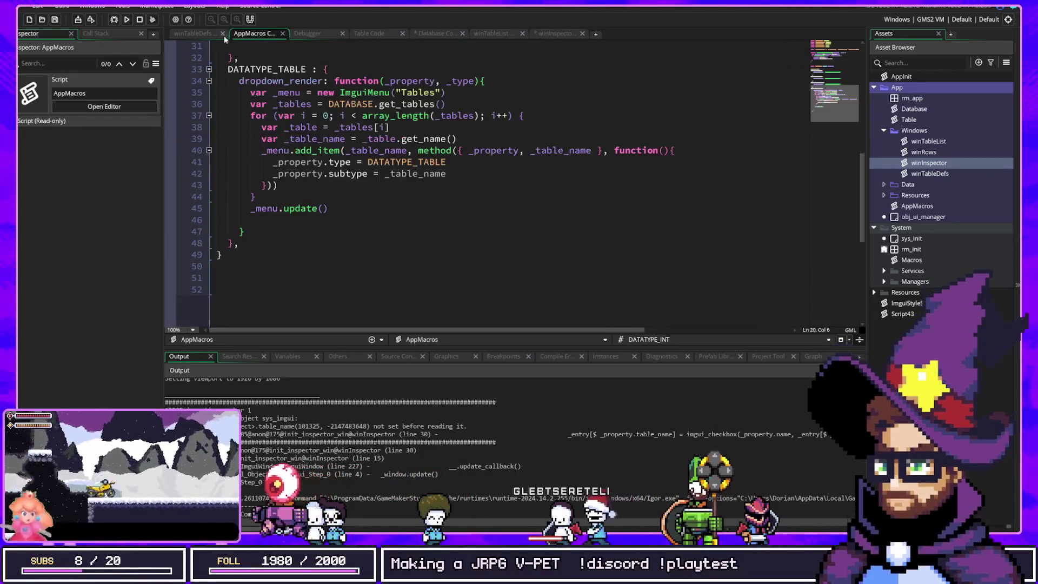
click(323, 34)
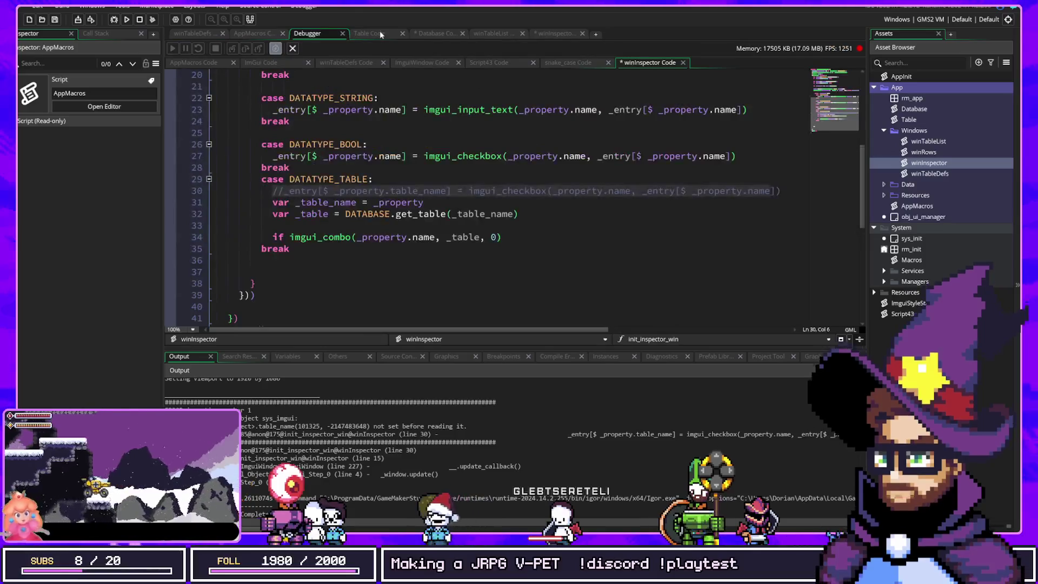
click(372, 34)
click(444, 33)
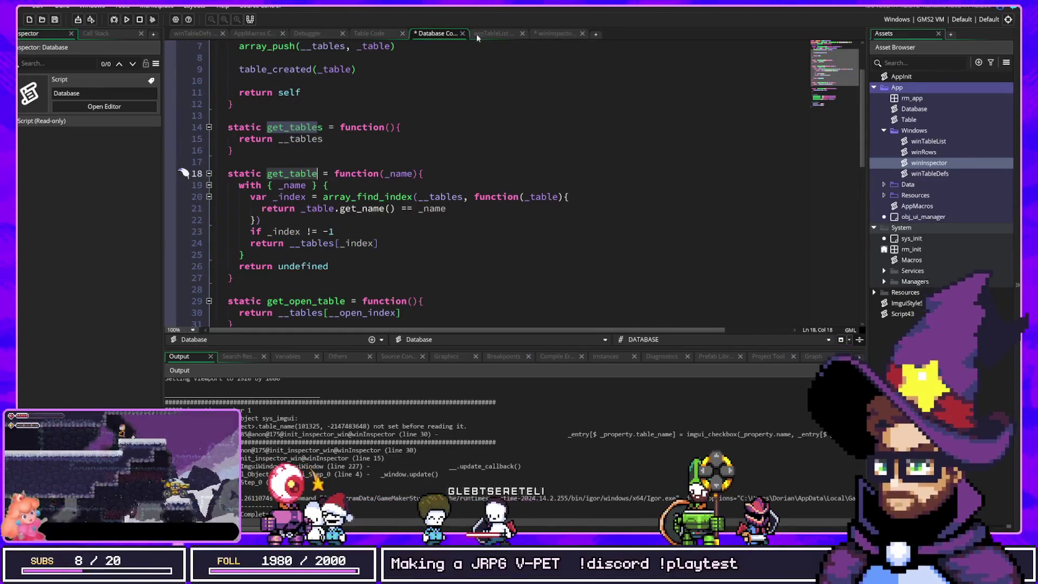
click(489, 33)
click(556, 34)
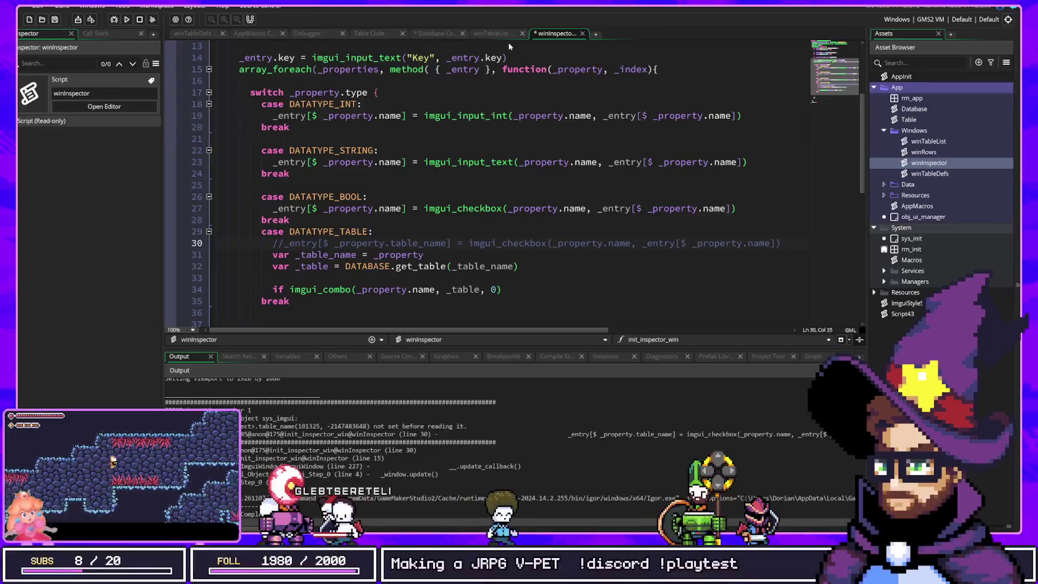
Add 'var _entries = _table.get_entries()' below the get_table line.
click(398, 255)
click(366, 266)
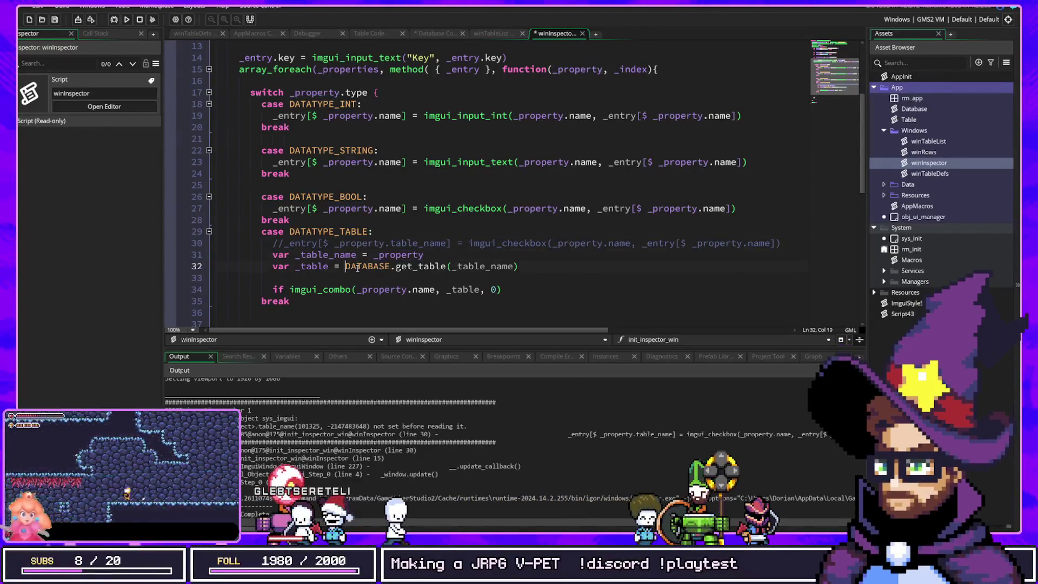
click(297, 269)
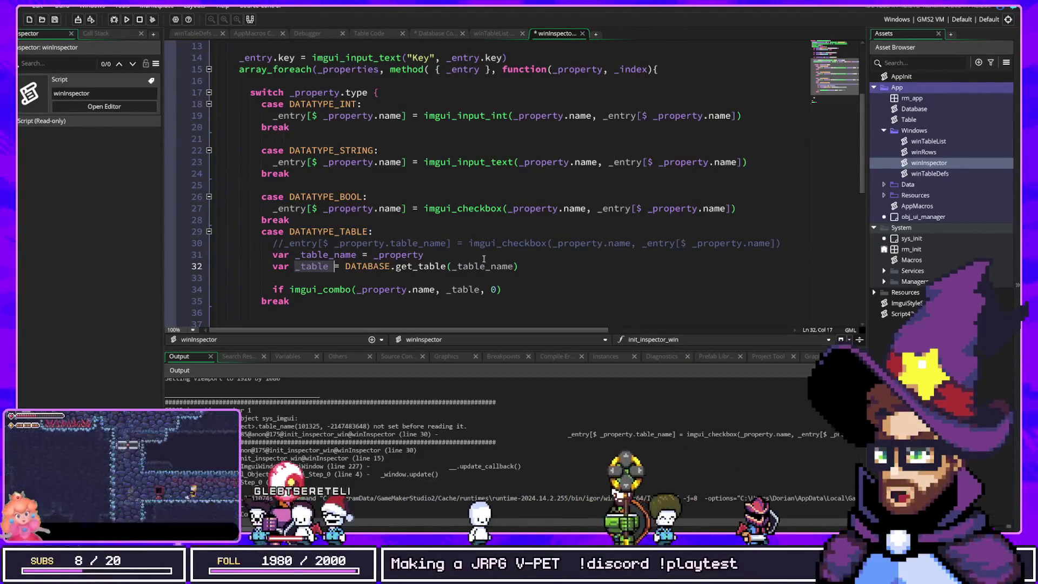
click(407, 266)
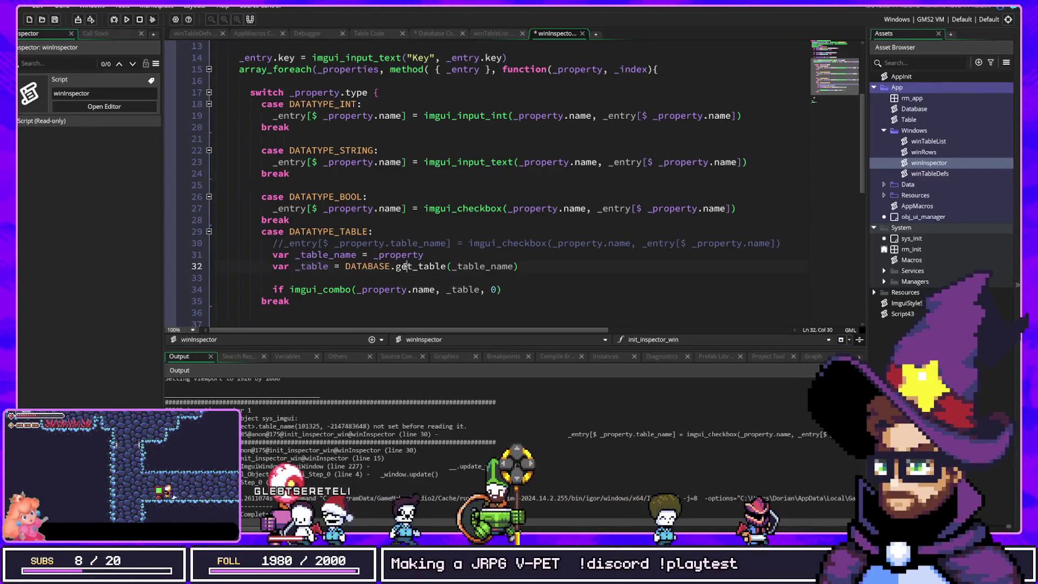
click(535, 263)
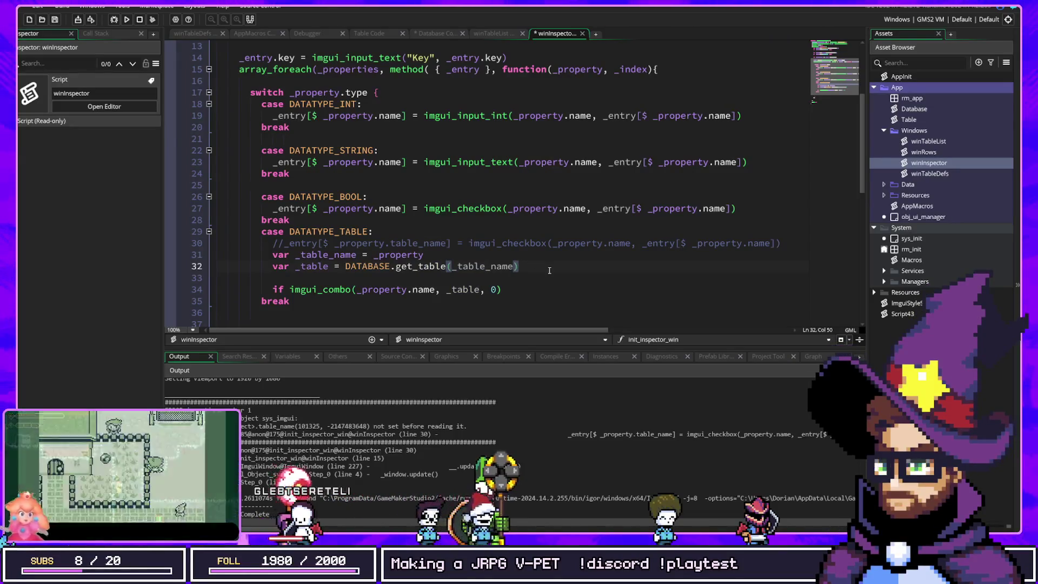
key(Return)
text(array)
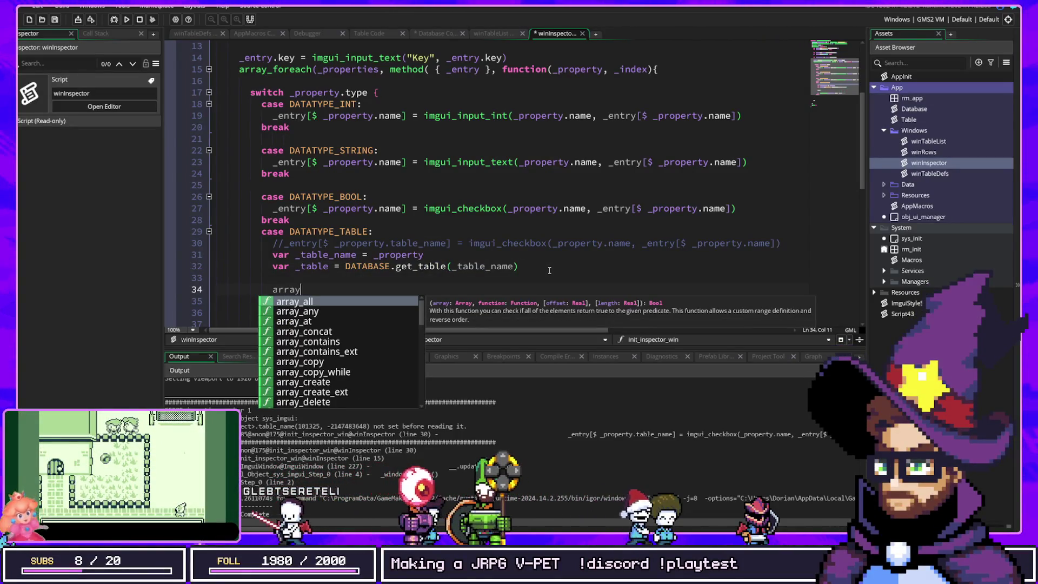
key(BackSpace)
key(BackSpace)
key(BackSpace)
key(Up)
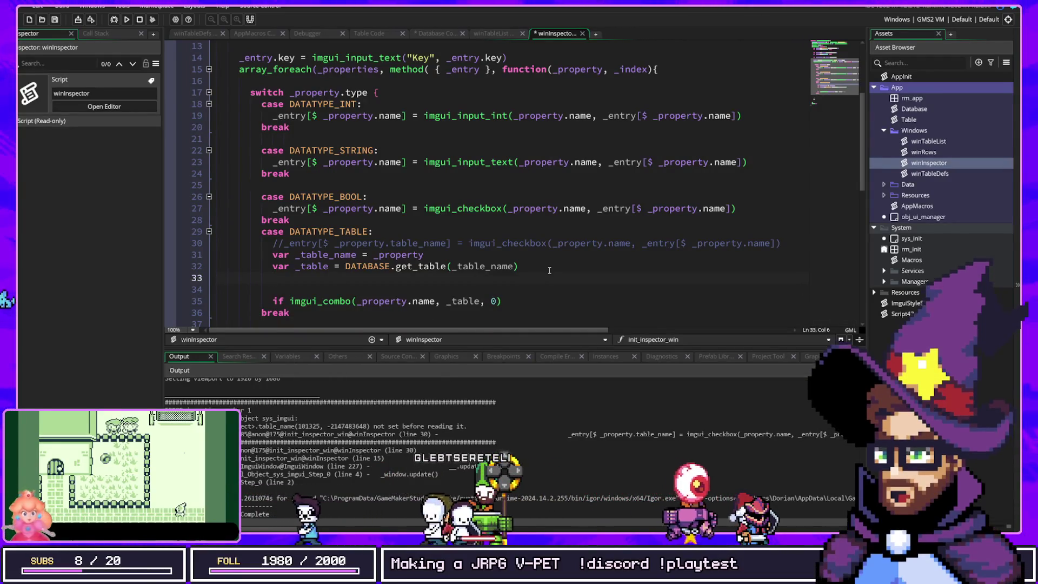
text(var)
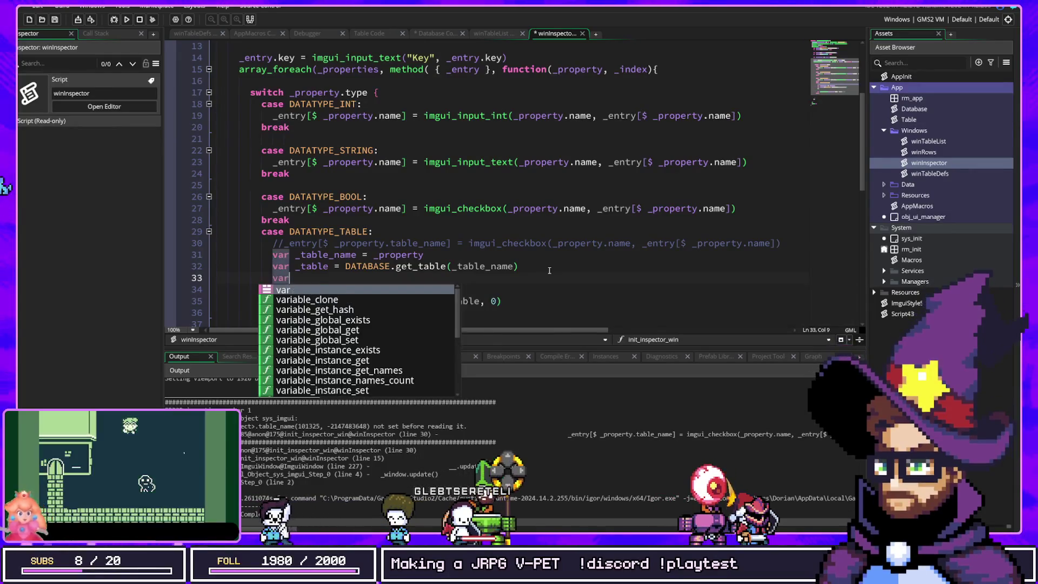
text( _entries = get_en)
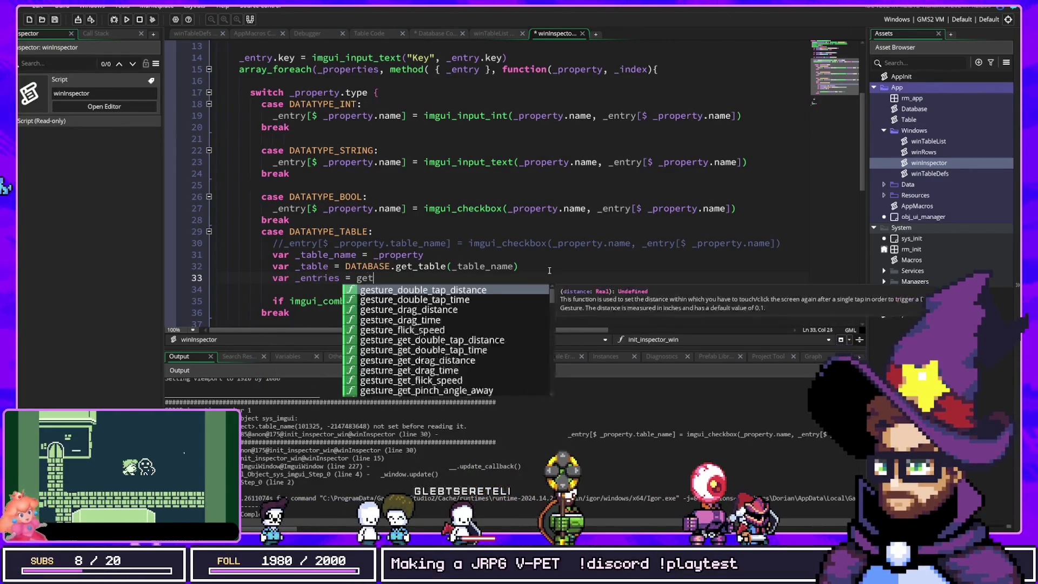
key(BackSpace)
key(BackSpace)
key(BackSpace)
text(_table.)
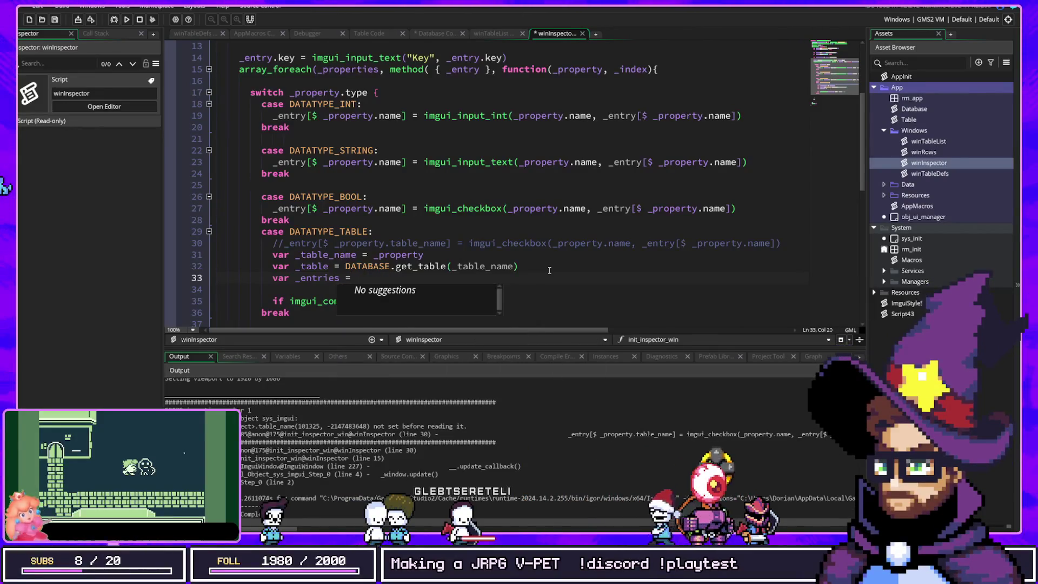
text(get_entries())
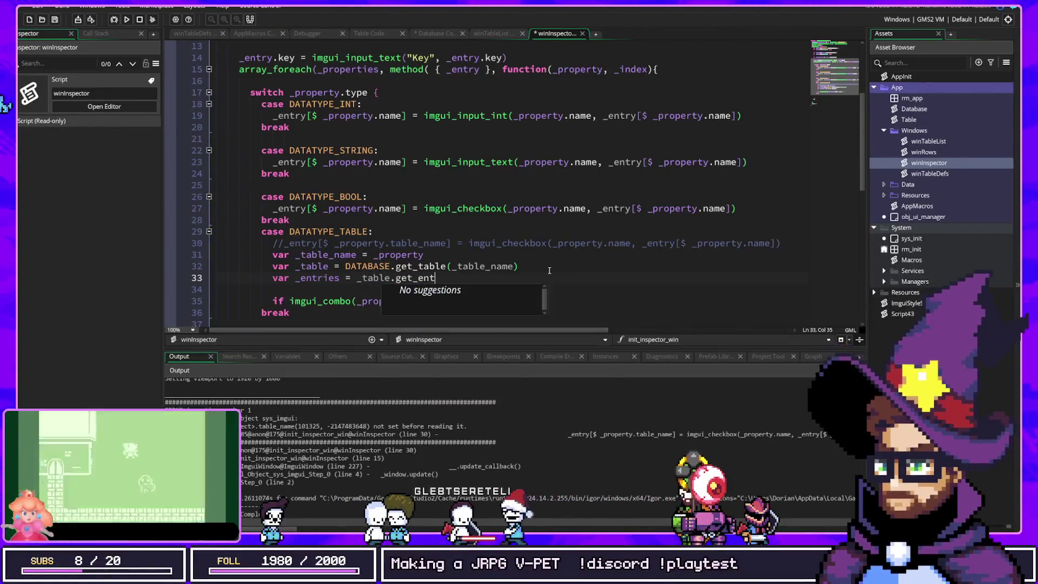
key(Left)
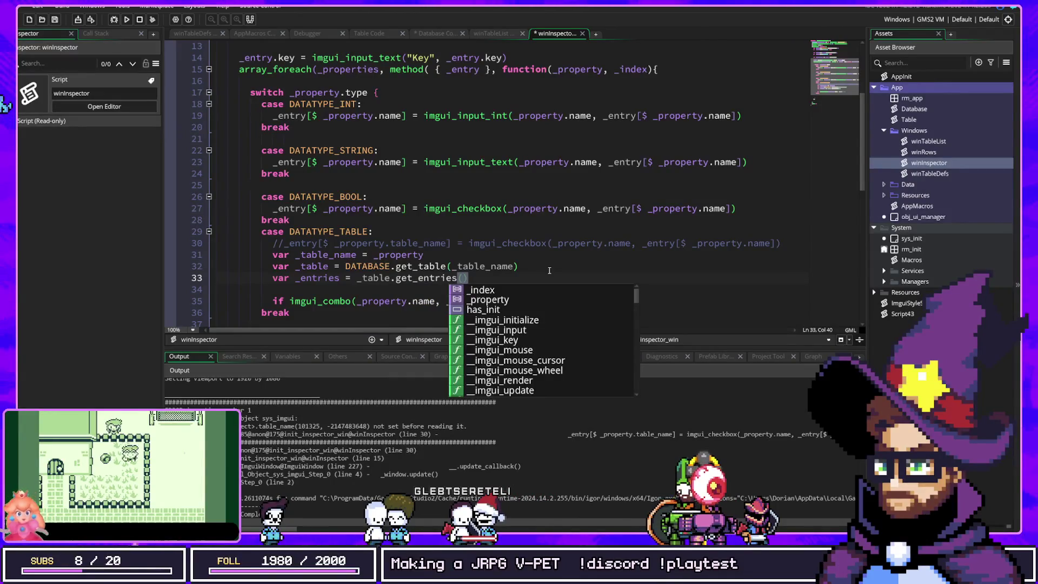
Start 'var _names = array_map(_entries, function(){' above the combo call.
key(Right)
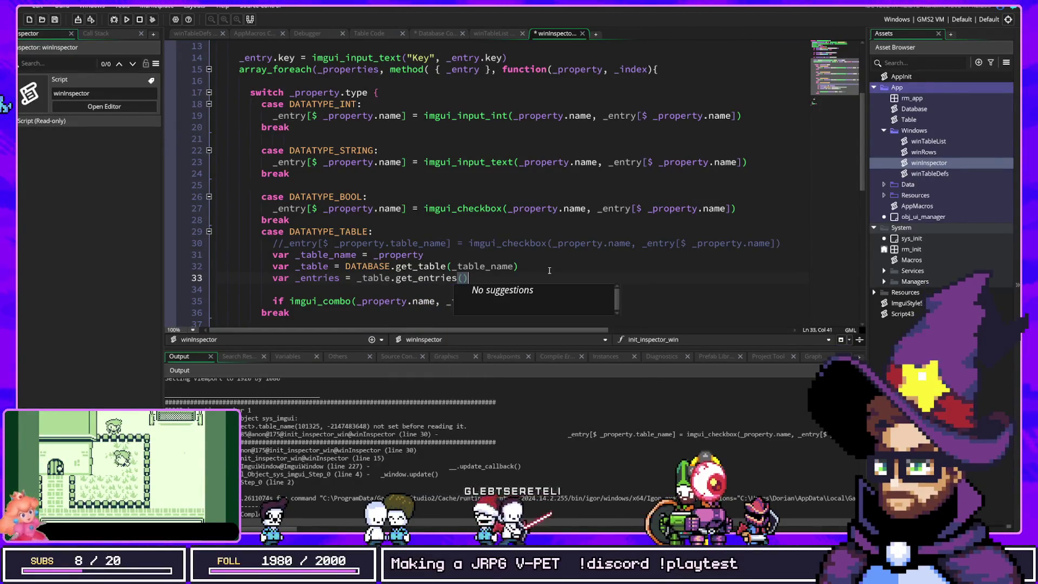
key(Return)
key(Return)
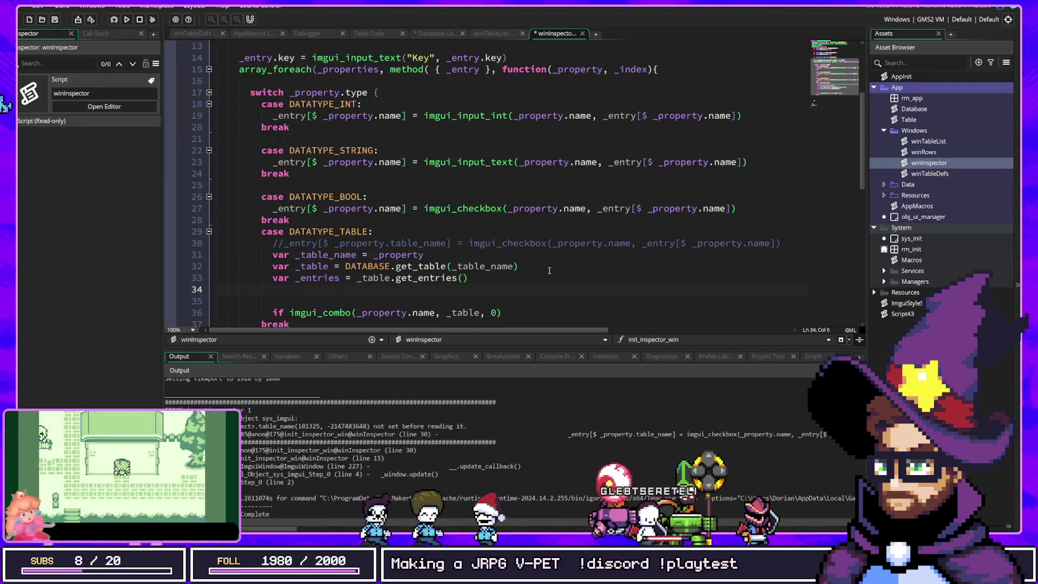
key(Return)
text(array_map()
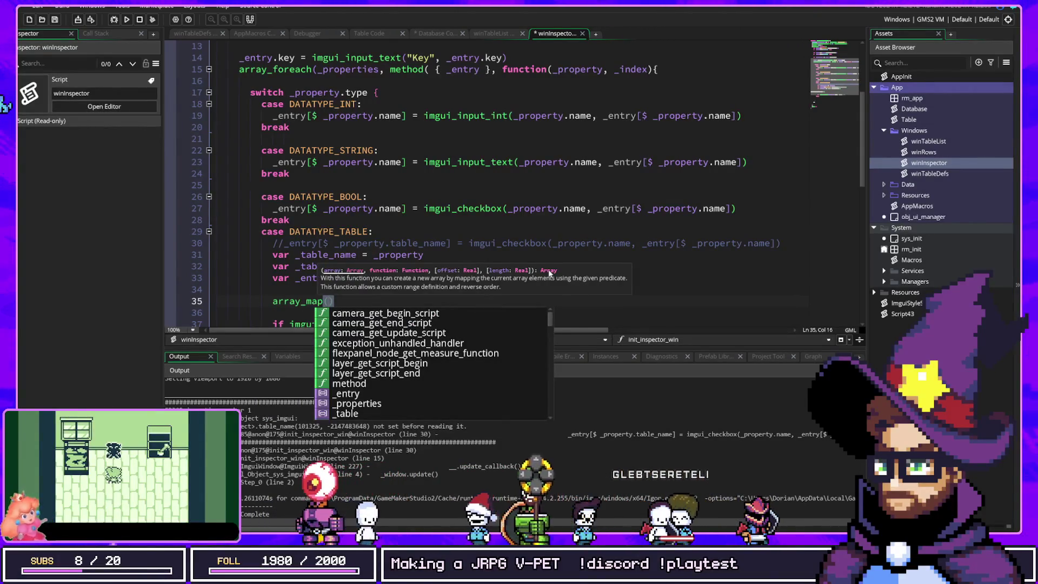
key(Home)
text(var _)
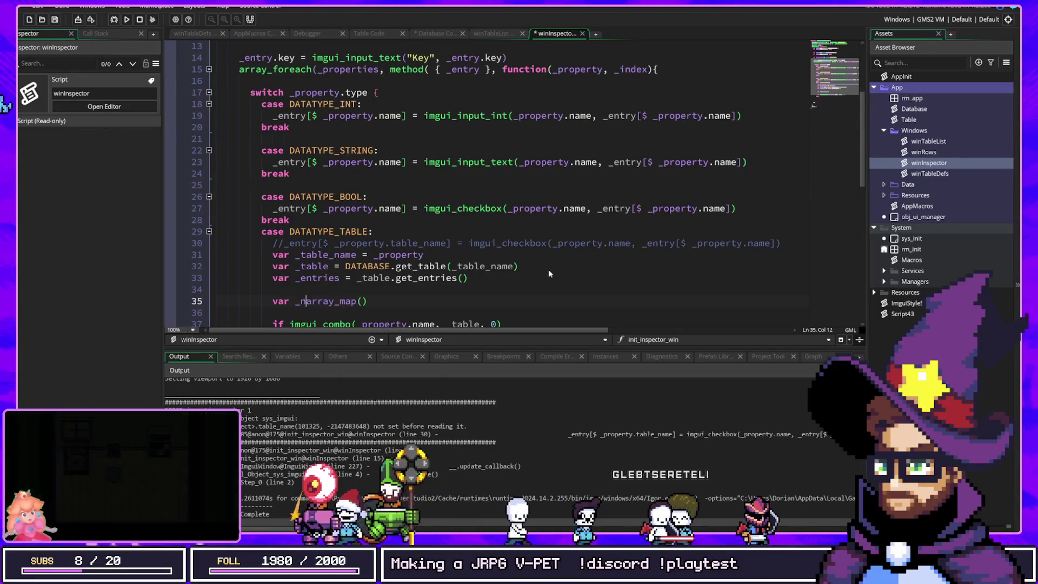
text(name_)
key(BackSpace)
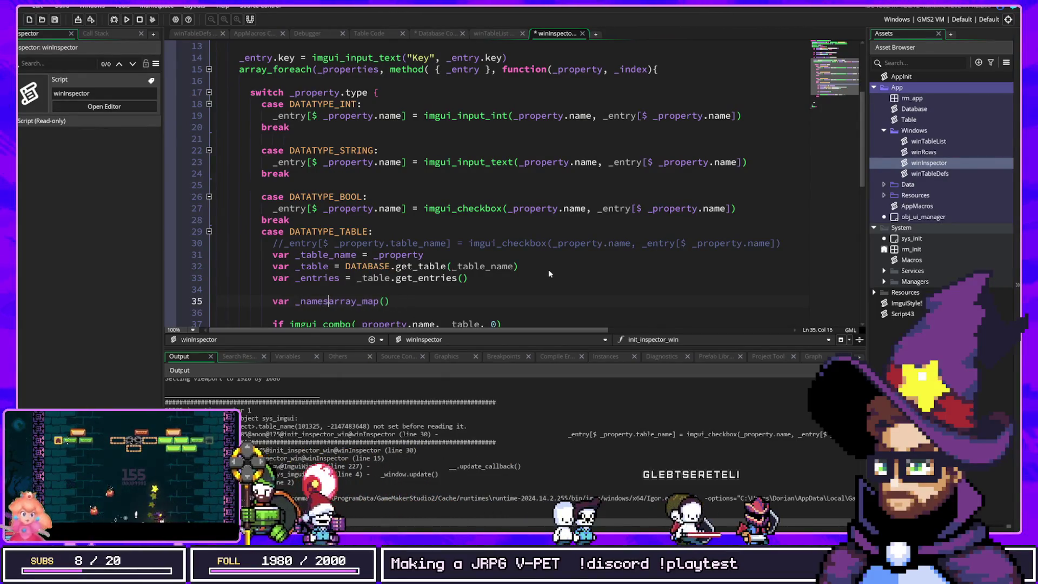
text(s =)
key(End)
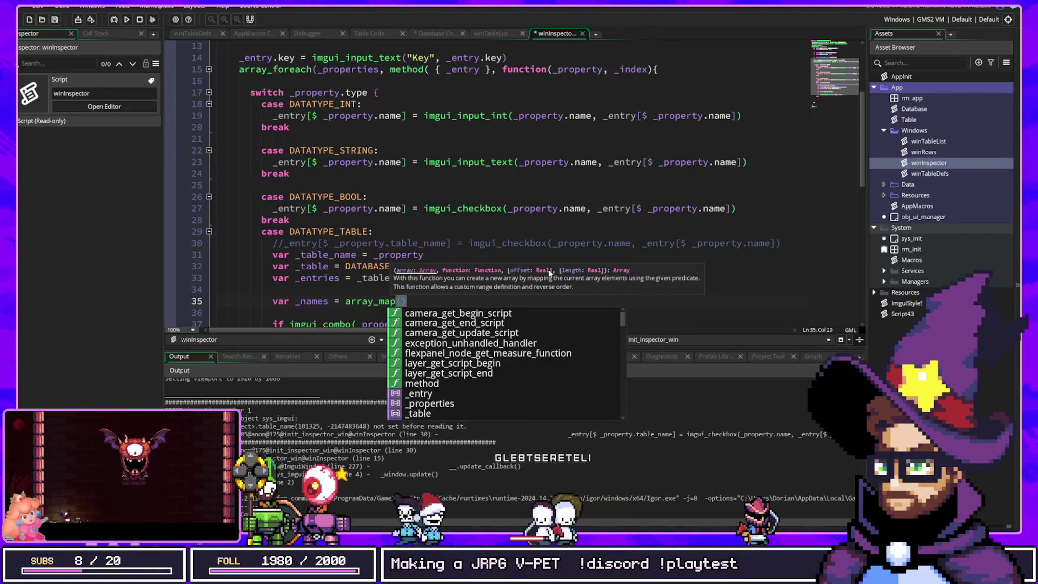
text(_entries, fu)
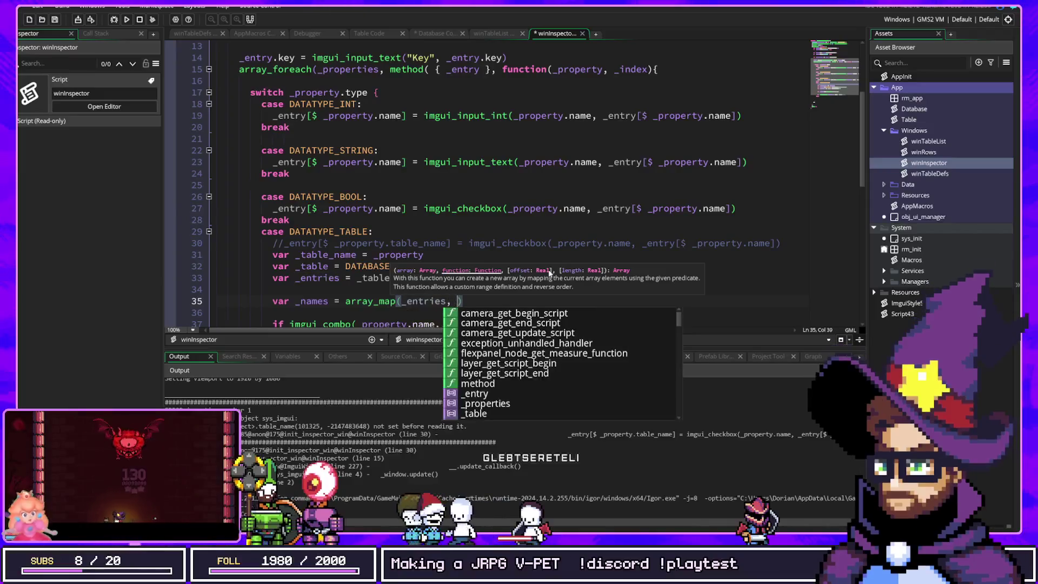
text(nction(){)
Give the callback an _entry parameter returning _entry.get_name(), and save.
key(Return)
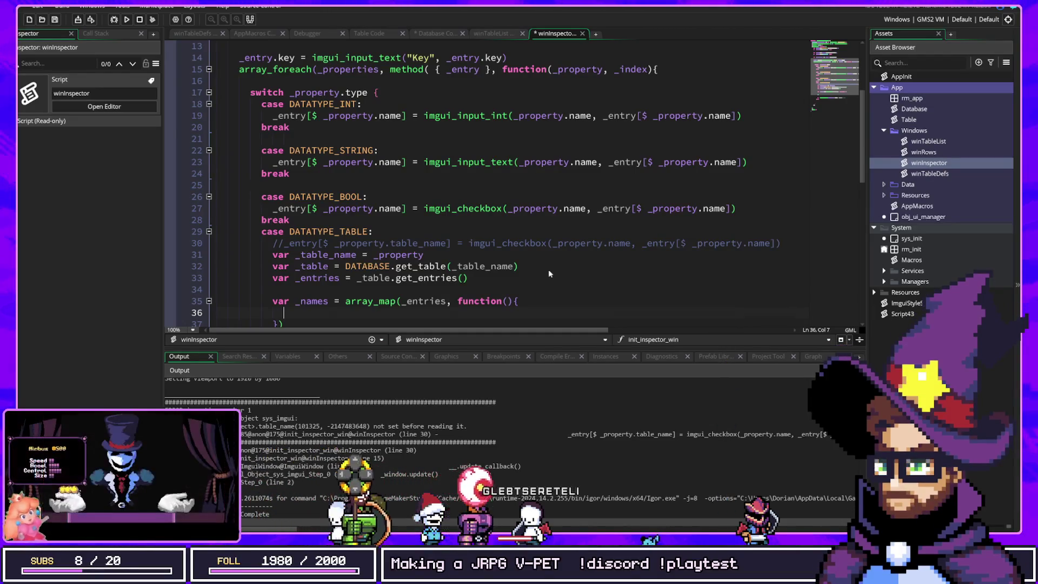
key(Up)
key(End)
key(Left)
key(Left)
text(_)
text(entry)
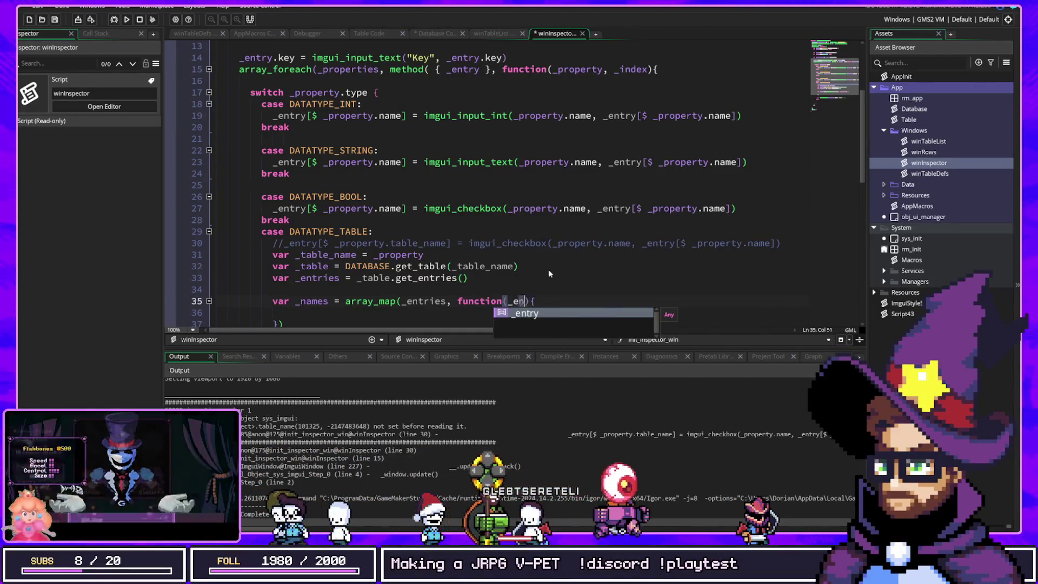
key(Down)
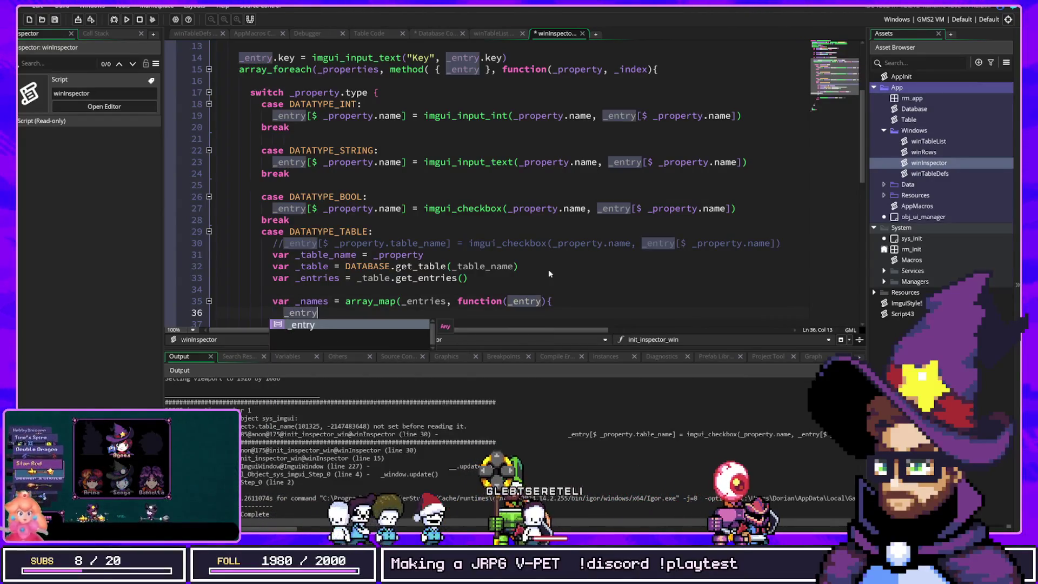
key(Return)
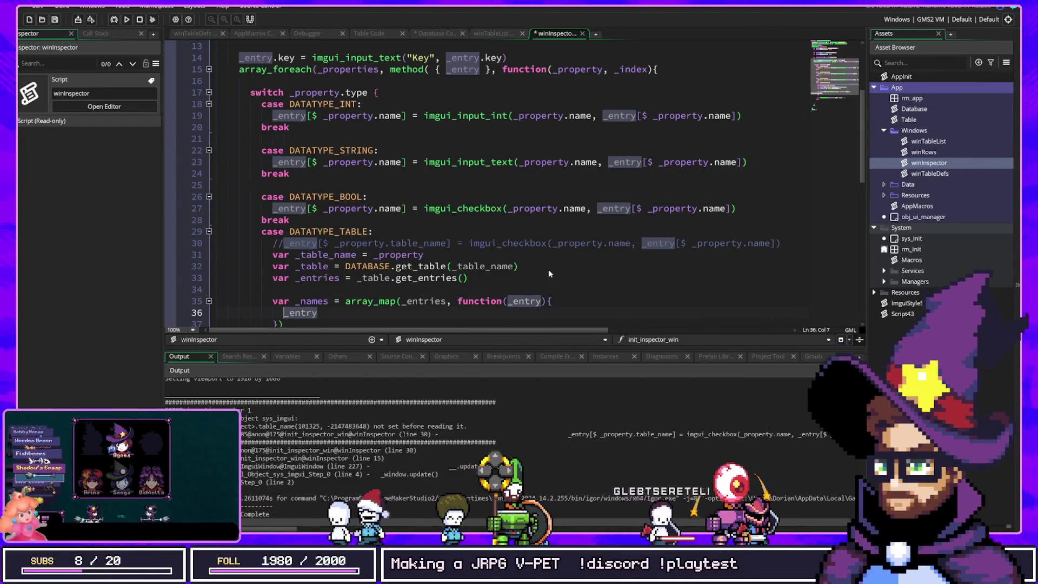
key(Home)
text(return)
key(End)
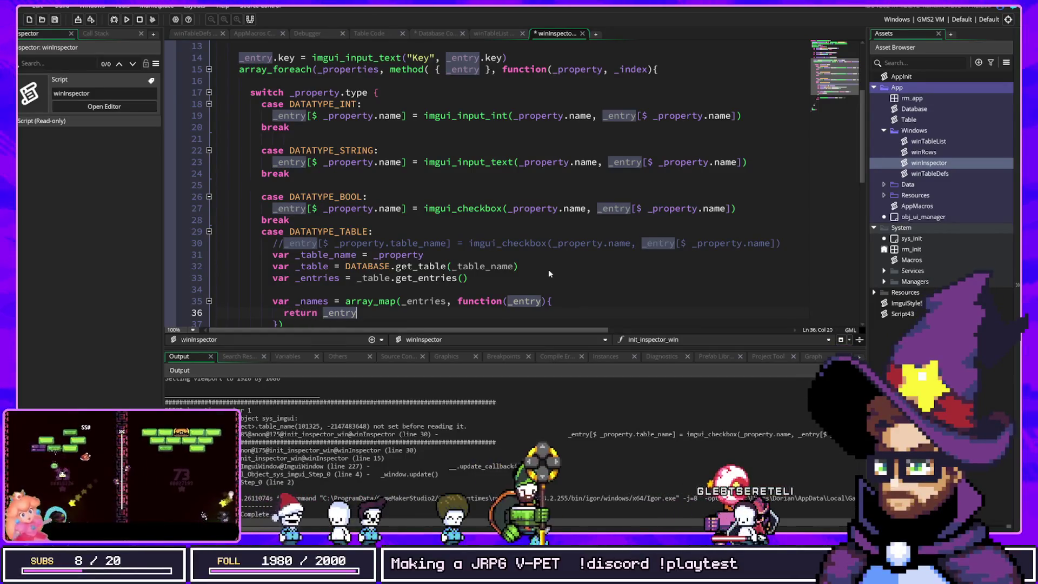
text(.get_name())
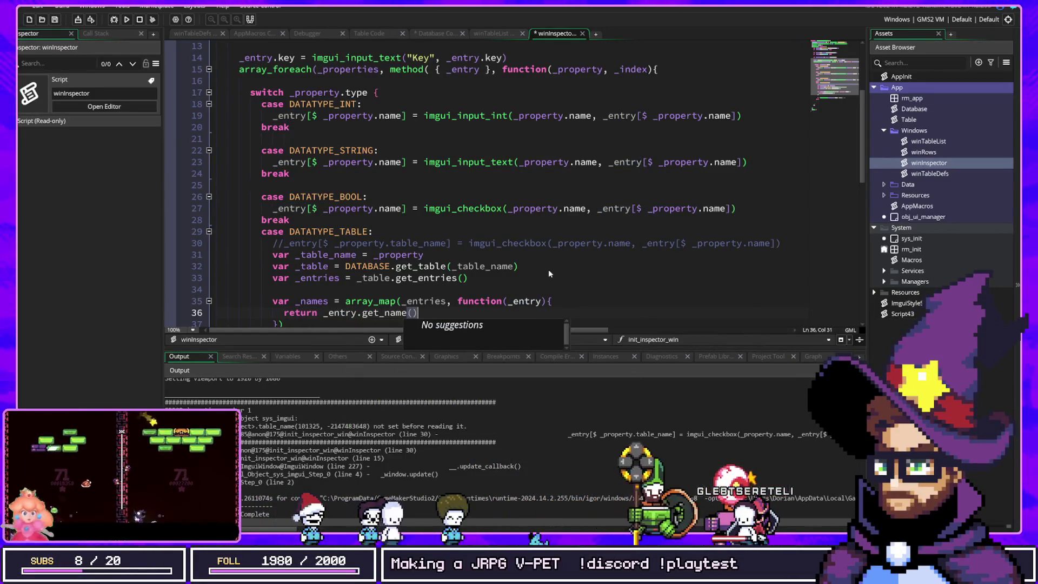
key(ctrl+s)
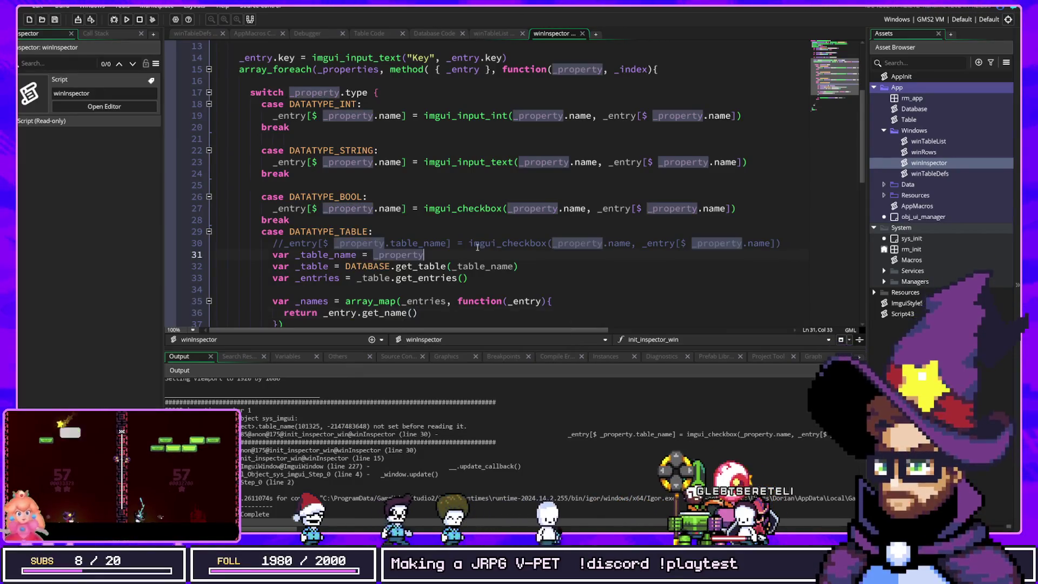
Replace _table with _names in the imgui_combo call.
scroll(527, 258, down, 2)
double_click(309, 232)
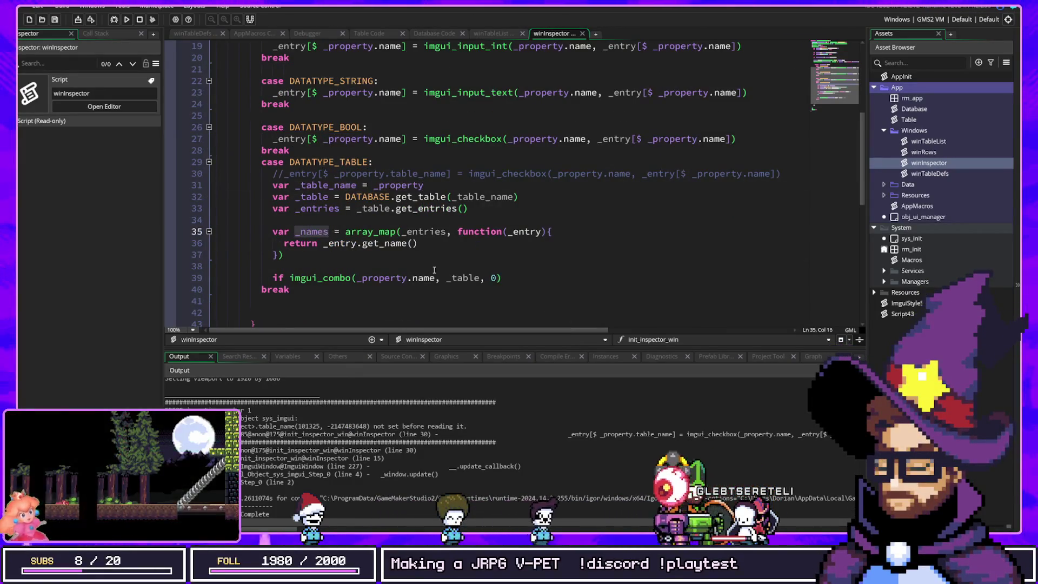
double_click(458, 279)
text(names)
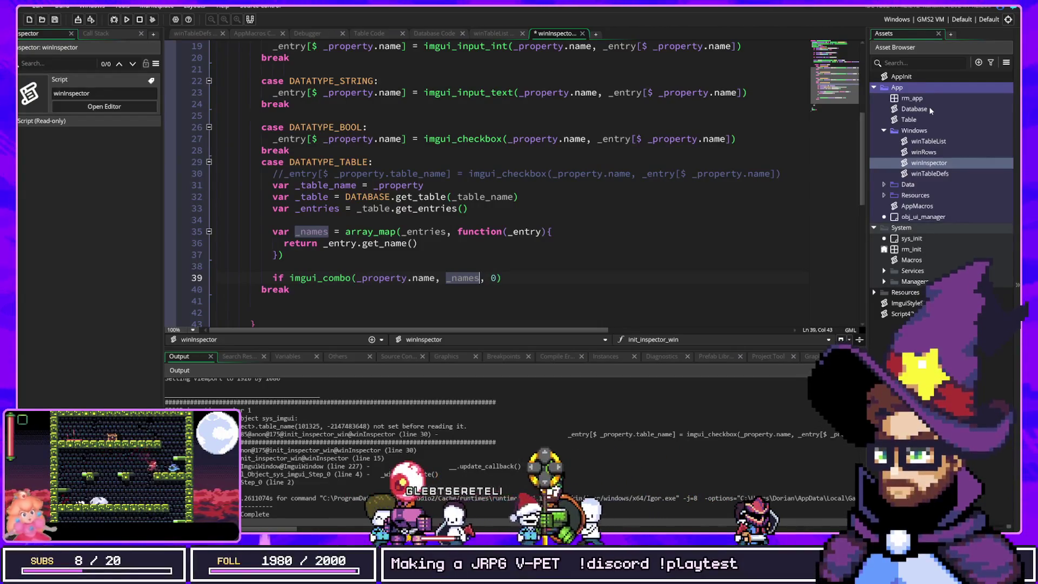
click(915, 121)
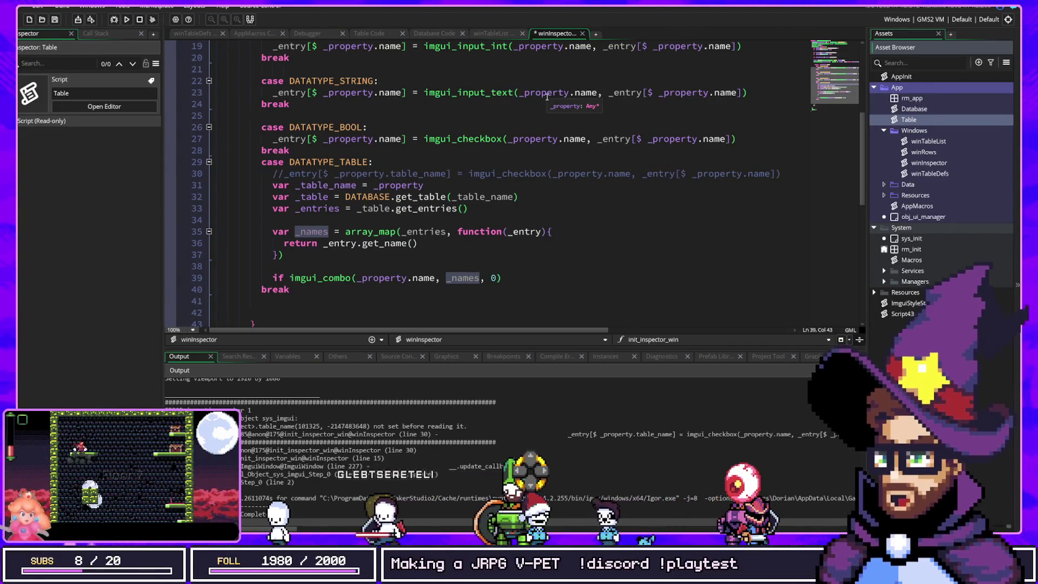
Inspect how the Table script's create_entry and Property constructor store each entry's key.
click(919, 110)
double_click(909, 119)
scroll(321, 155, up, 10)
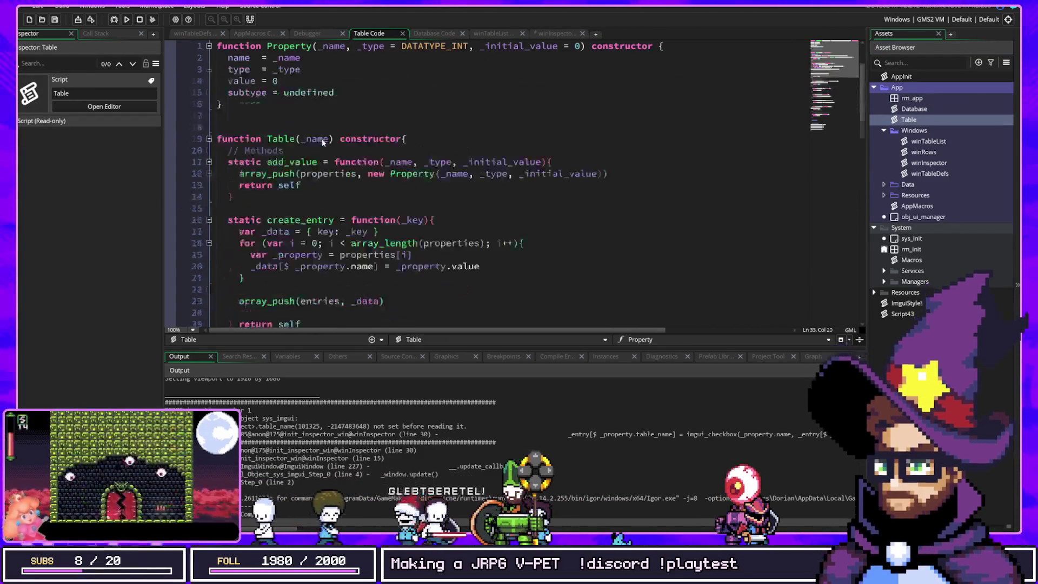
scroll(314, 172, down, 2)
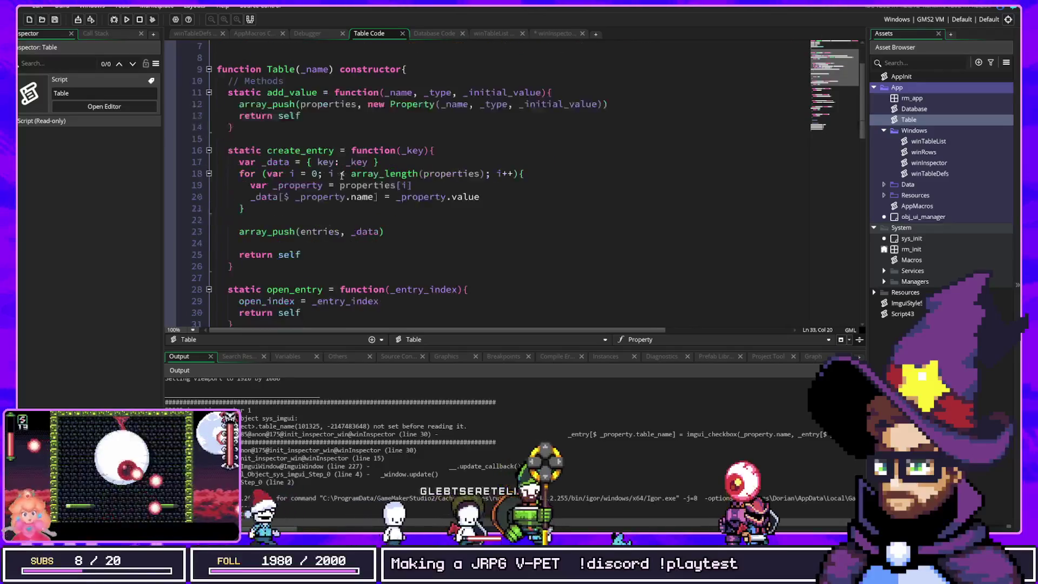
click(411, 150)
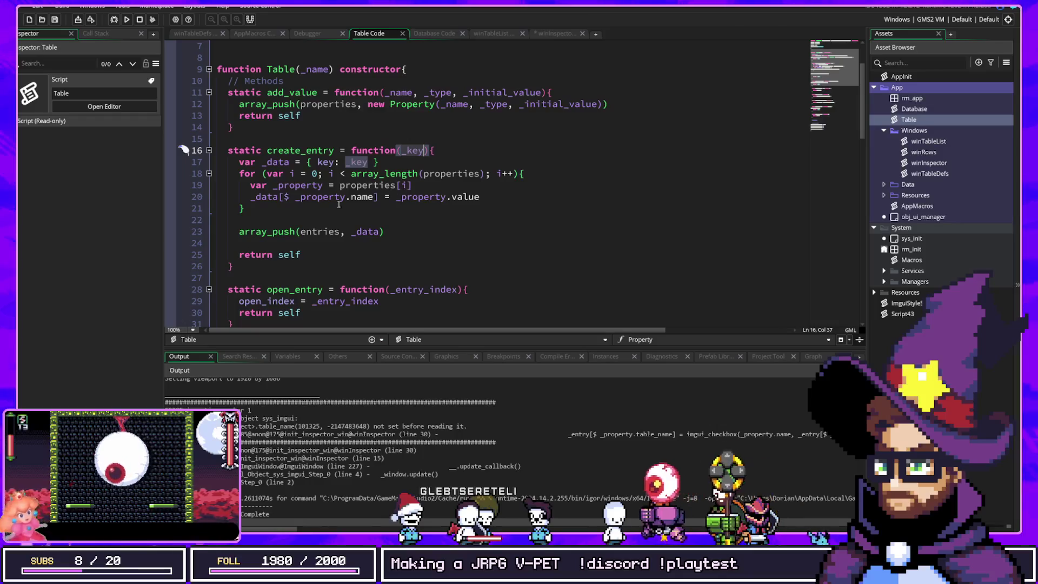
scroll(300, 203, up, 2)
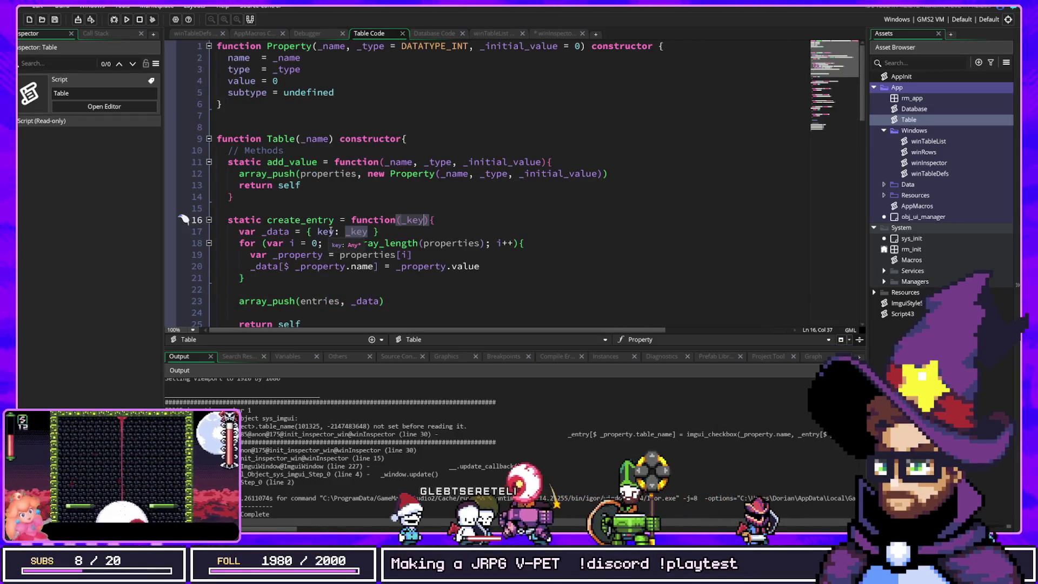
scroll(331, 231, down, 2)
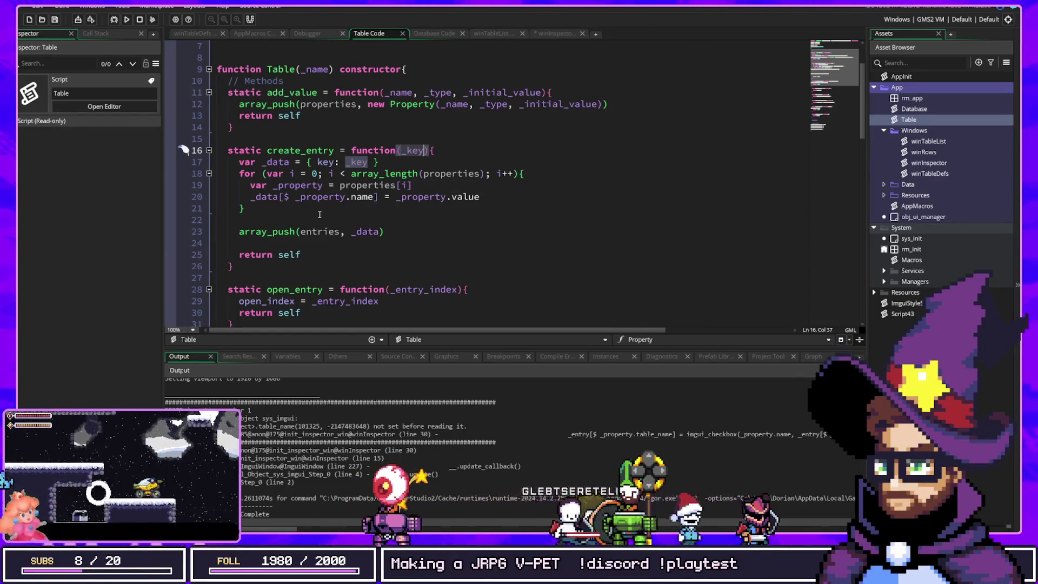
scroll(320, 215, down, 10)
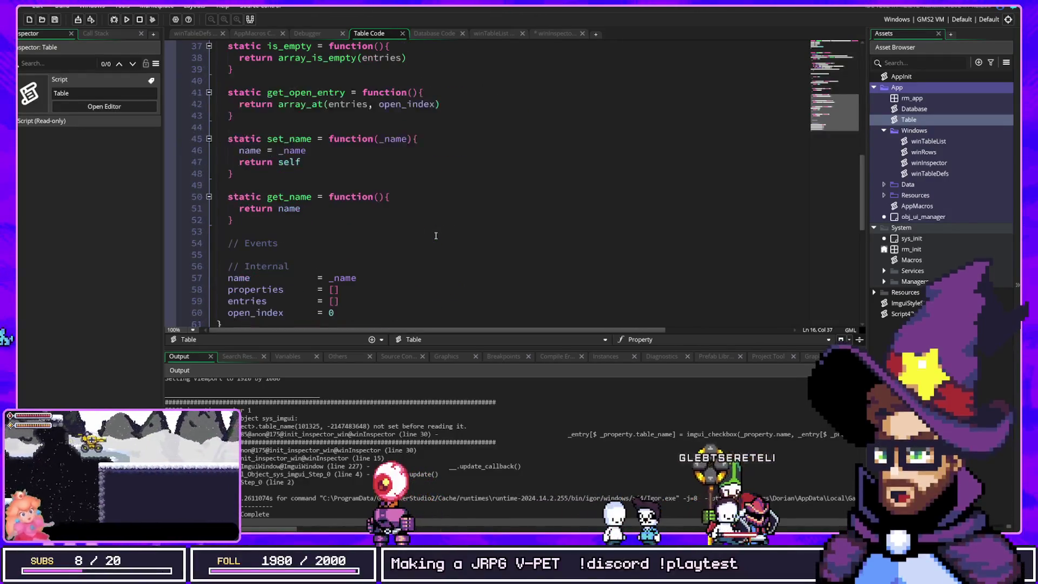
scroll(436, 236, down, 4)
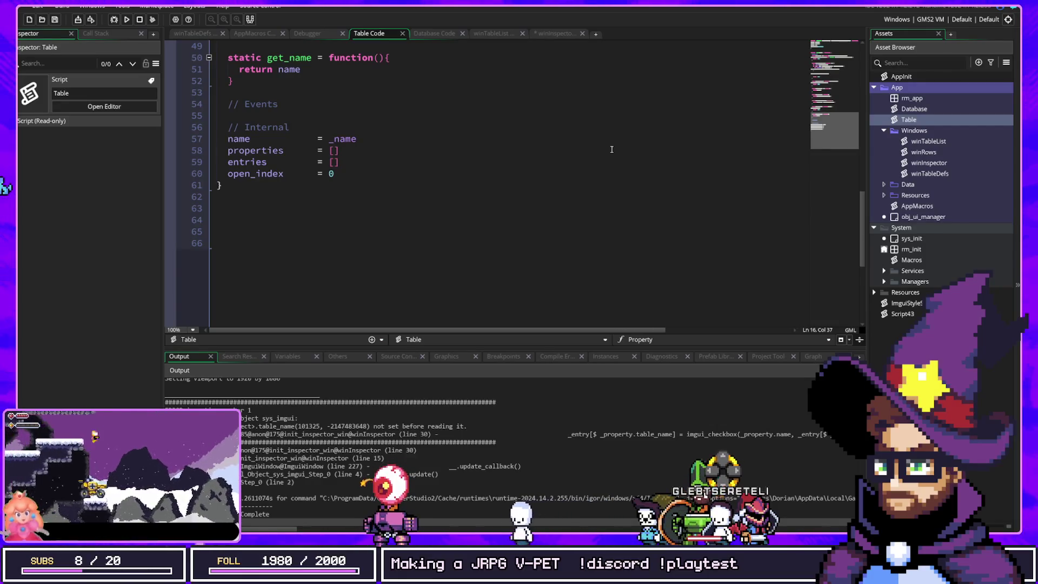
scroll(445, 182, up, 6)
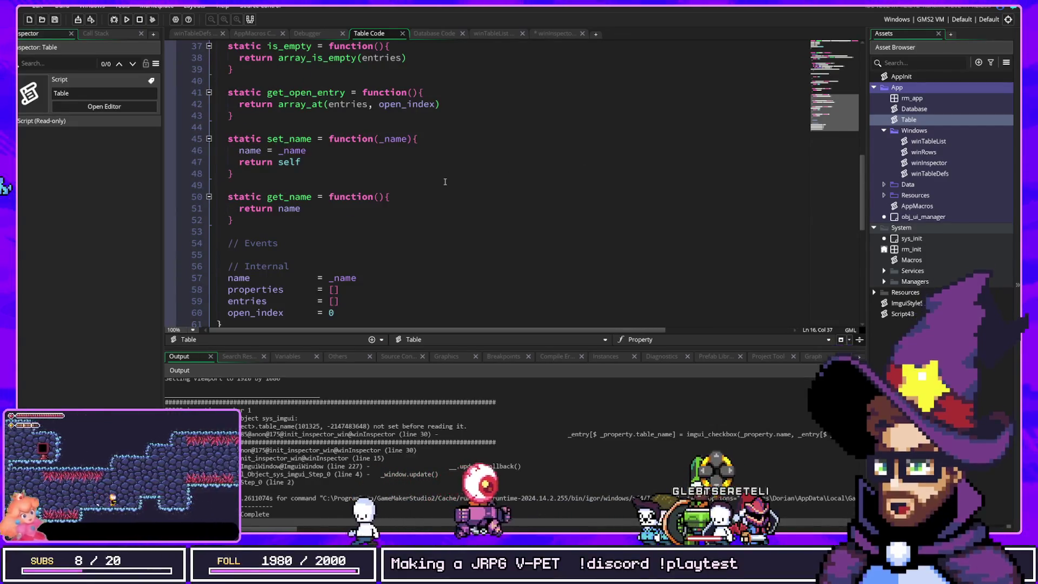
scroll(445, 182, up, 10)
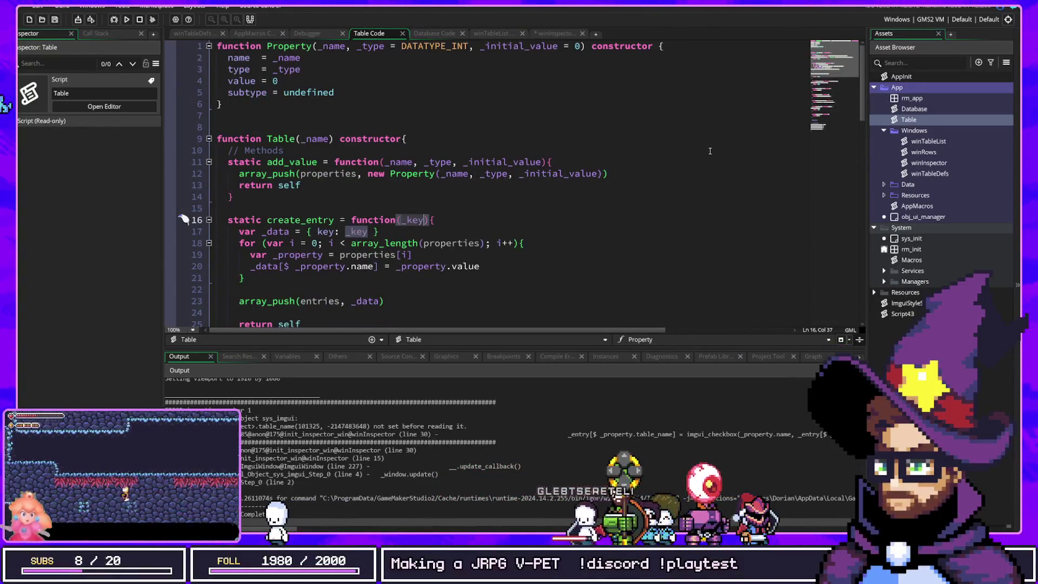
mouse_move(222, 104)
mouse_down()
mouse_move(205, 60)
mouse_move(184, 46)
mouse_up()
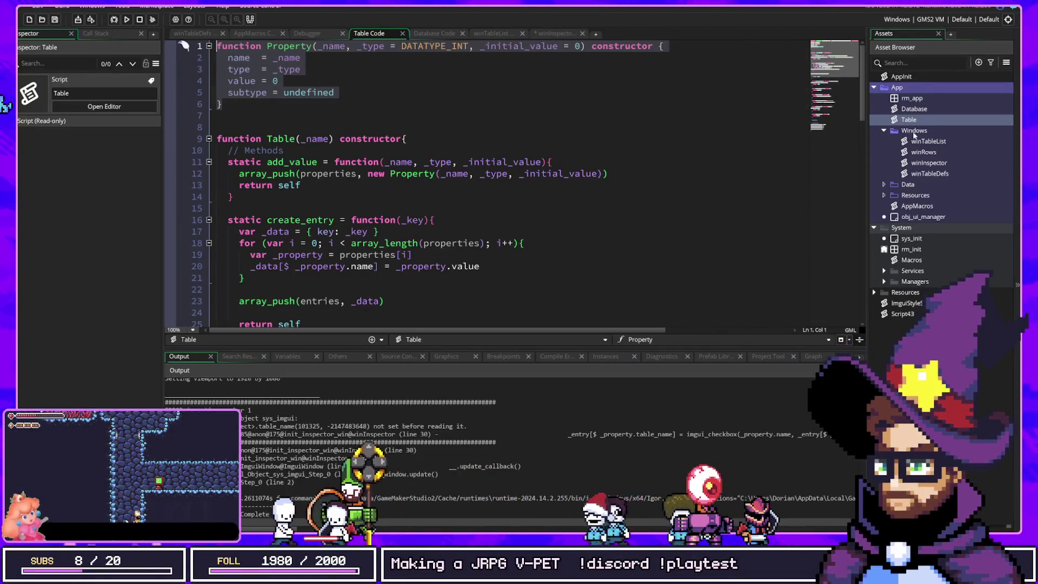
Check the Database script and the key field in the Table script's entry data.
double_click(913, 109)
scroll(485, 106, up, 2)
scroll(485, 106, down, 10)
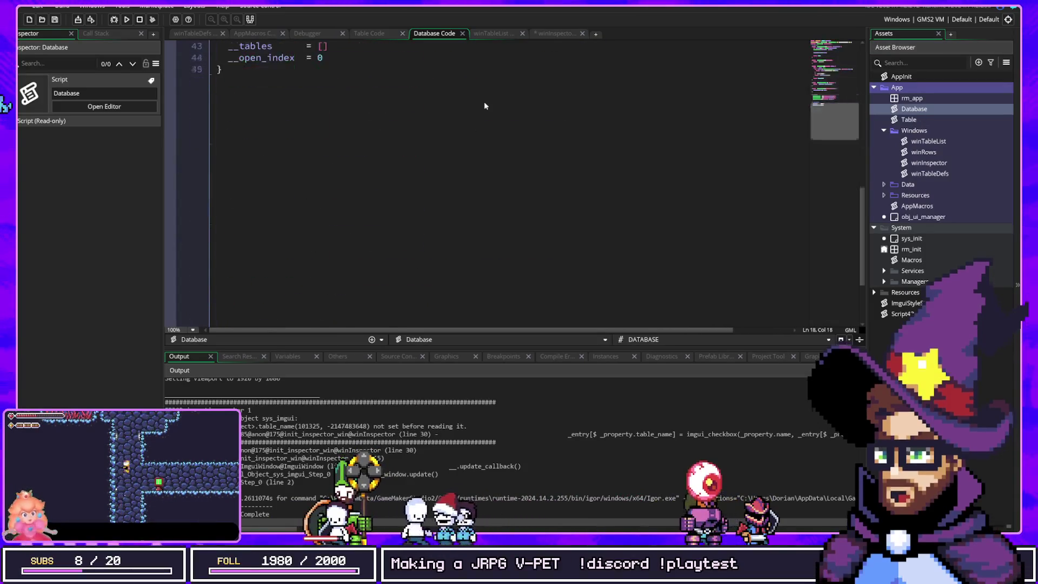
scroll(485, 106, up, 3)
double_click(908, 119)
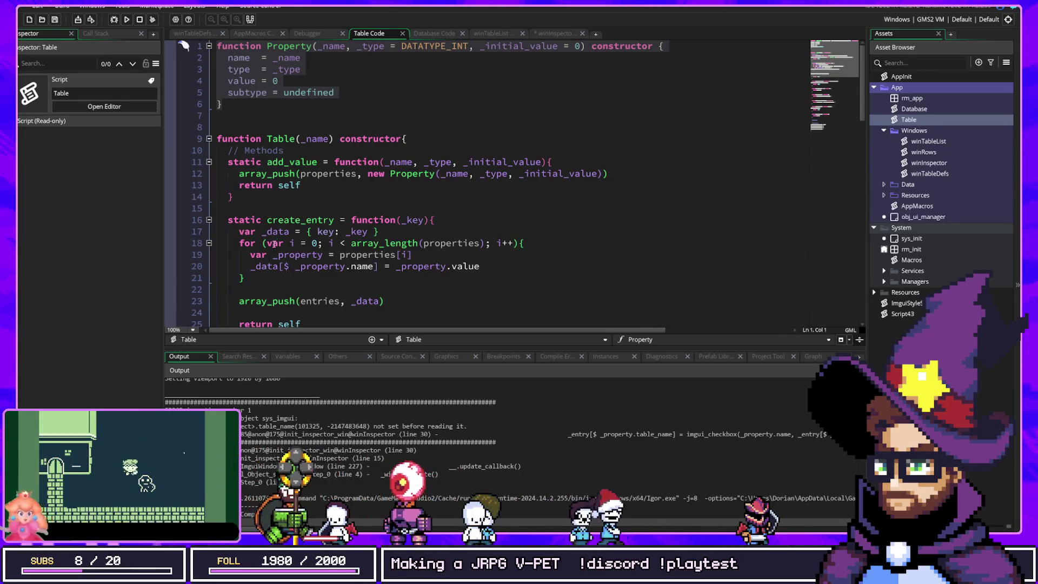
click(309, 232)
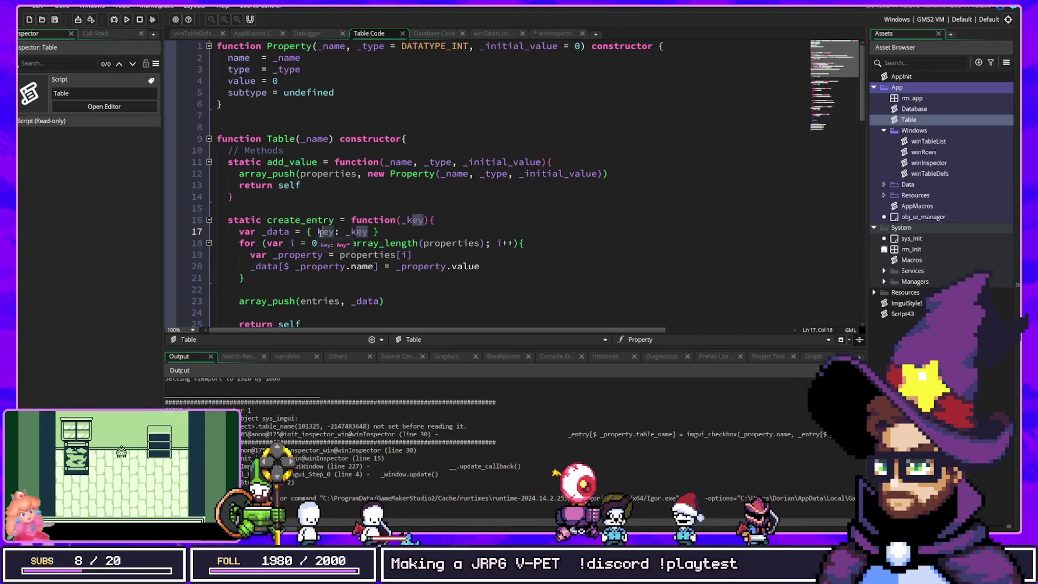
click(320, 33)
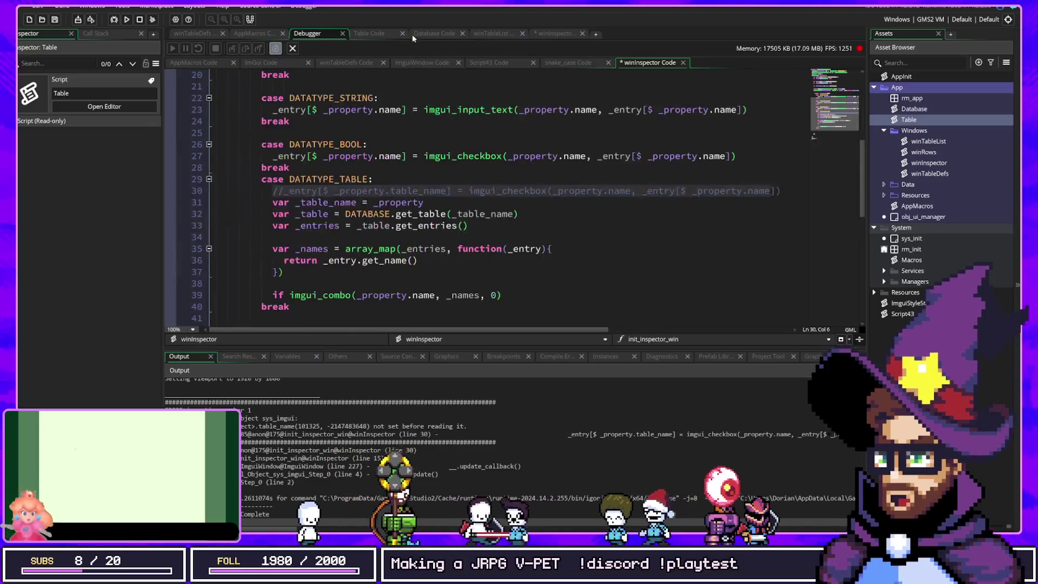
Map names from _entry.key instead of get_name() on line 36, and save.
click(432, 265)
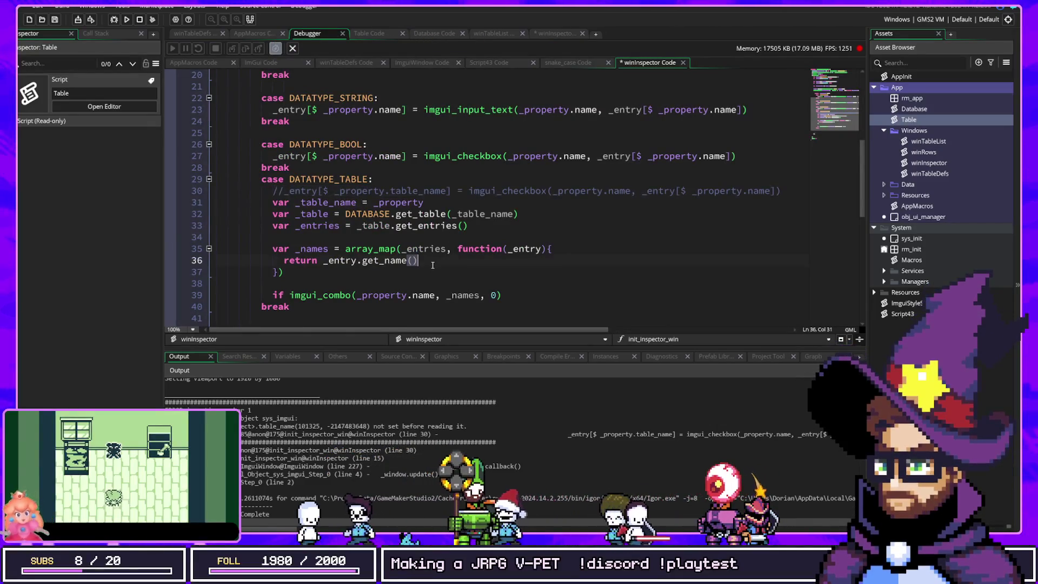
key(BackSpace)
key(BackSpace)
key(BackSpace)
text(key)
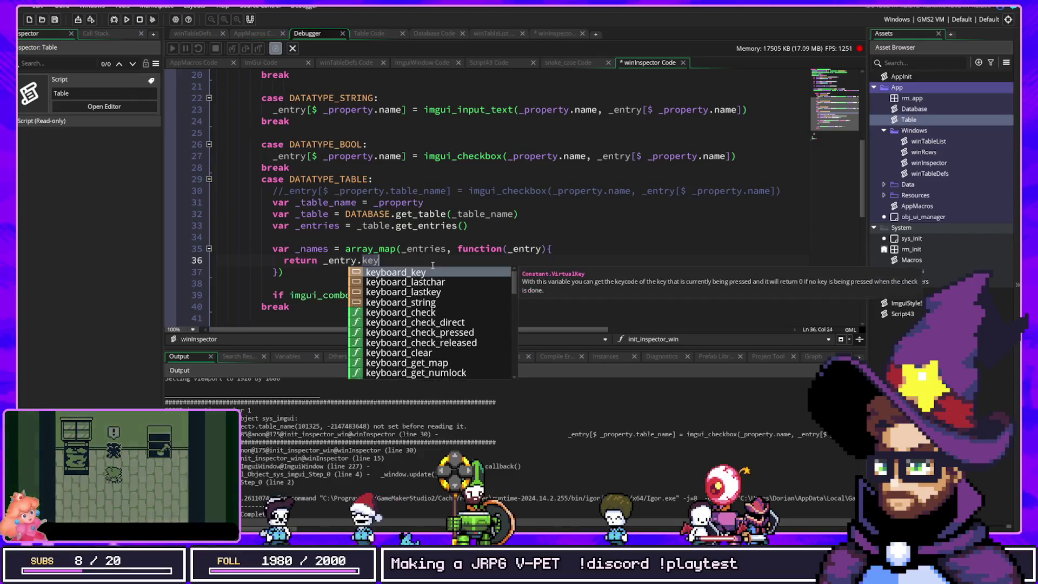
key(ctrl+s)
click(391, 215)
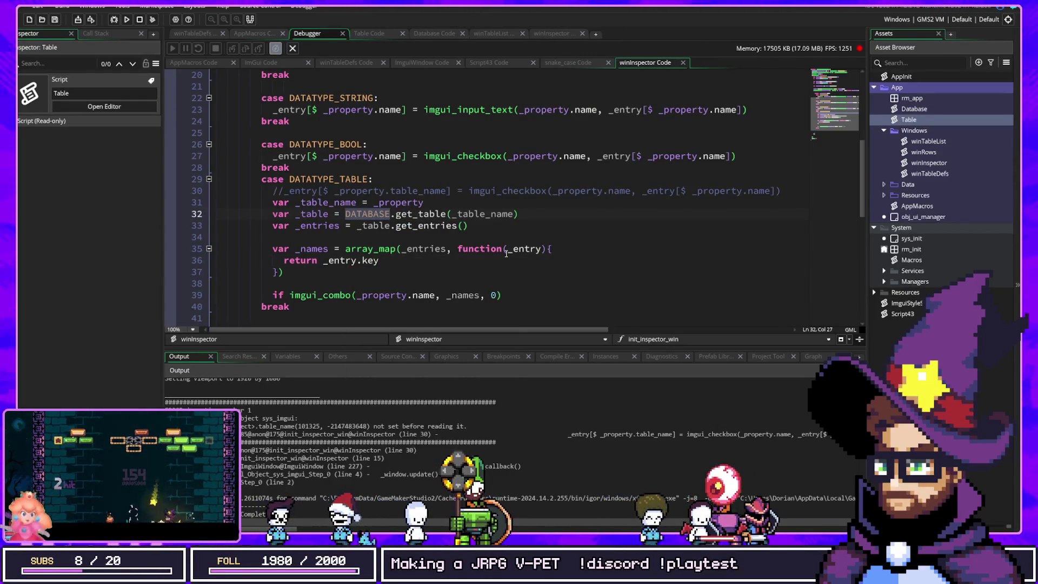
Check the imgui_combo definition, remove the stray 'if', and run the project in debug.
middle_click(340, 296)
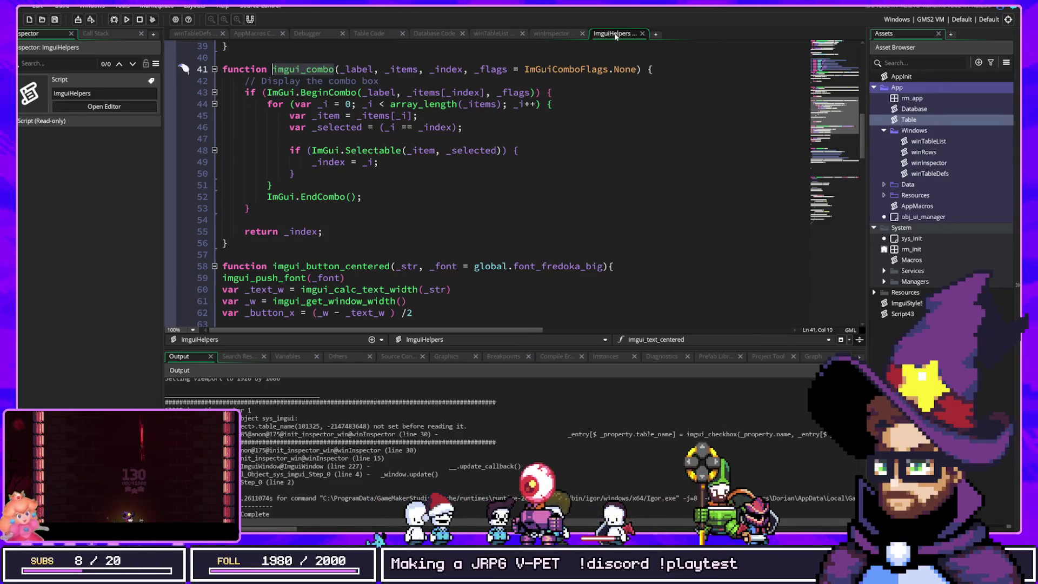
click(335, 34)
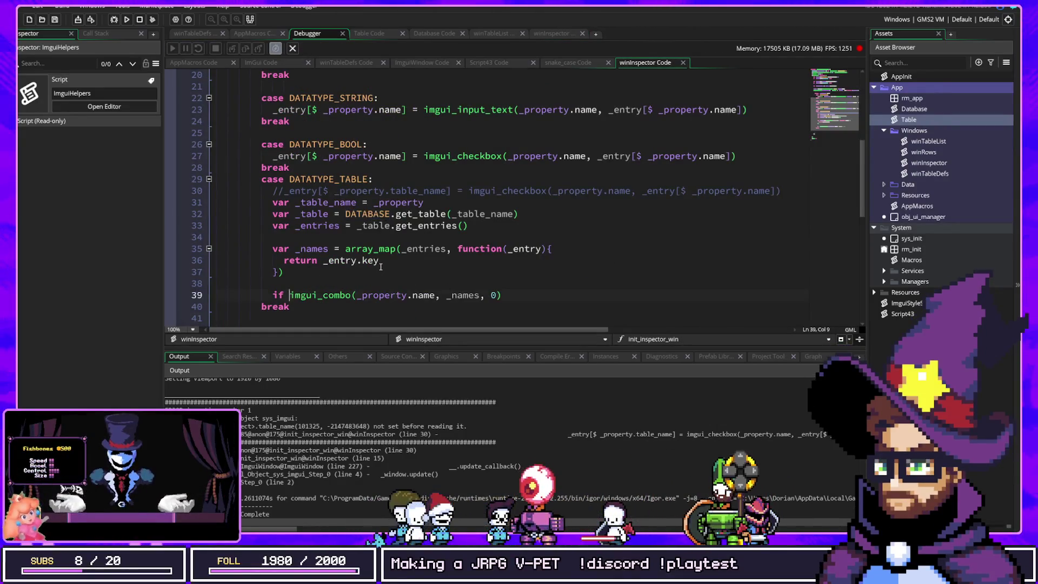
key(BackSpace)
key(BackSpace)
key(BackSpace)
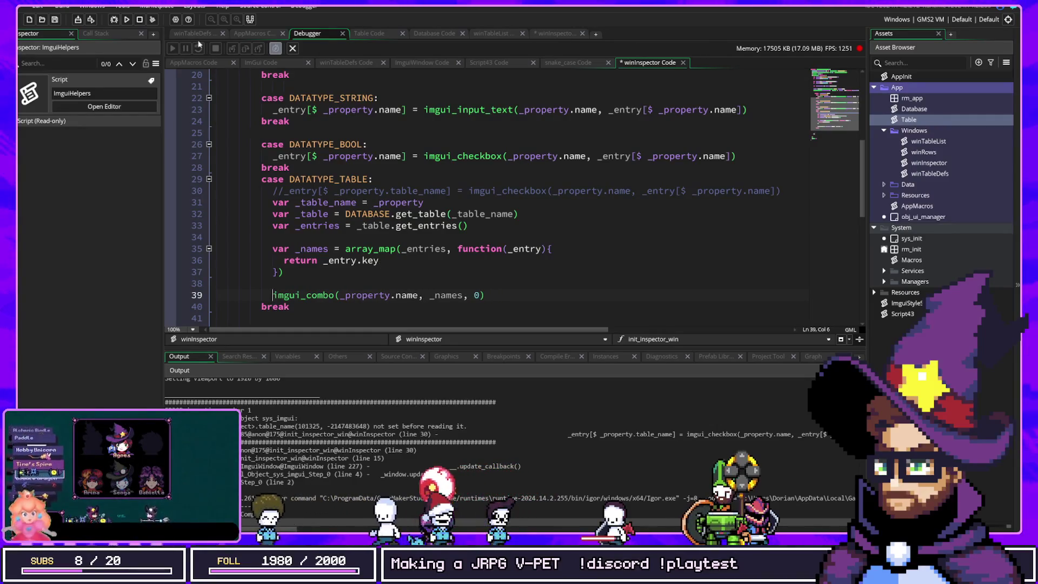
click(115, 20)
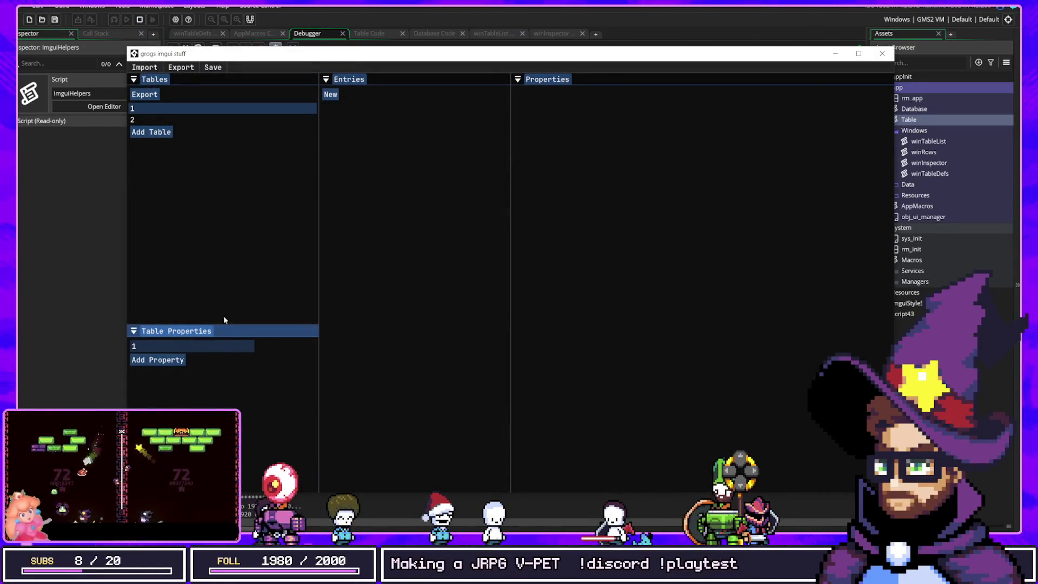
Give table 1 a property typed to reference table 1, add an entry, then rerun after the code error.
click(169, 360)
click(273, 363)
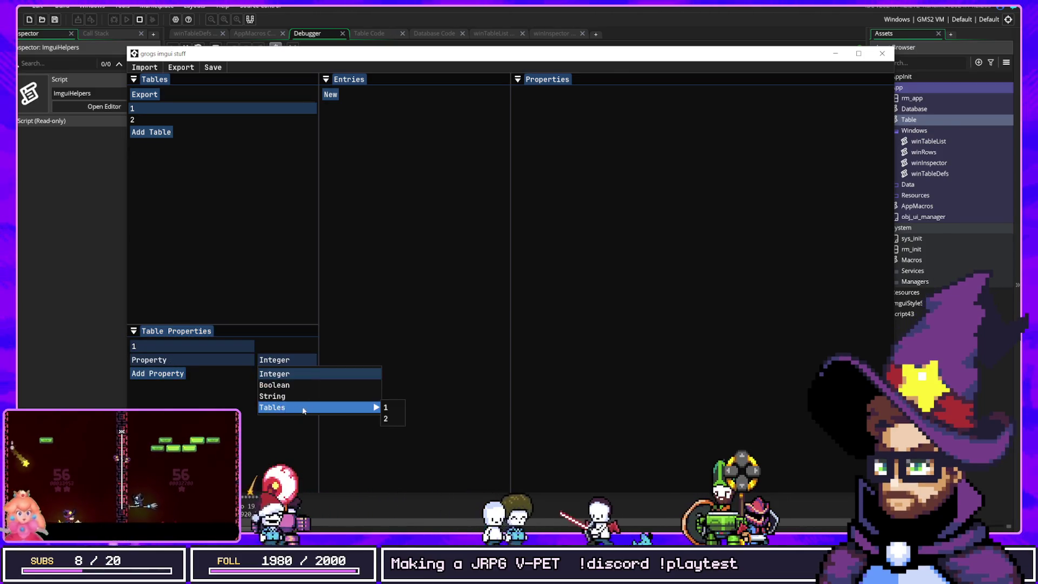
click(387, 409)
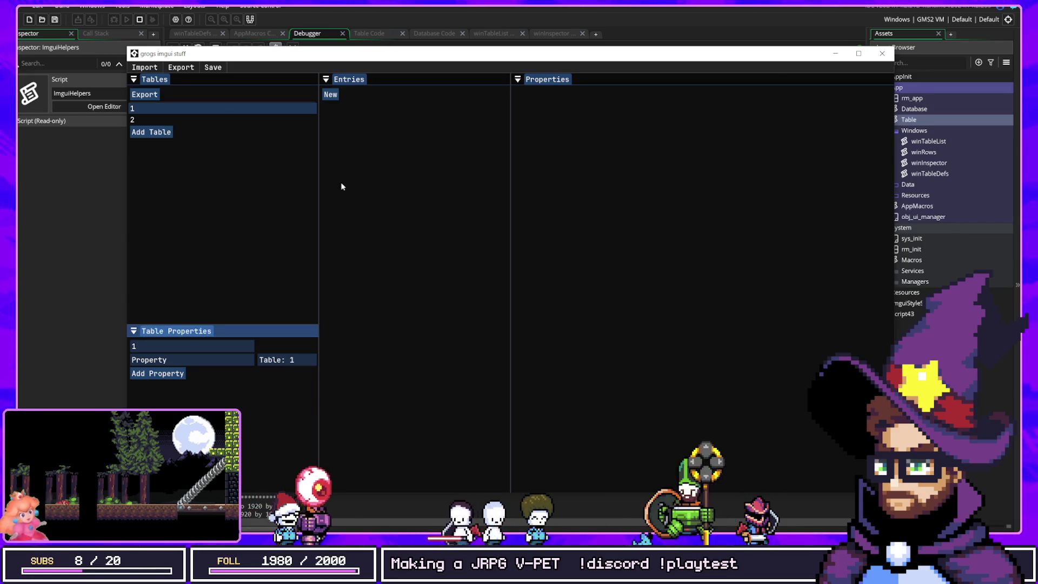
click(329, 95)
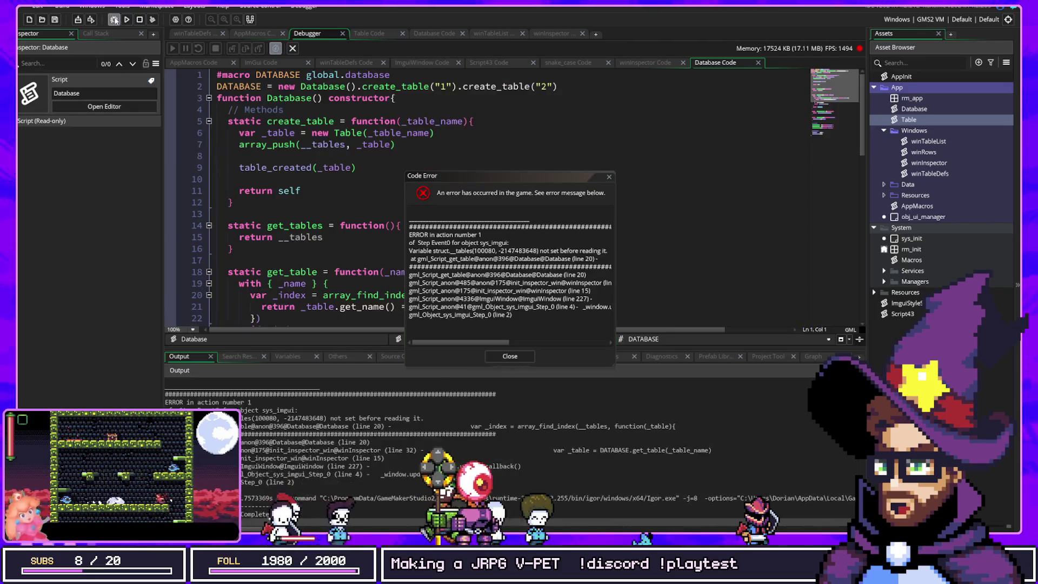
click(114, 20)
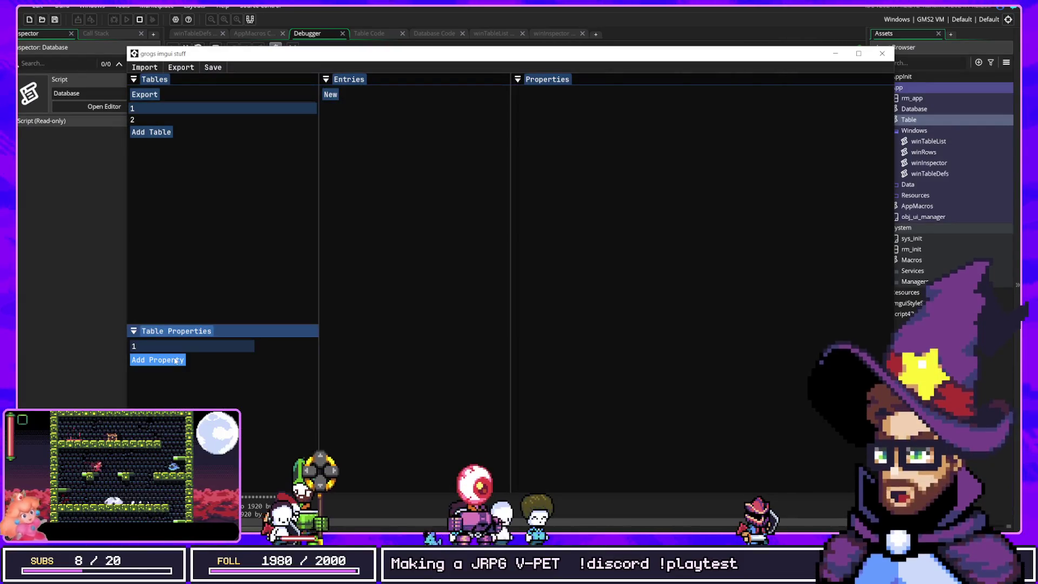
Add a property and two new entries to table 2.
click(144, 120)
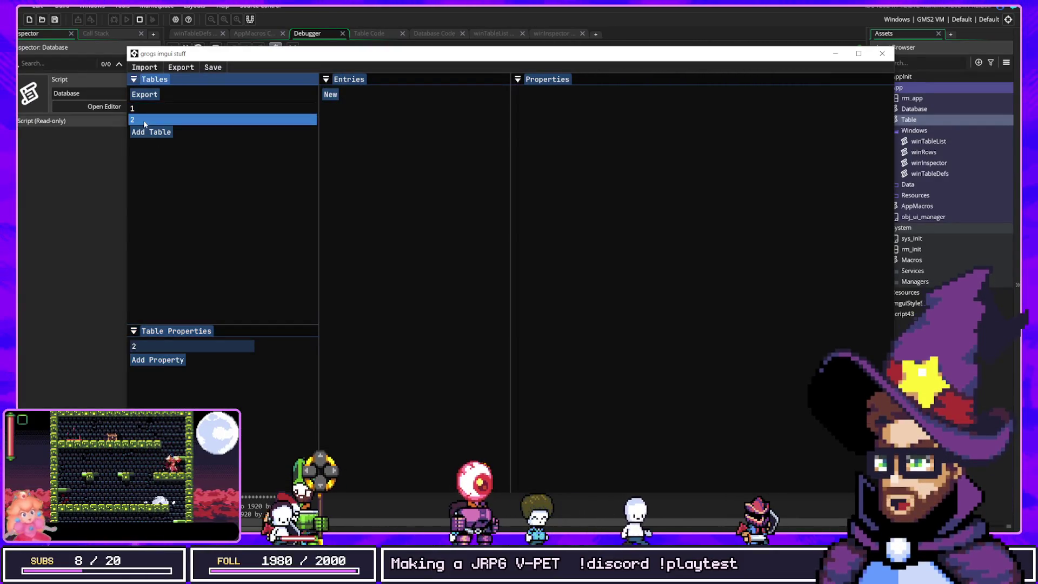
click(176, 363)
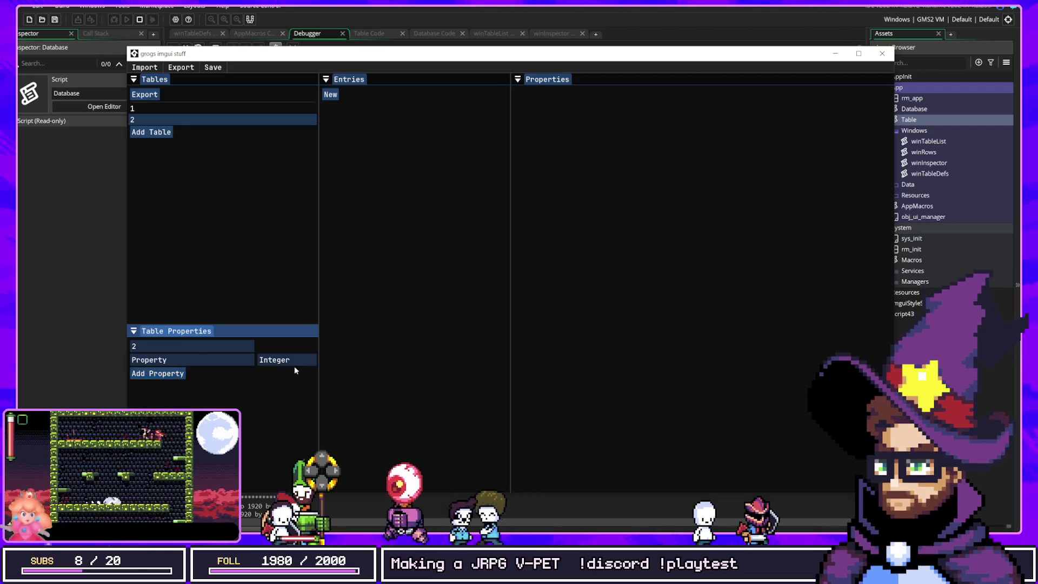
click(291, 361)
mouse_move(277, 407)
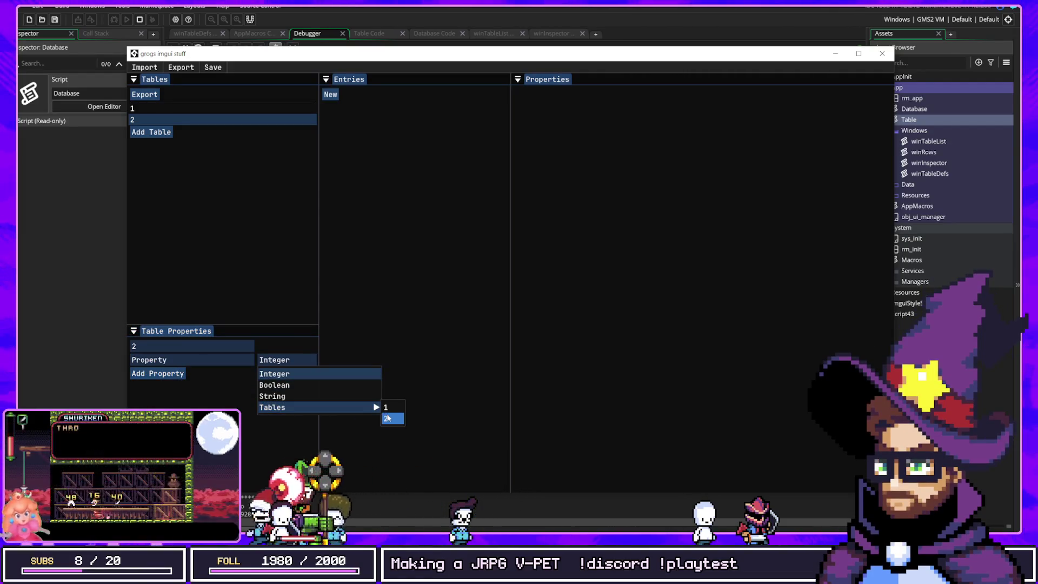
mouse_move(366, 411)
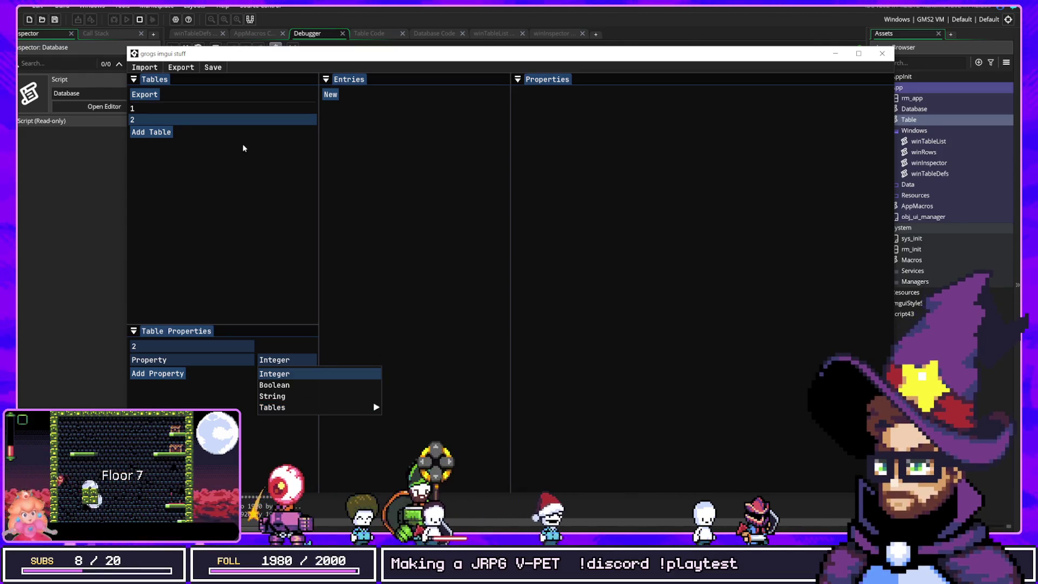
click(342, 126)
click(328, 95)
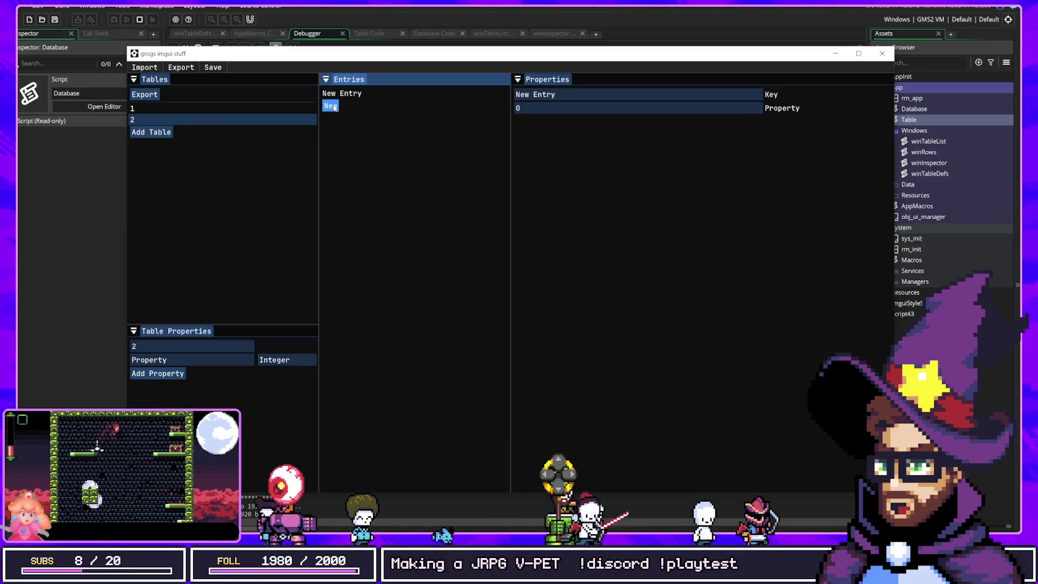
click(333, 106)
Set table 2's two entry keys to Knight and Mage.
click(588, 84)
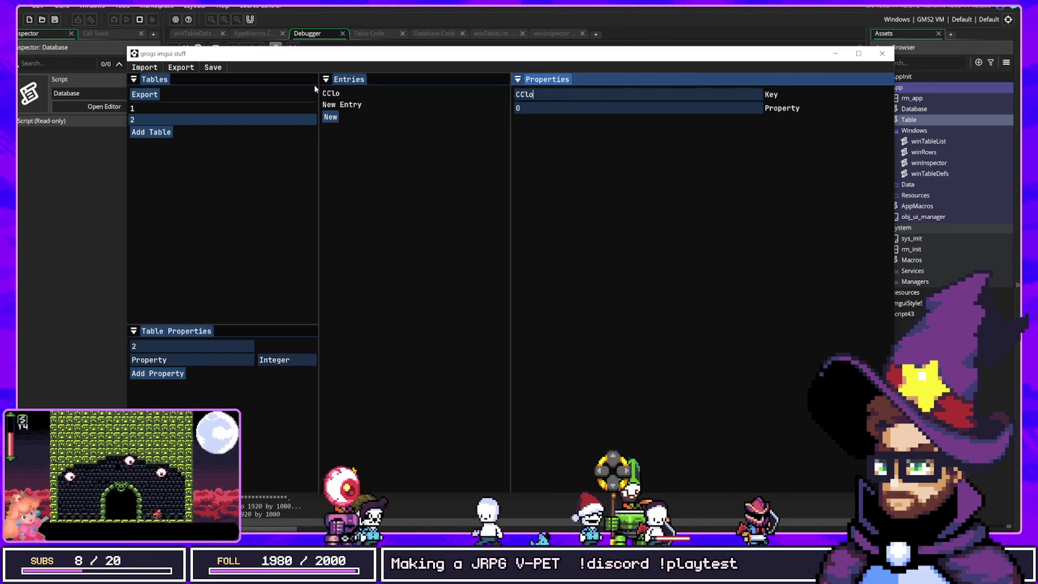
key(BackSpace)
key(BackSpace)
text(Knight)
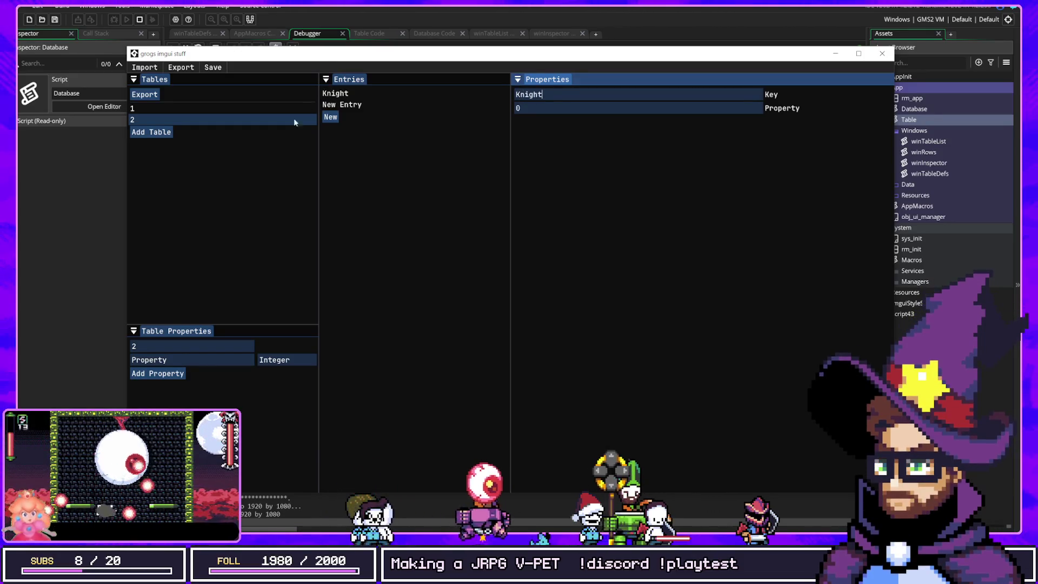
click(347, 106)
click(525, 95)
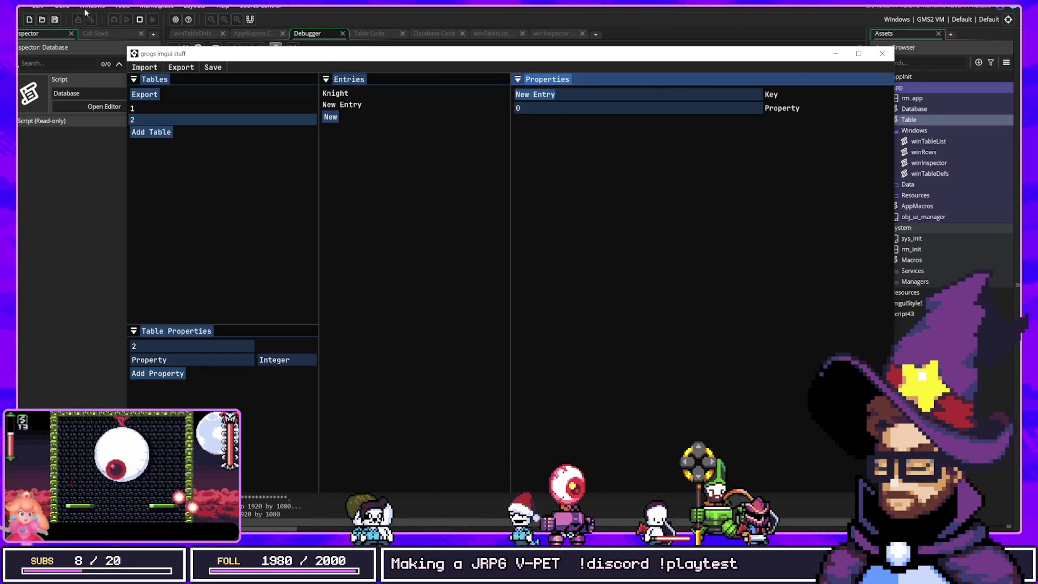
key(ctrl+a)
key(BackSpace)
text(Mage)
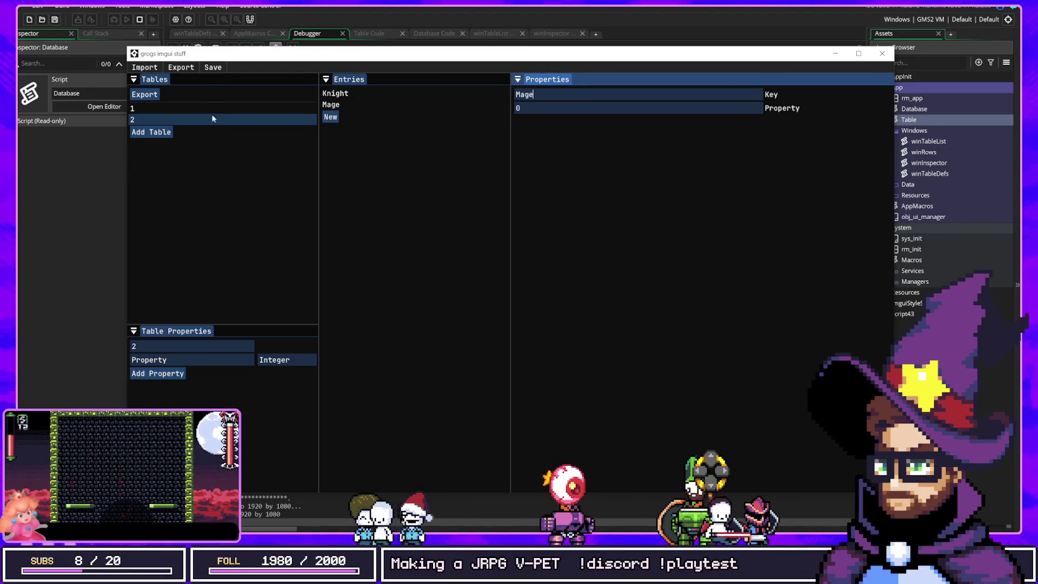
Rename table 2 to Classes.
click(211, 120)
click(162, 346)
text(Cla)
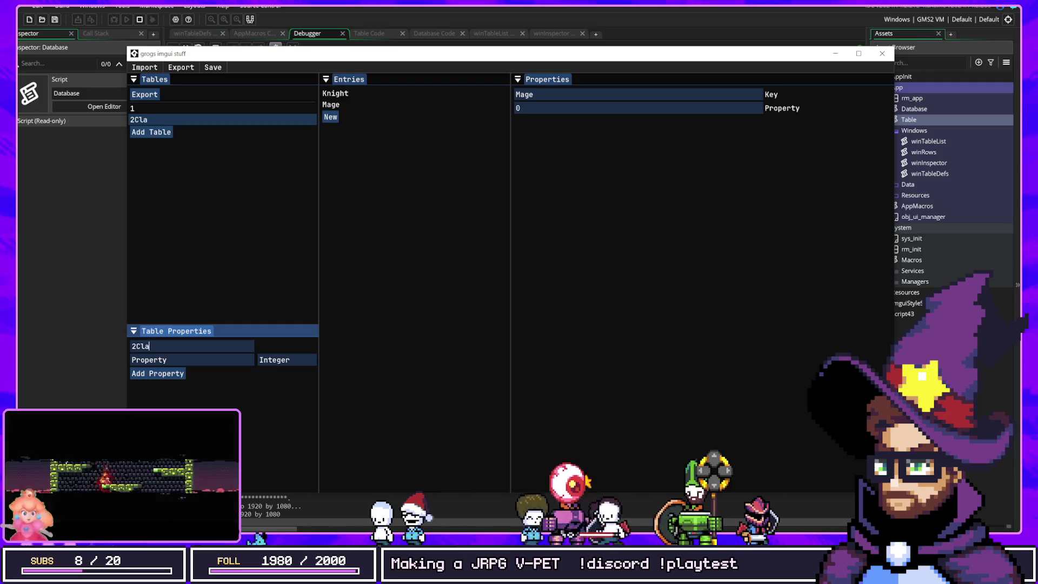
key(BackSpace)
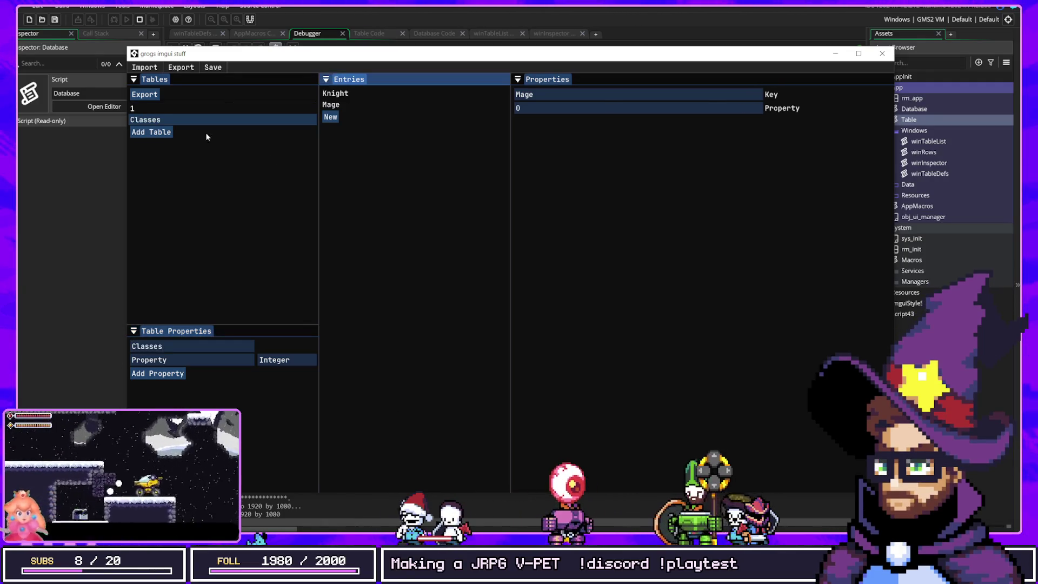
Add a property of type Table: Classes to table 1 and create a new entry.
click(164, 110)
click(161, 361)
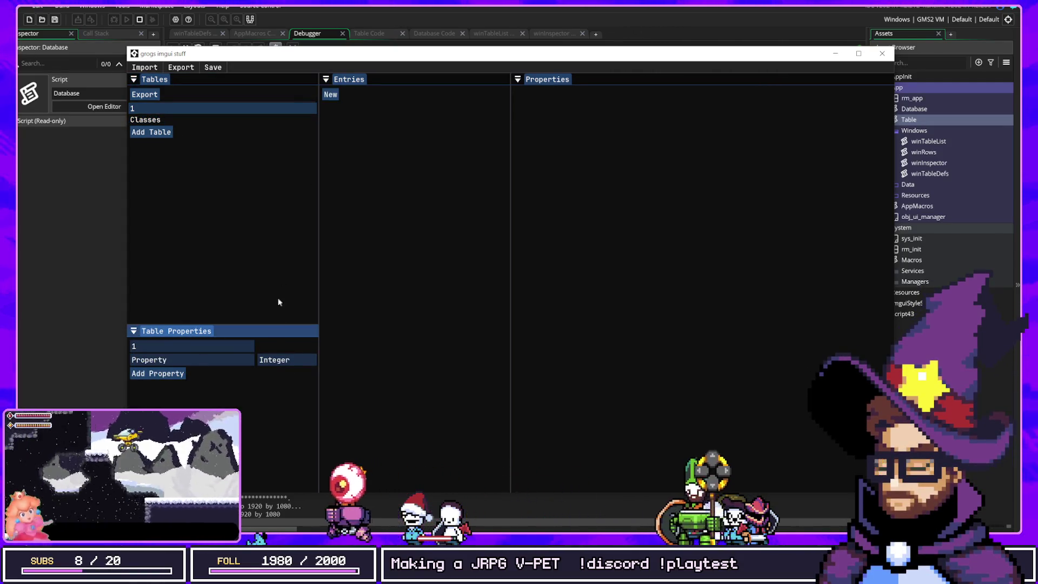
click(275, 359)
mouse_move(342, 412)
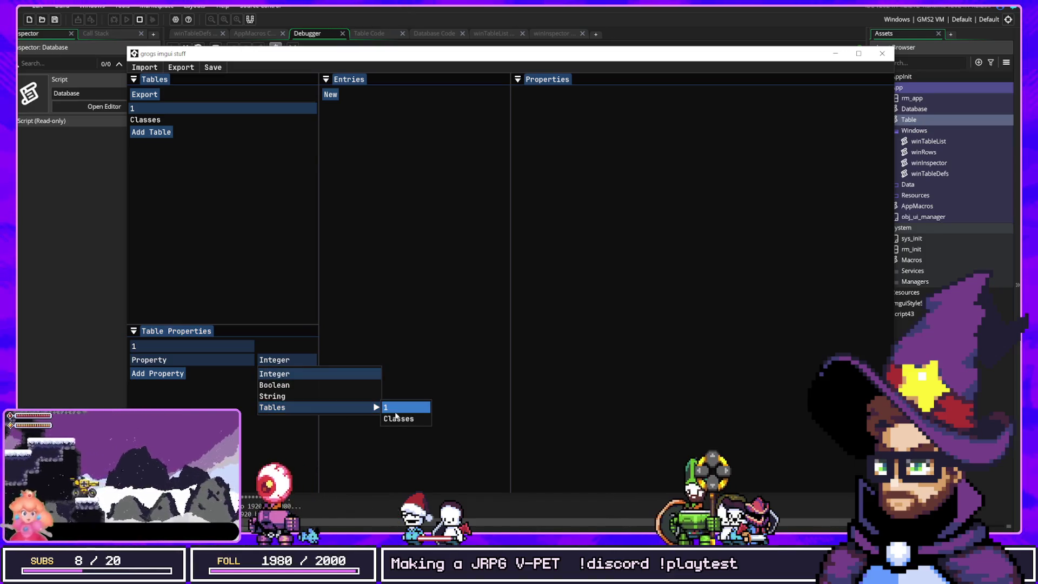
click(397, 419)
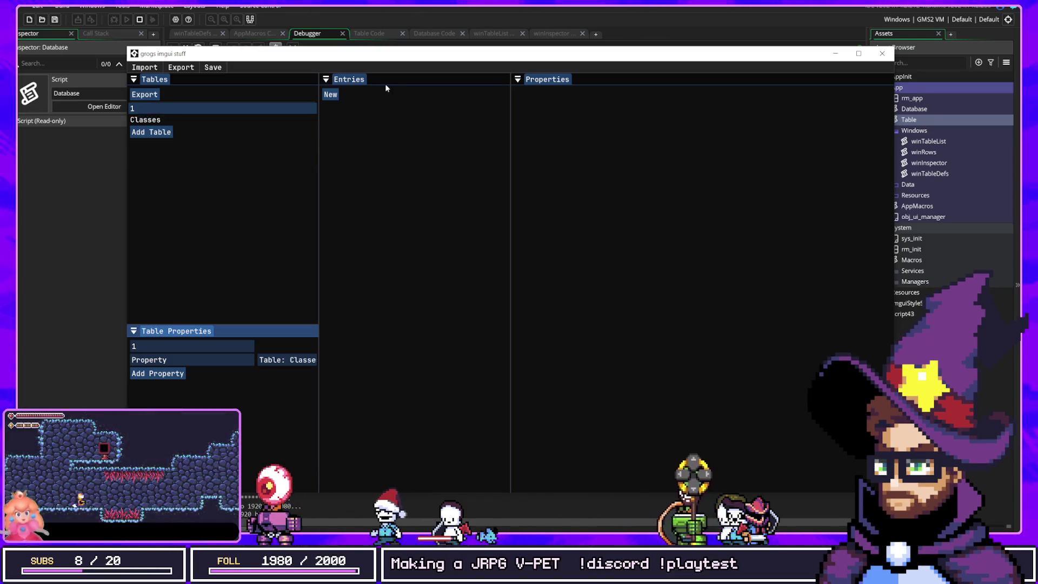
click(335, 97)
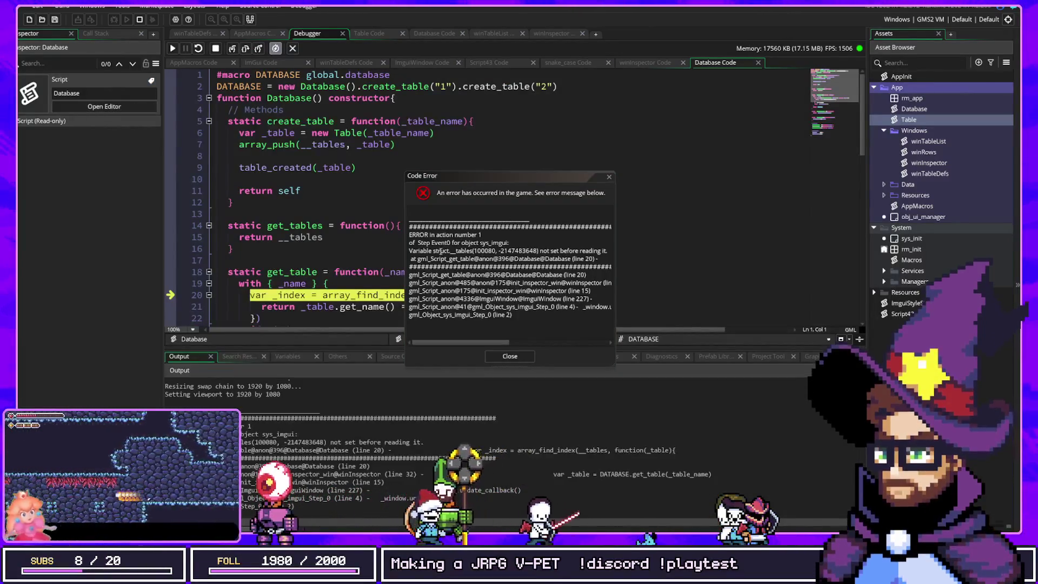
Move the error dialog aside, stop the crashed debug session and close the Code Error dialog.
mouse_move(613, 146)
mouse_down()
mouse_move(635, 110)
mouse_move(713, 98)
mouse_up()
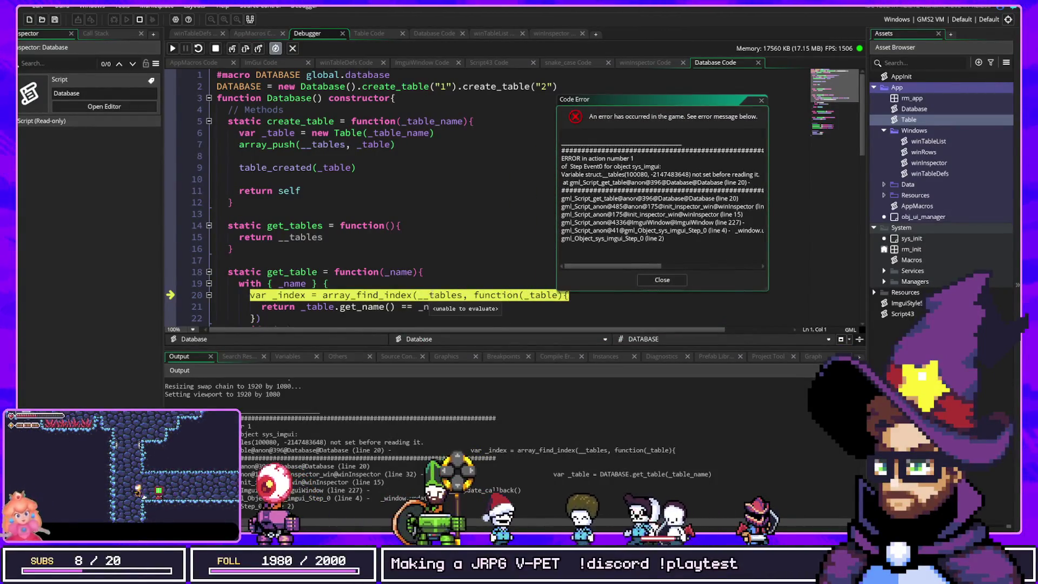
mouse_move(397, 274)
scroll(464, 260, down, 2)
scroll(459, 258, up, 2)
scroll(446, 254, down, 8)
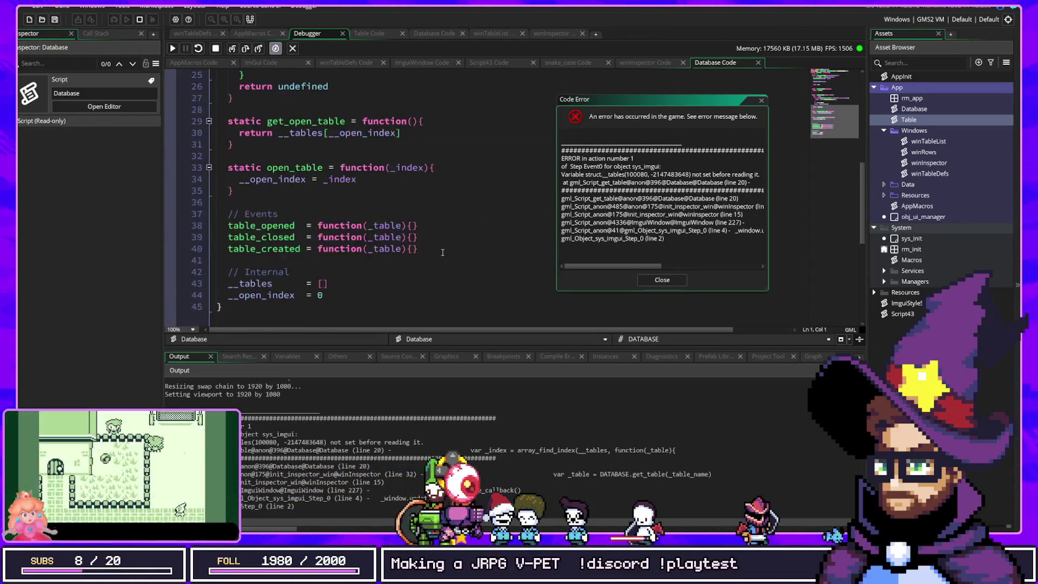
scroll(443, 252, up, 8)
scroll(471, 250, down, 2)
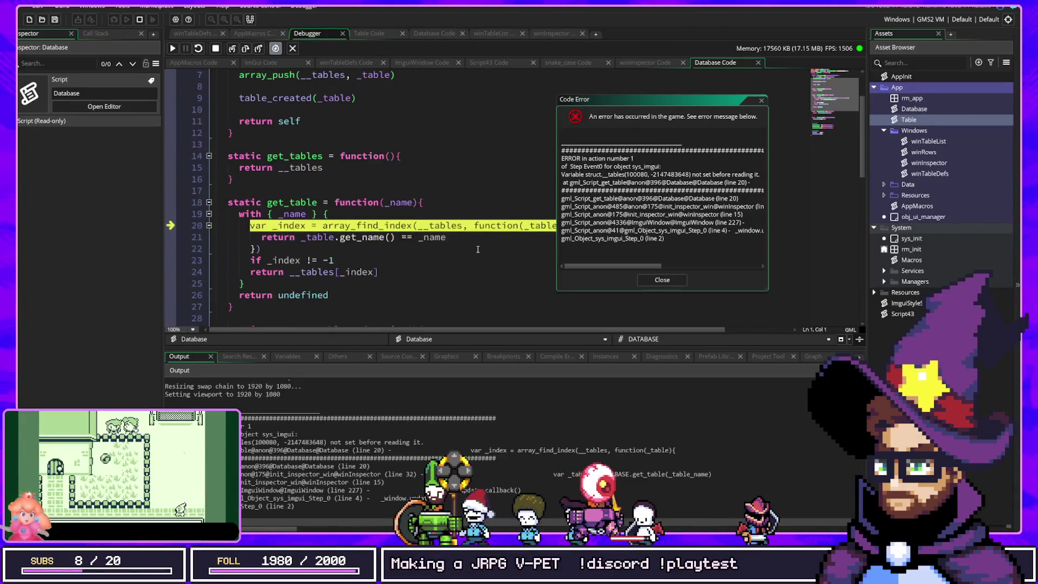
click(215, 48)
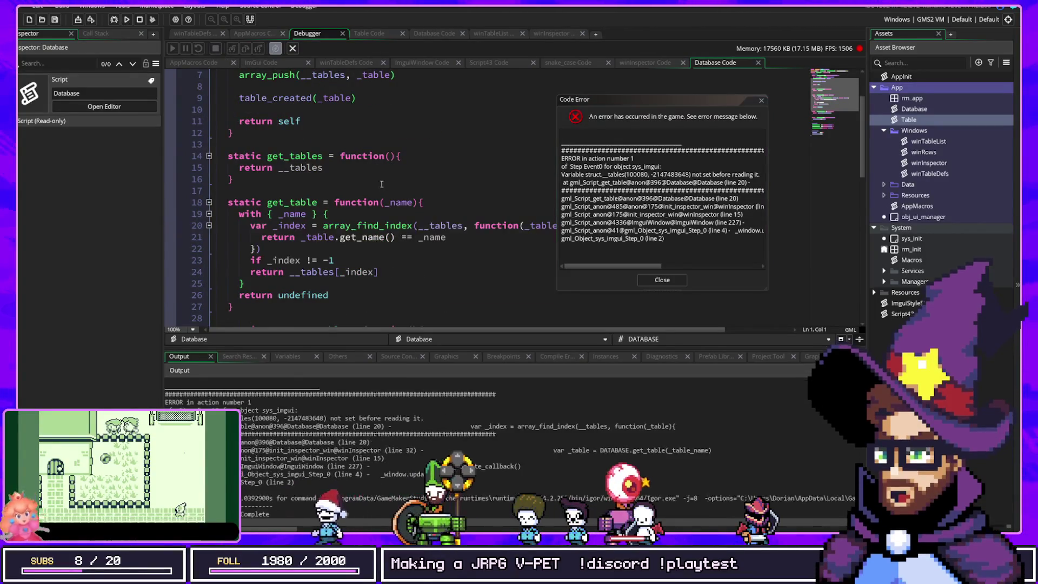
click(442, 224)
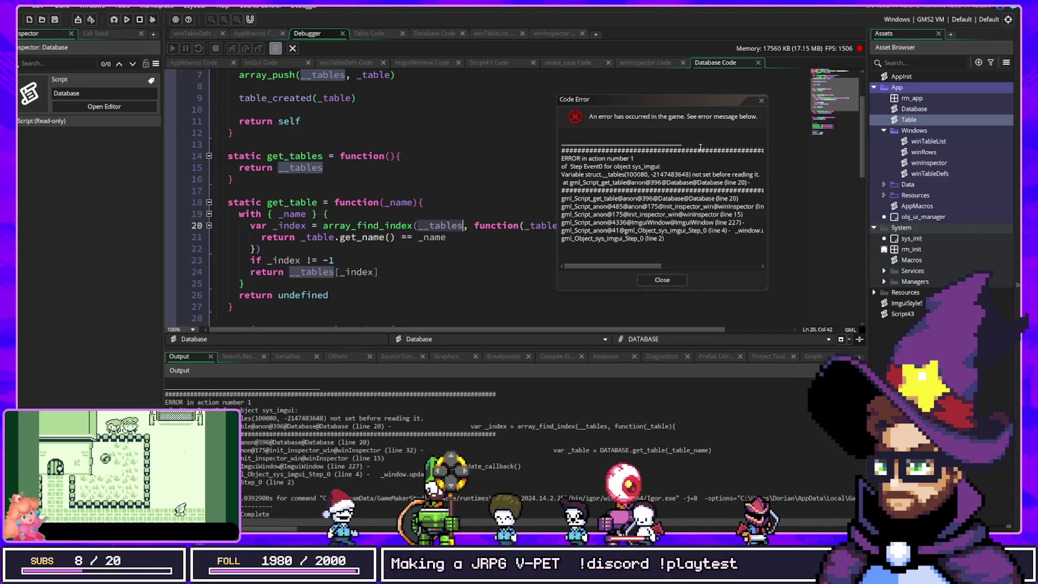
click(762, 100)
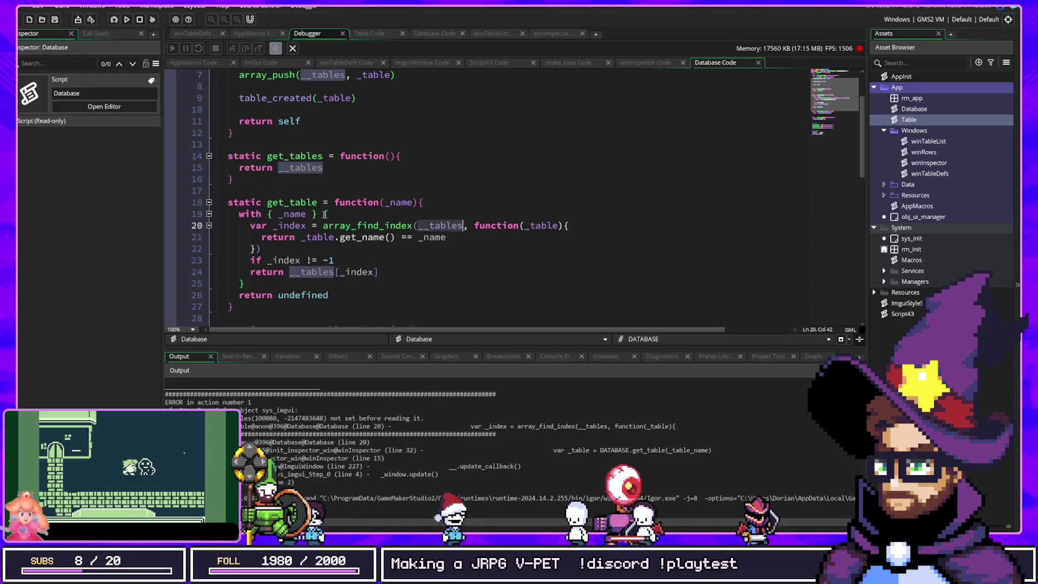
Add ', __tables' to the with() on line 19 and rerun the game.
click(301, 214)
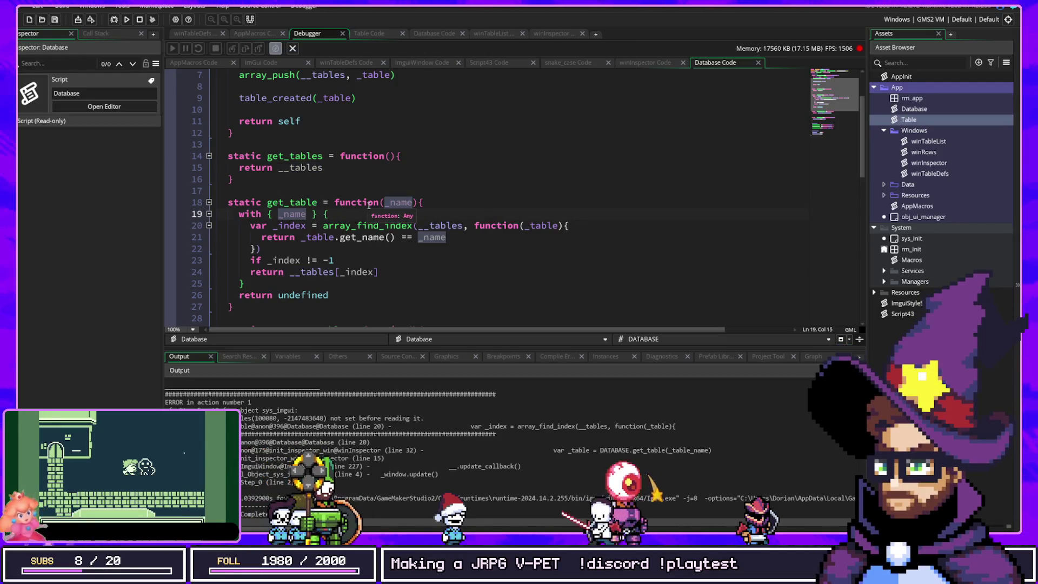
text(, __tables)
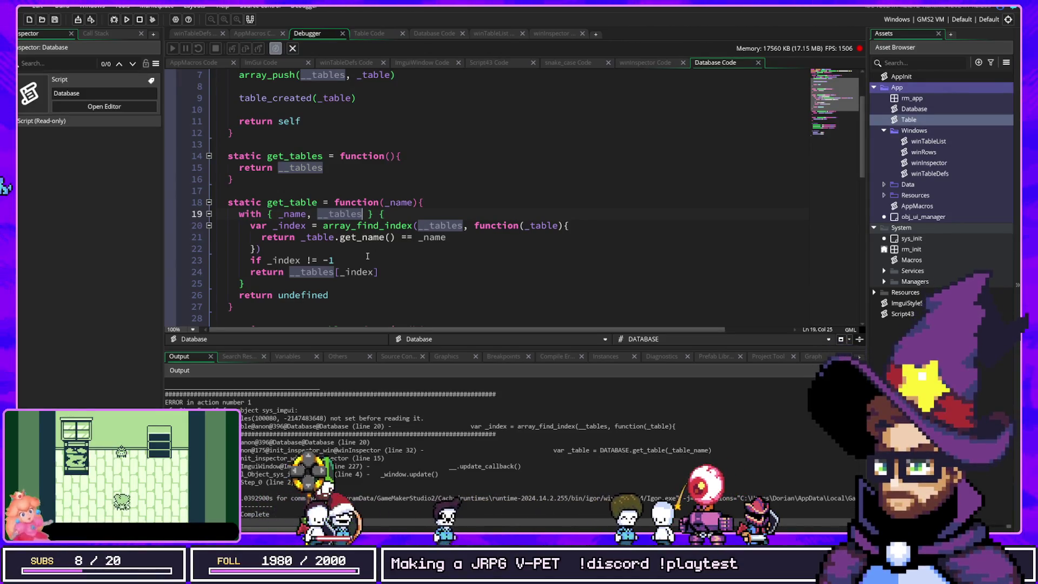
double_click(444, 224)
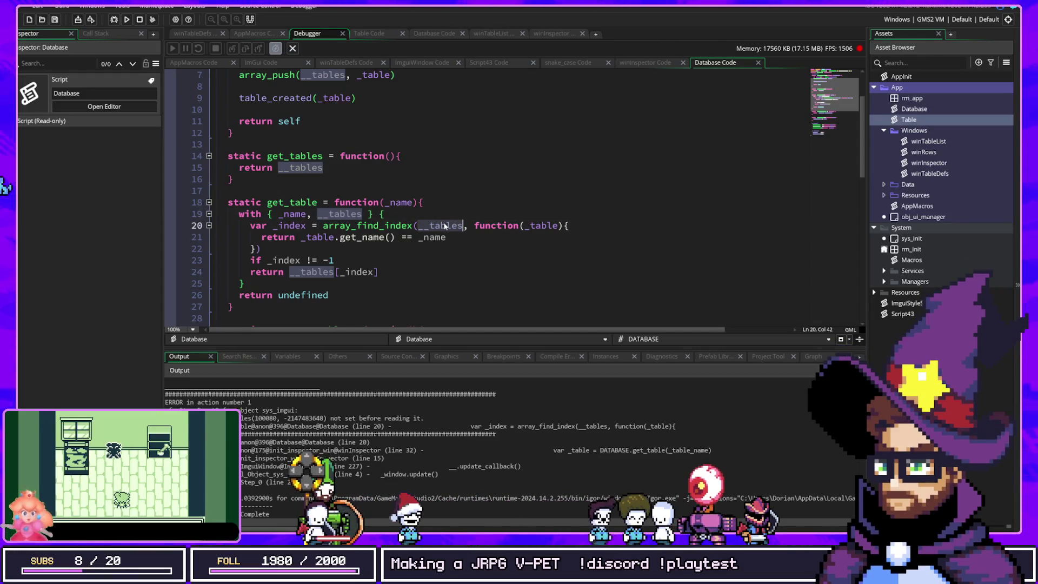
click(117, 19)
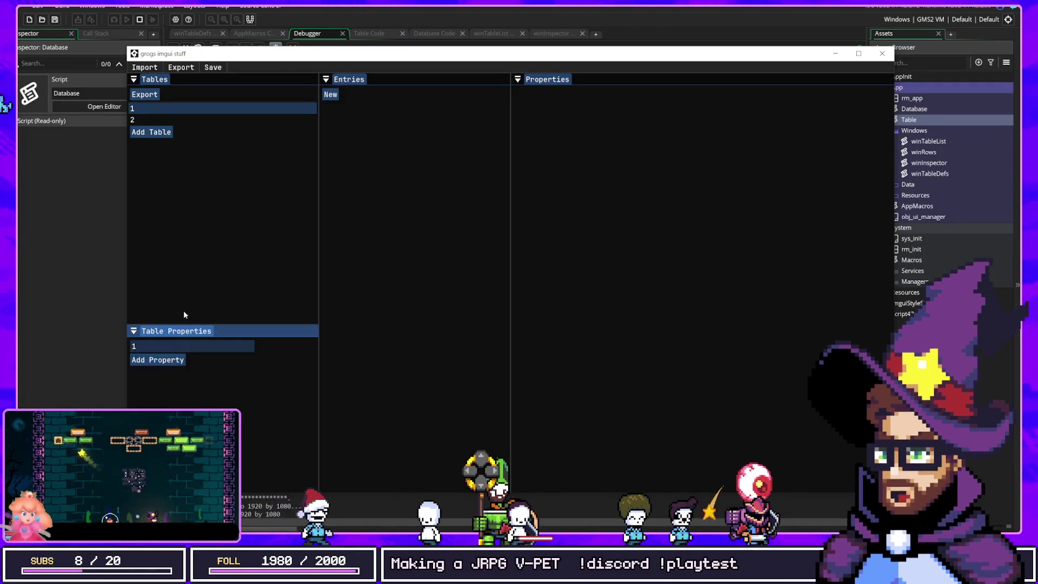
Add two new entries to table 2.
click(153, 119)
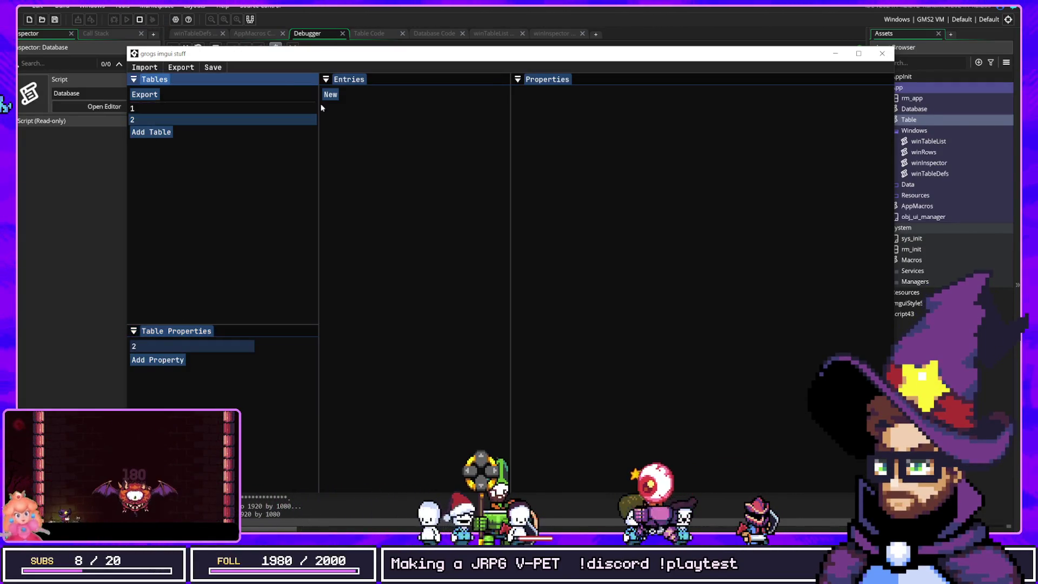
click(331, 94)
click(331, 106)
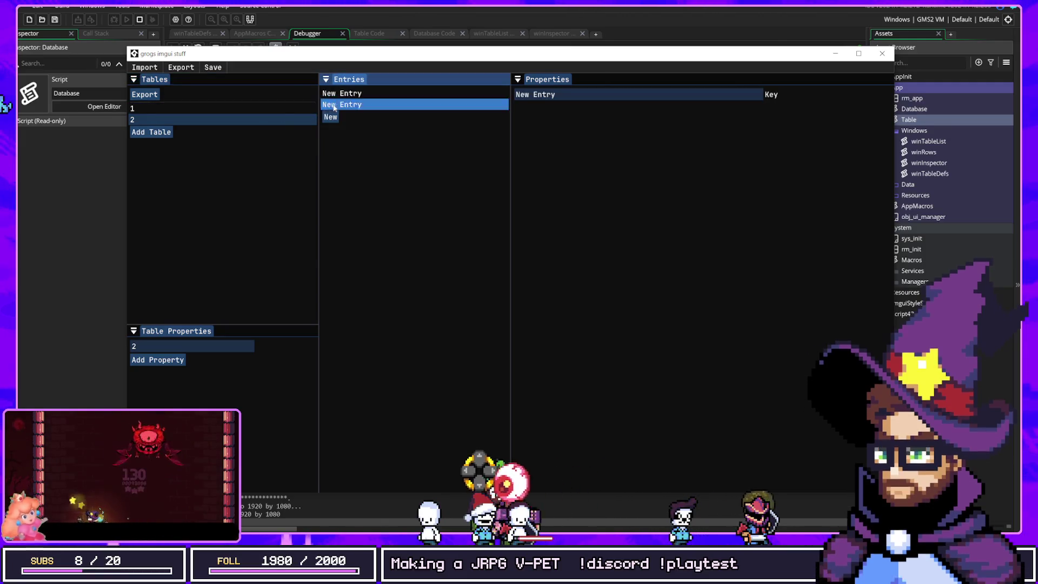
Give table 1 a property typed Table: 2 and create a new entry.
click(195, 109)
click(158, 360)
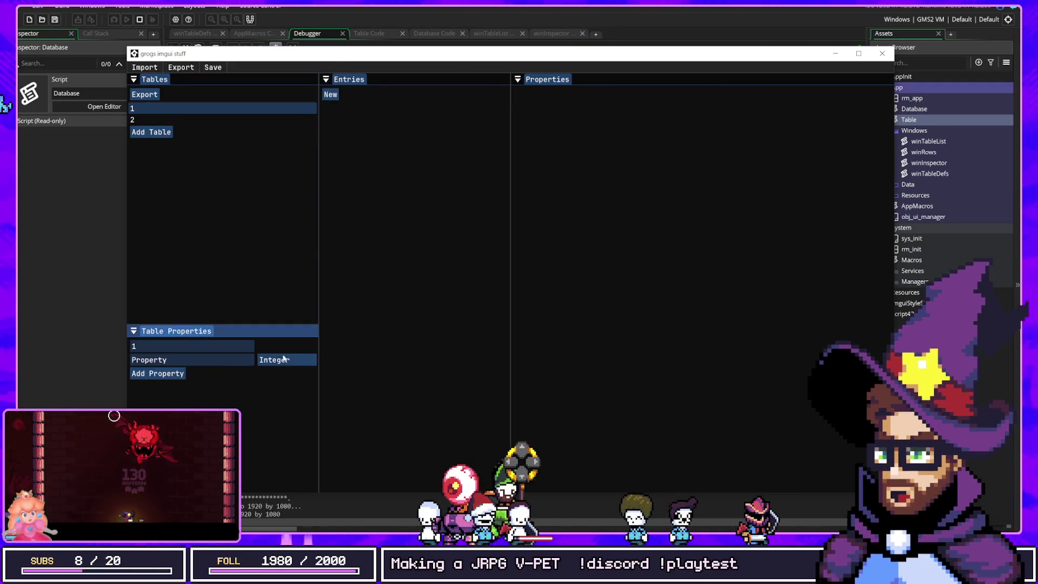
click(286, 359)
mouse_move(303, 408)
click(387, 419)
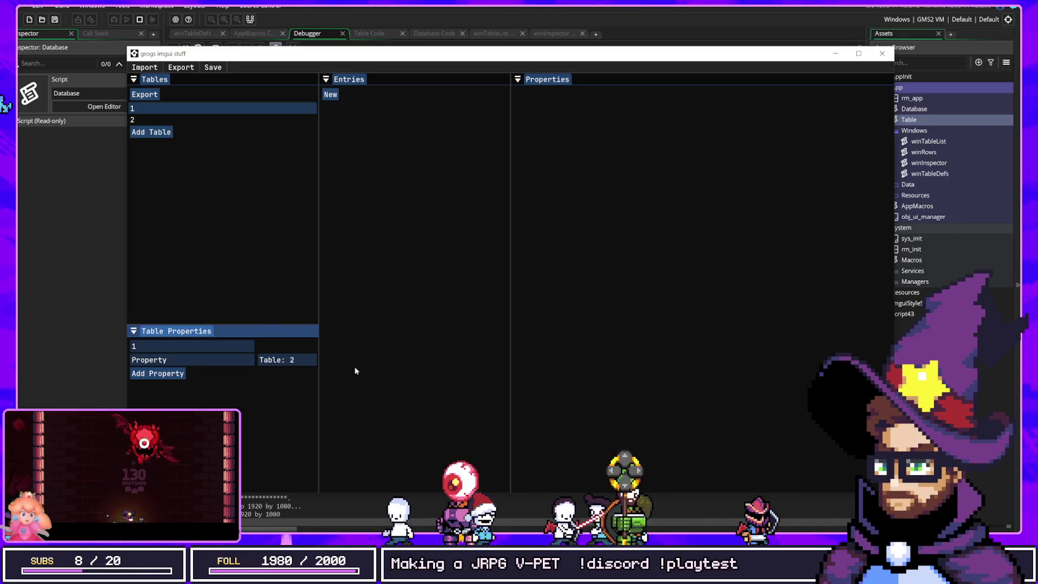
click(330, 98)
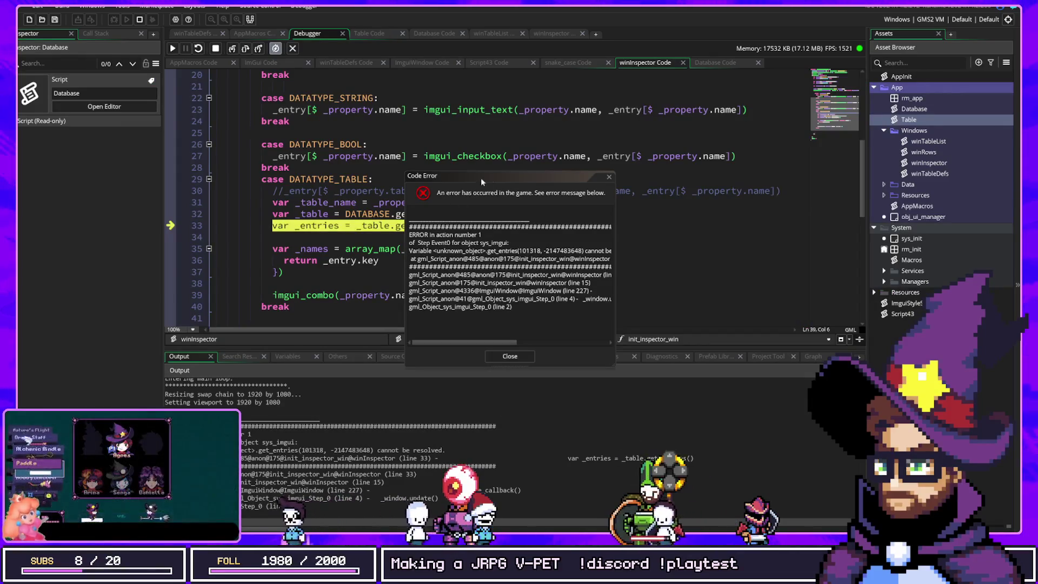
Take winInspector's _table_name from _property.subtype on line 31, then relaunch the database editor.
drag(469, 181, 643, 162)
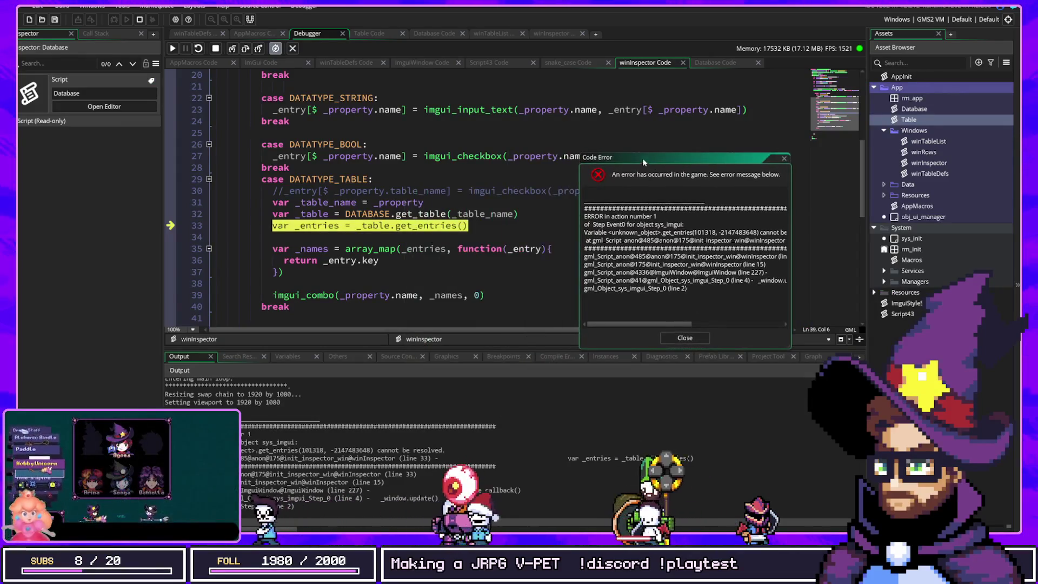
double_click(319, 214)
mouse_move(321, 203)
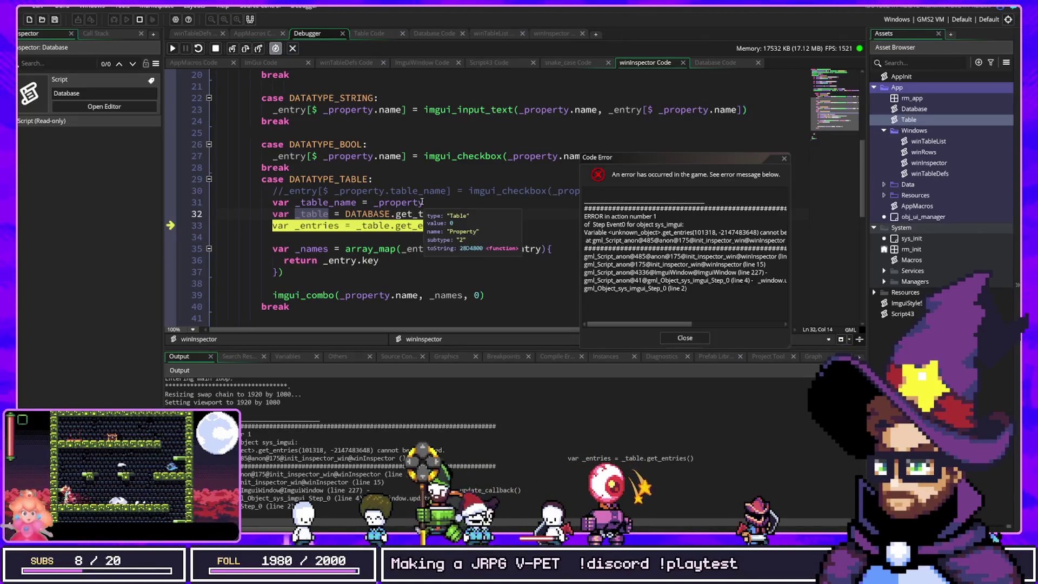
mouse_move(415, 226)
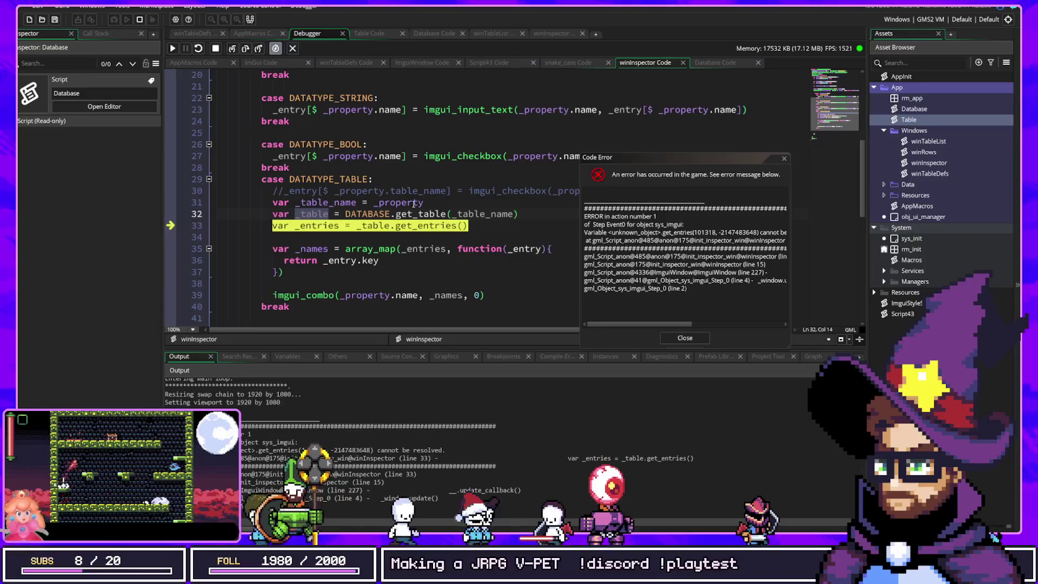
mouse_move(416, 203)
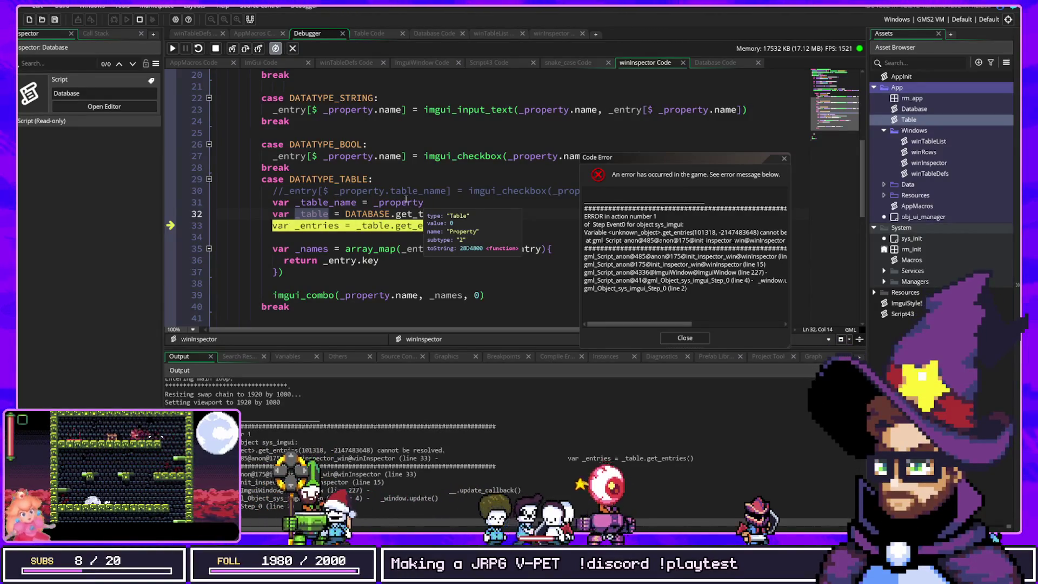
click(443, 201)
text(.typ)
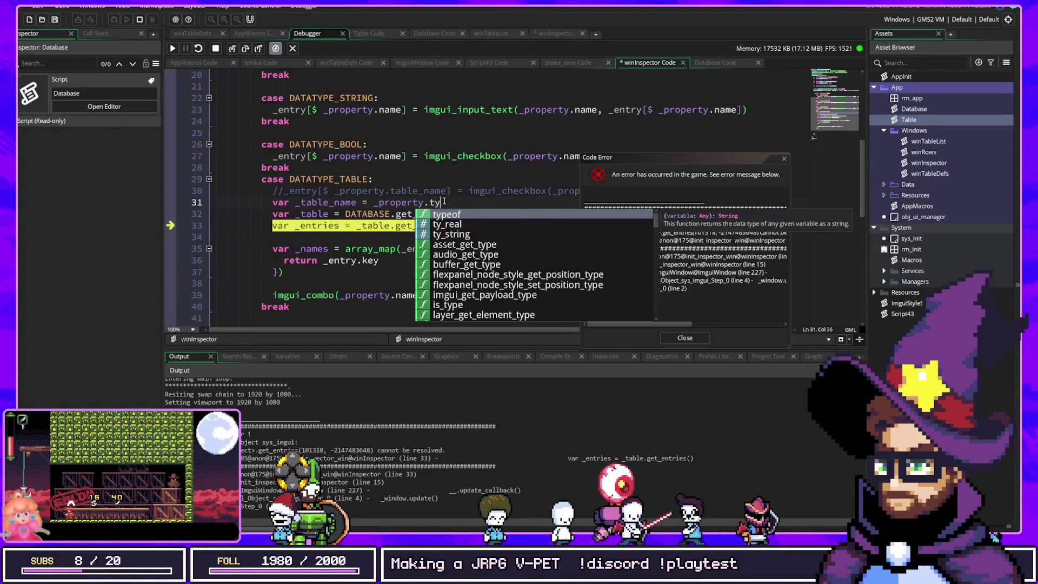
mouse_move(414, 201)
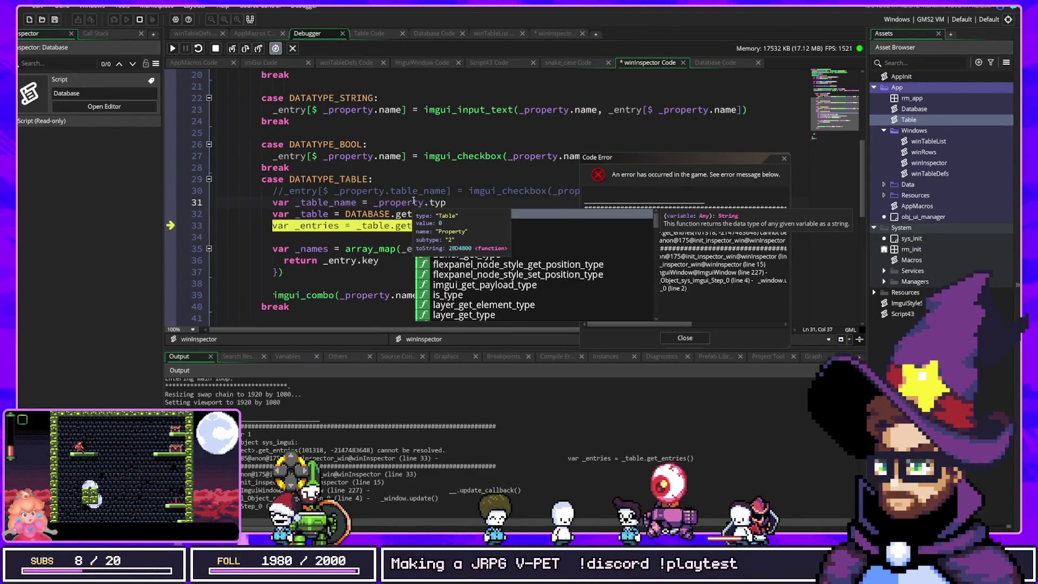
key(Escape)
text(subtype)
key(Up)
key(Up)
key(Up)
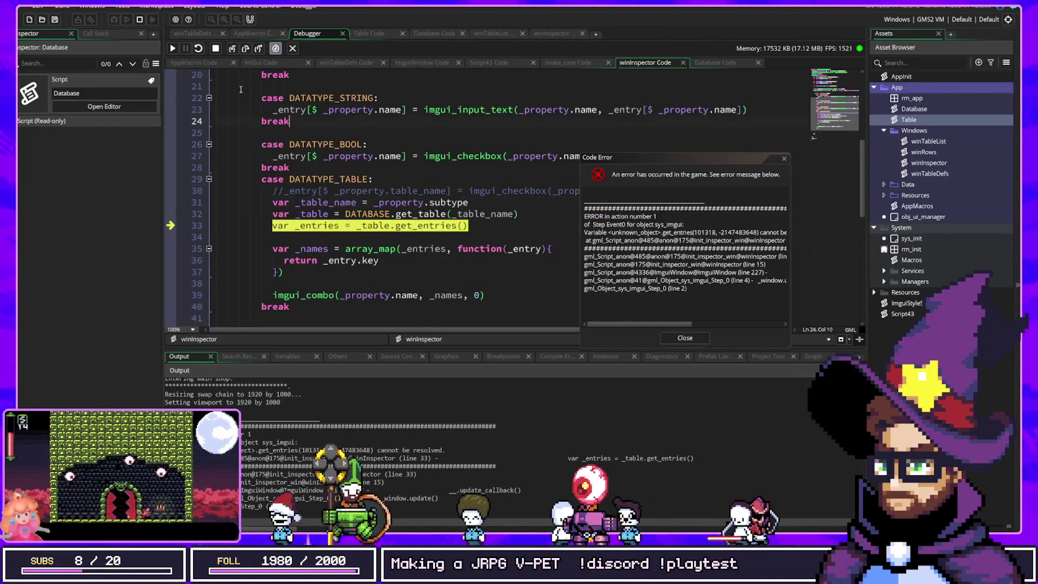
click(171, 49)
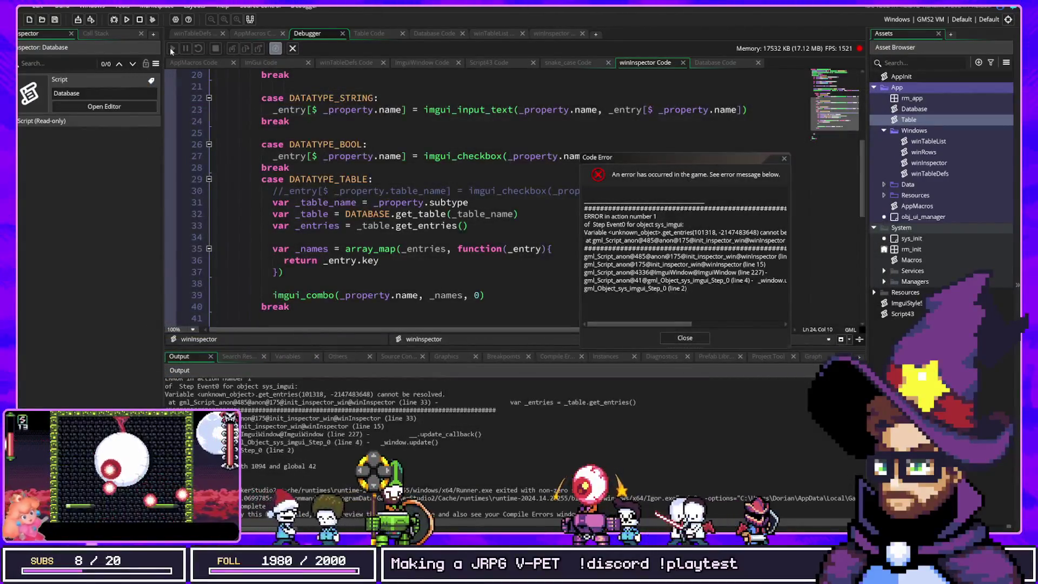
click(113, 19)
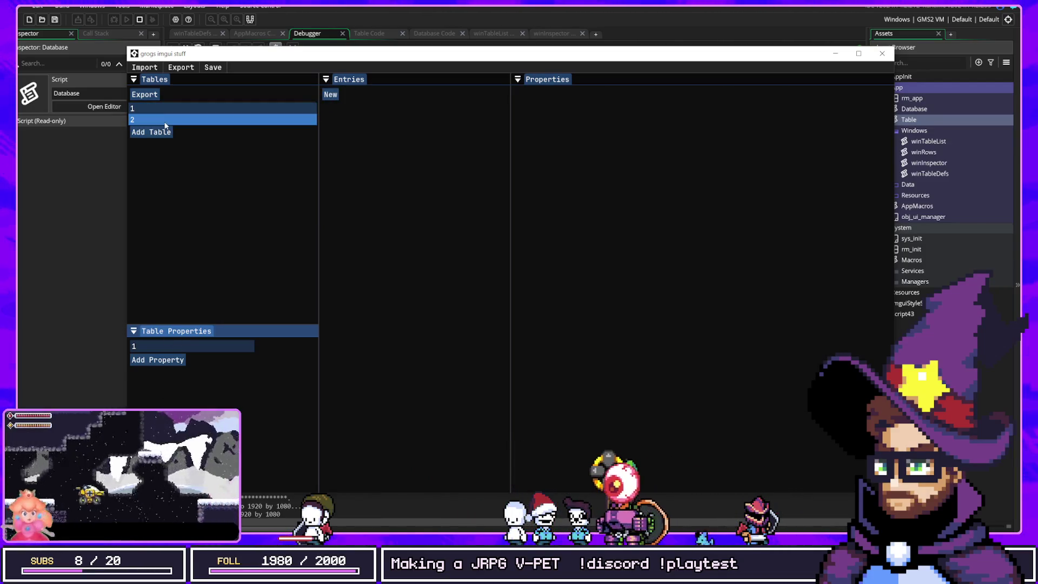
Add new entries to table 2.
click(232, 122)
click(331, 95)
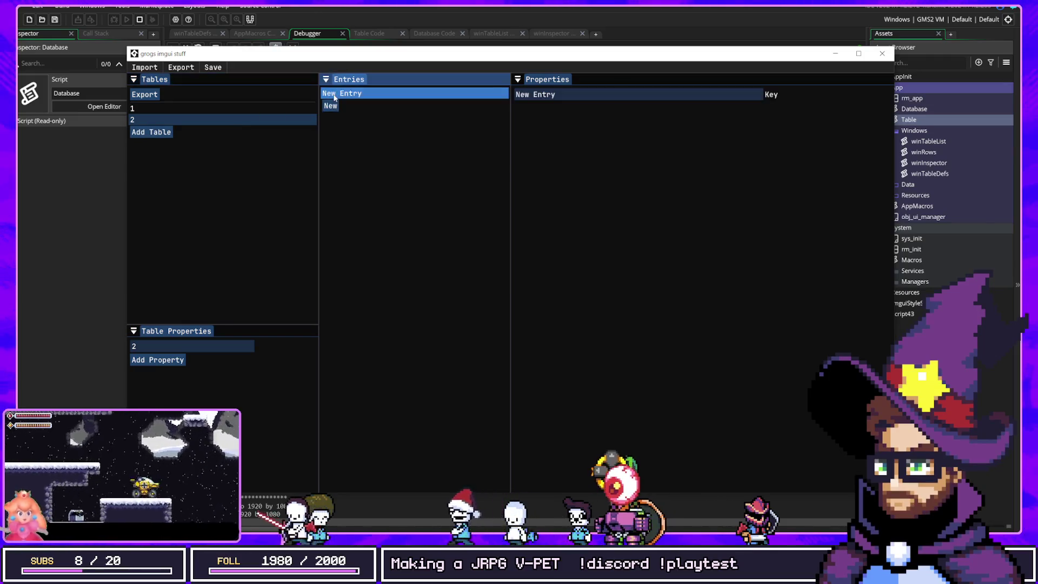
click(330, 106)
click(206, 118)
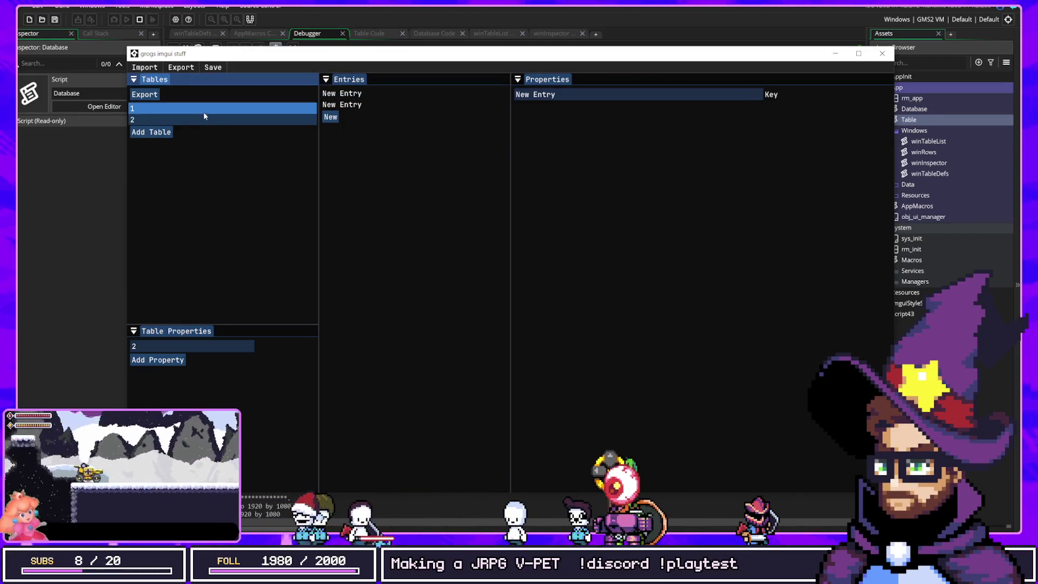
Give table 1 a property typed Table: 2 and create a new entry.
click(203, 111)
click(172, 360)
click(280, 361)
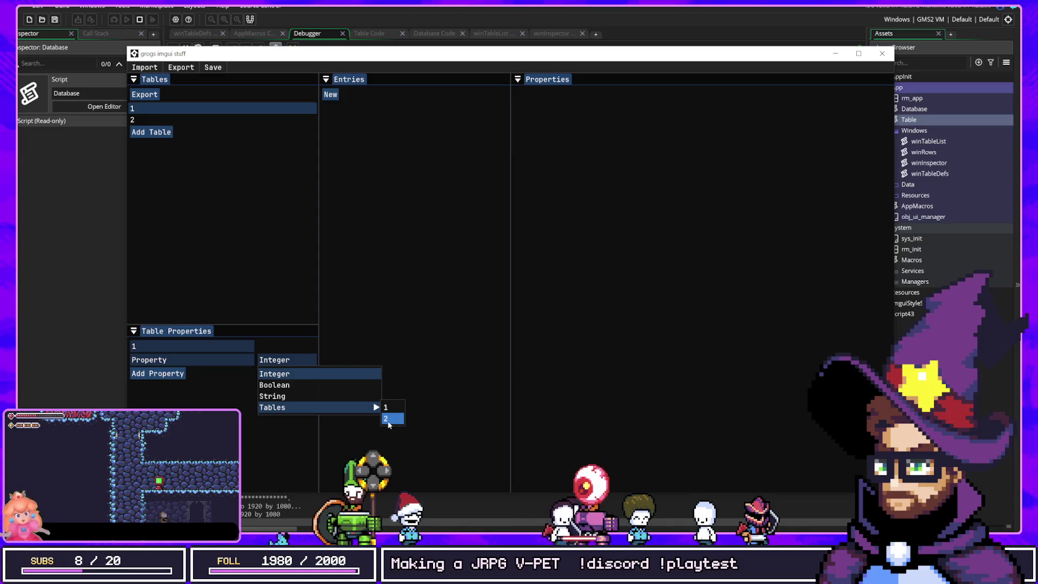
click(388, 420)
click(330, 95)
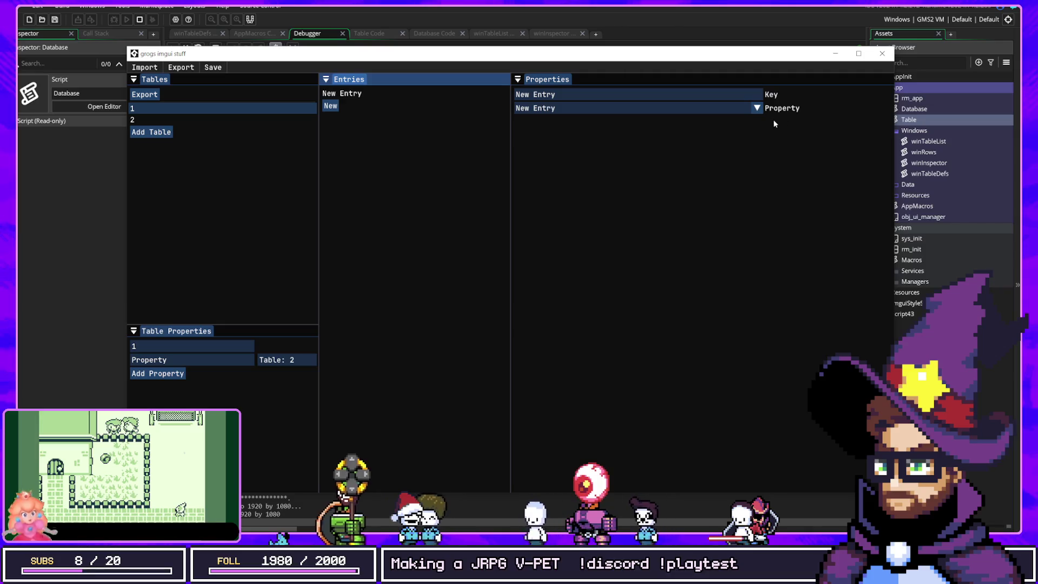
Name table 2's first two entries Knight and Mage.
click(757, 108)
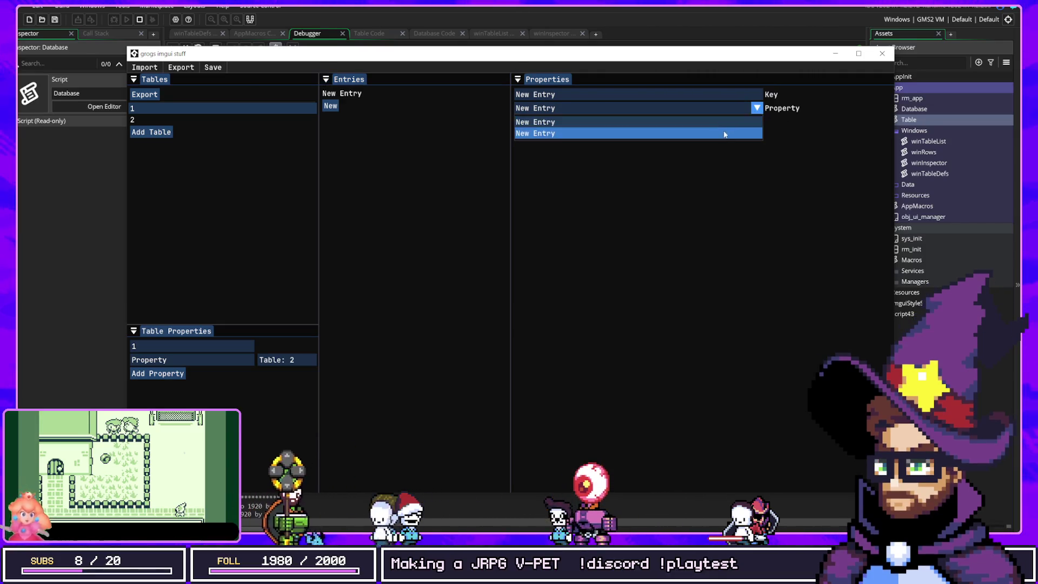
click(709, 144)
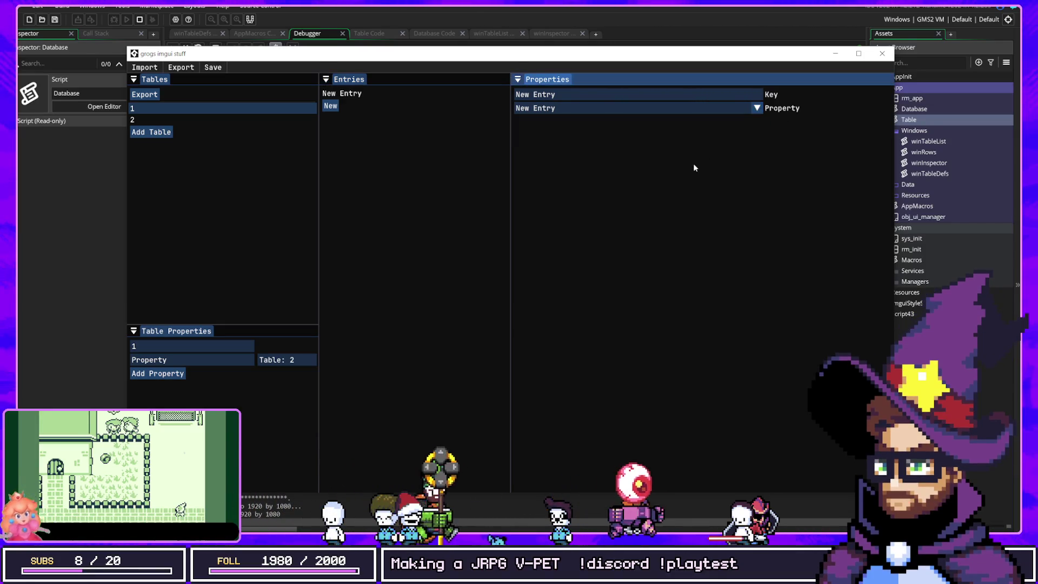
click(228, 119)
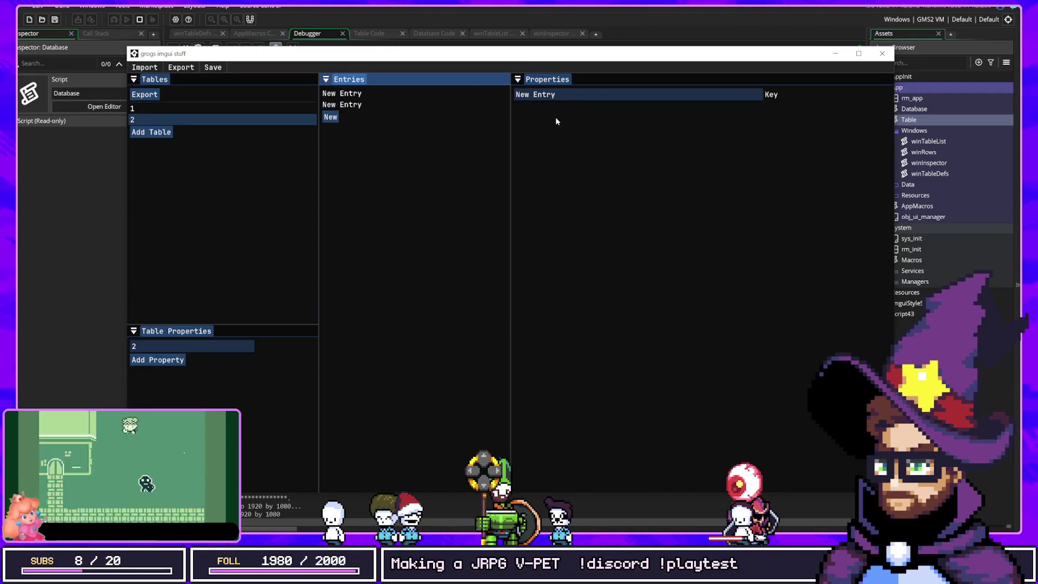
click(552, 95)
text(Knight)
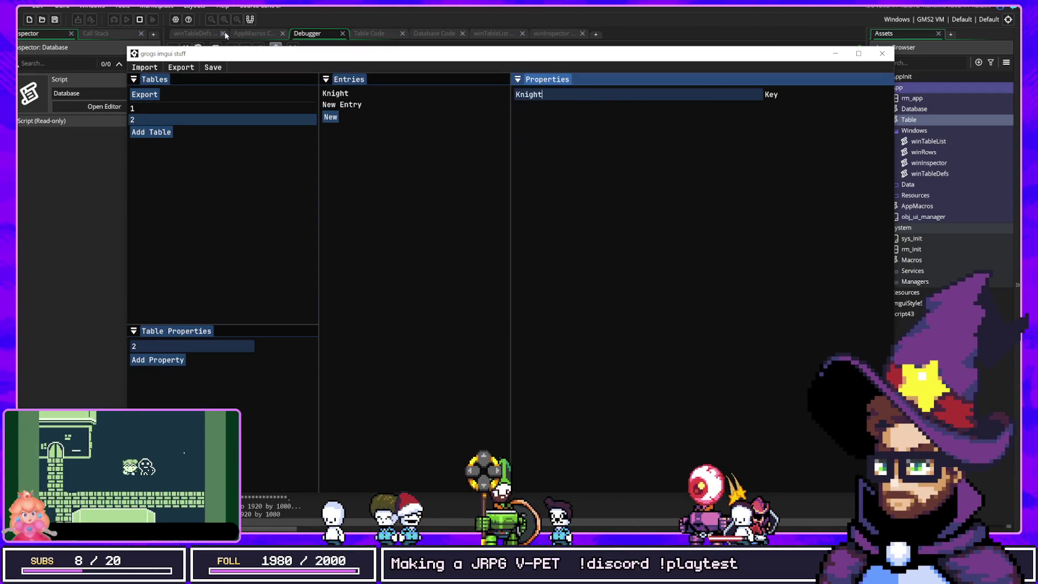
click(407, 105)
click(542, 96)
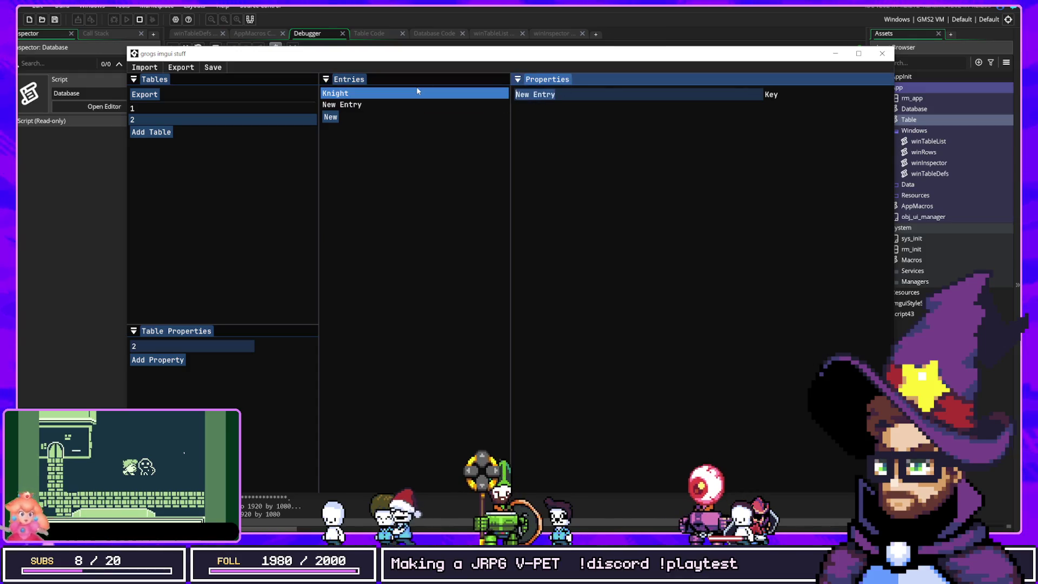
text(Mage)
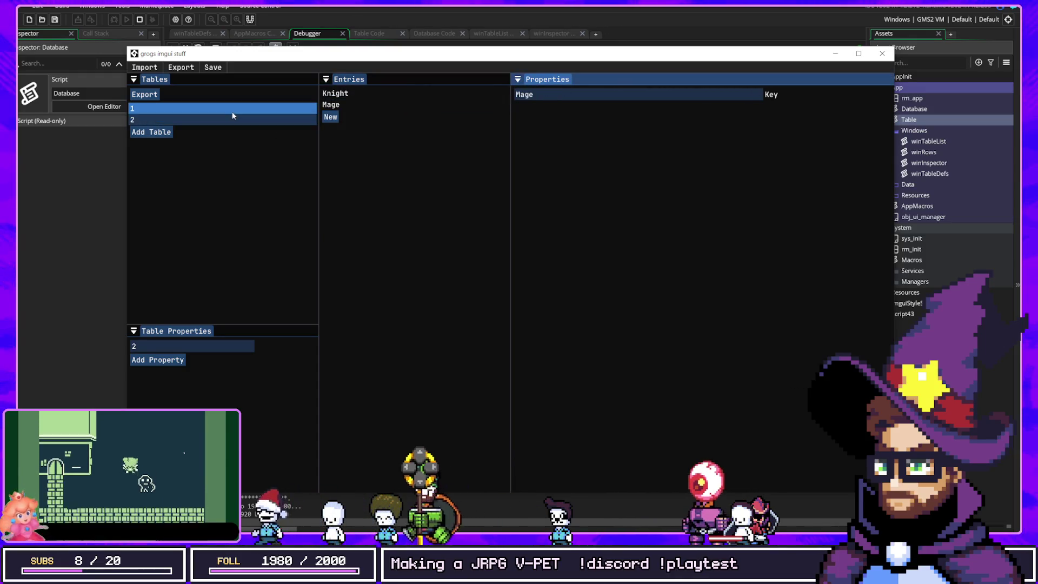
Try selecting Mage repeatedly in table 1's property combo.
click(231, 110)
click(597, 108)
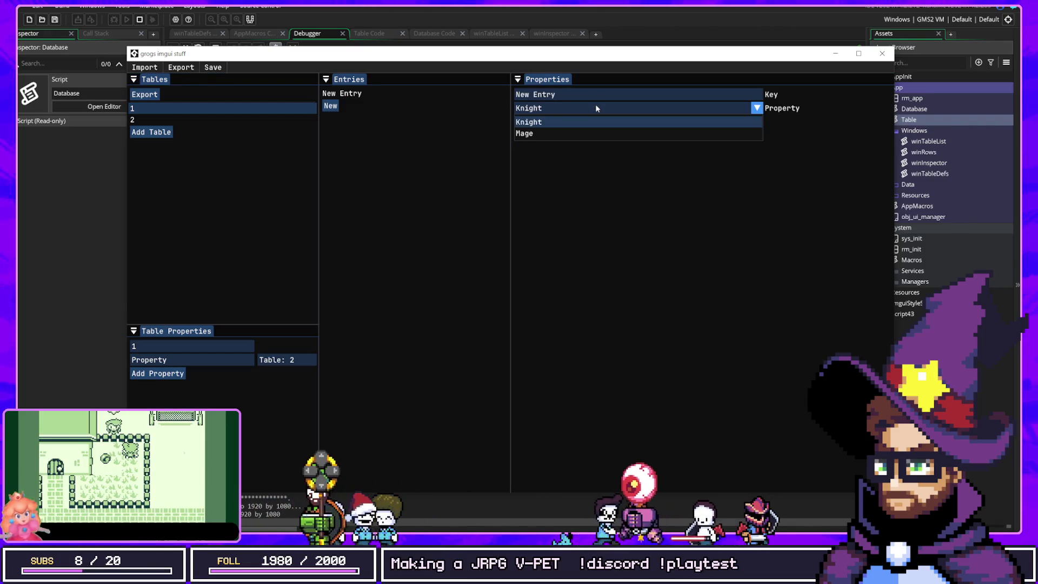
click(550, 134)
click(560, 108)
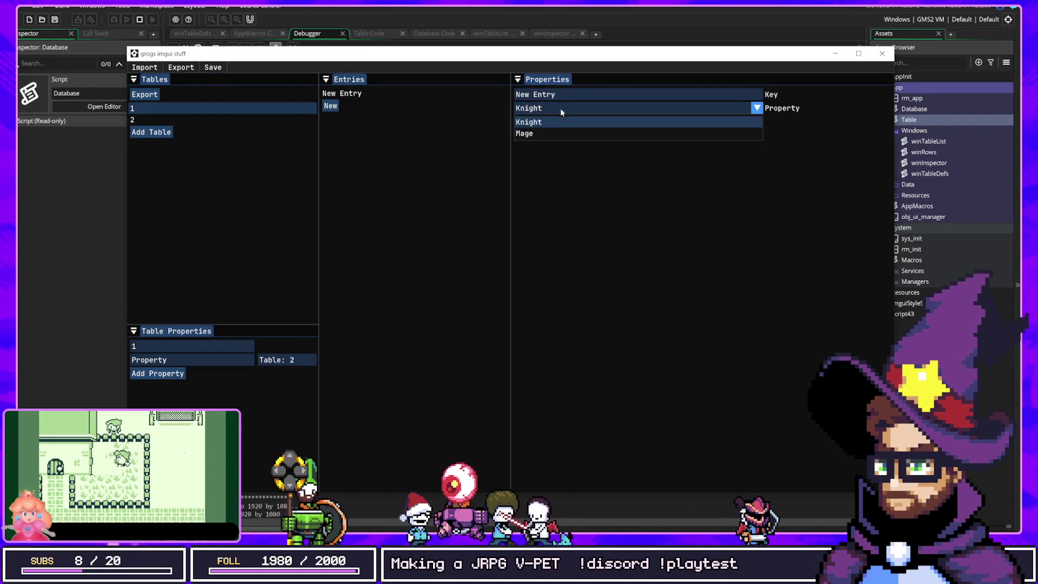
click(549, 132)
click(560, 108)
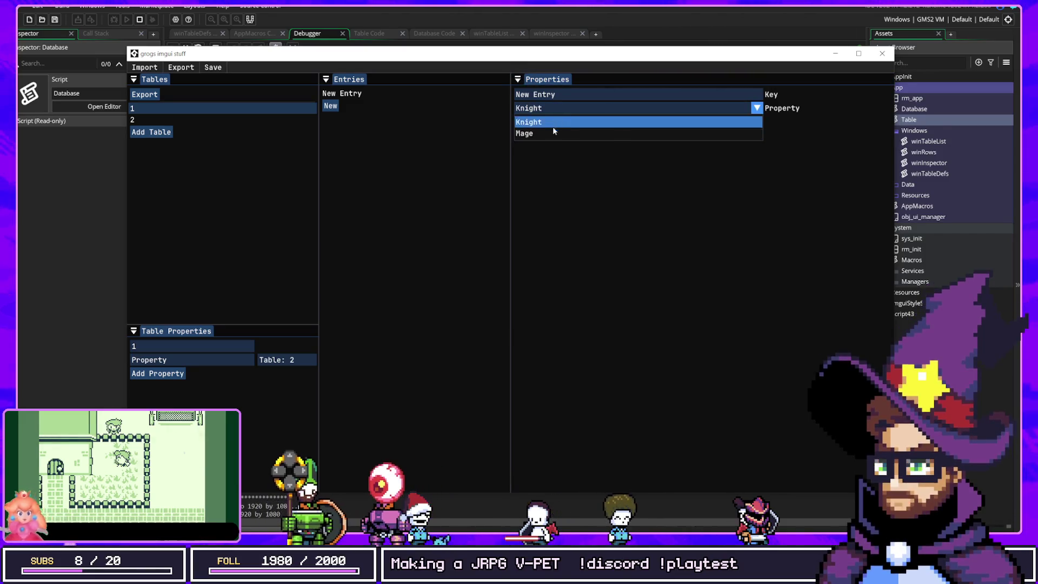
click(563, 132)
click(555, 106)
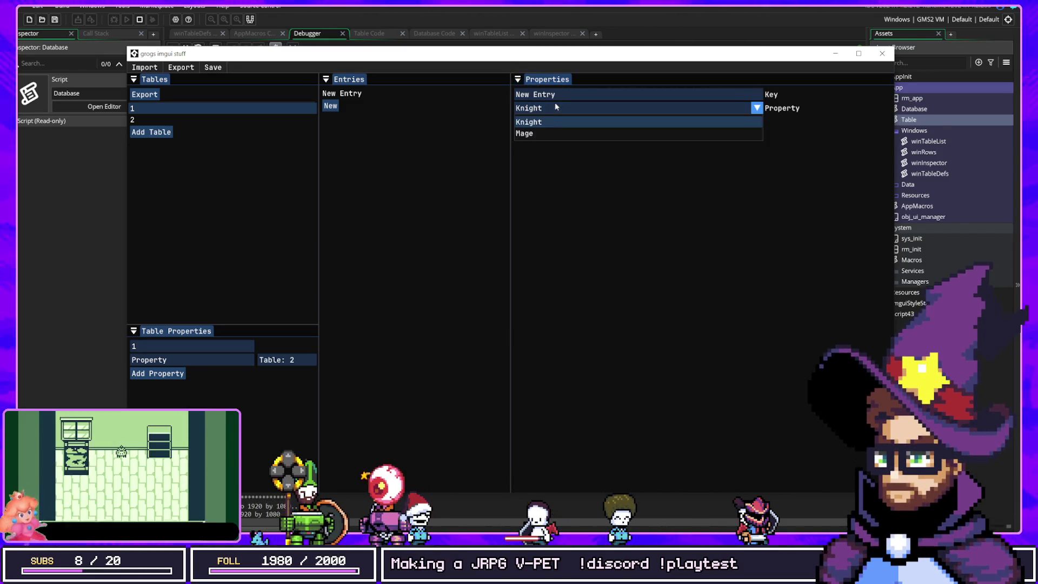
click(551, 134)
click(552, 109)
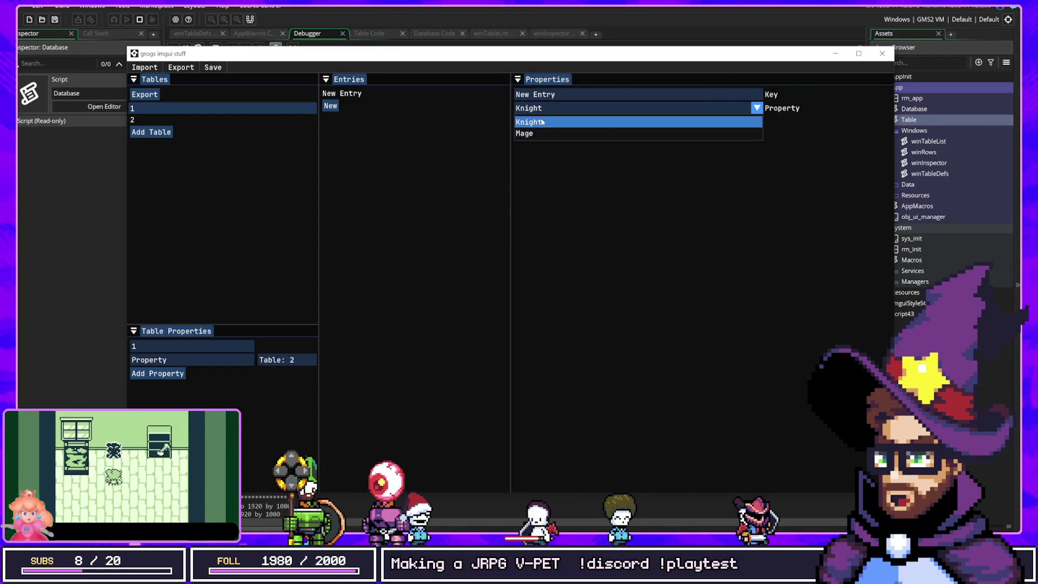
click(541, 133)
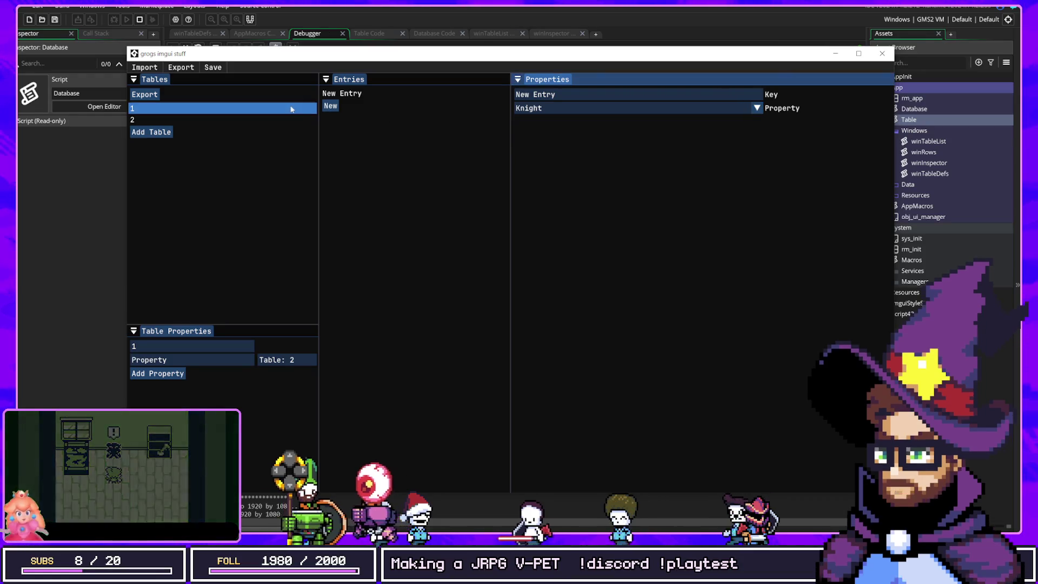
click(562, 109)
click(535, 120)
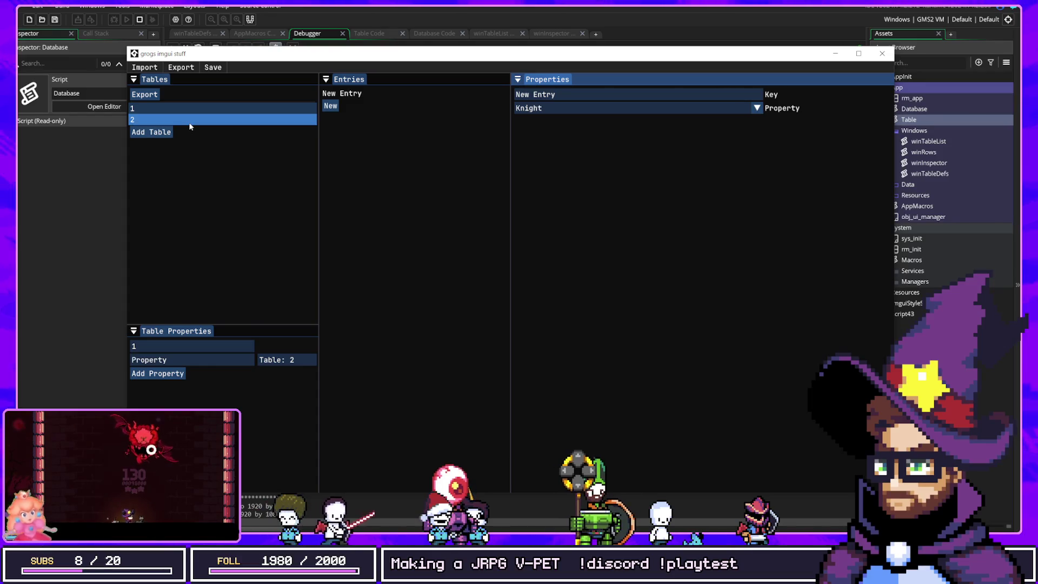
Compare table 2's Knight and Mage entries with table 1, then edit table 1's property name.
click(219, 110)
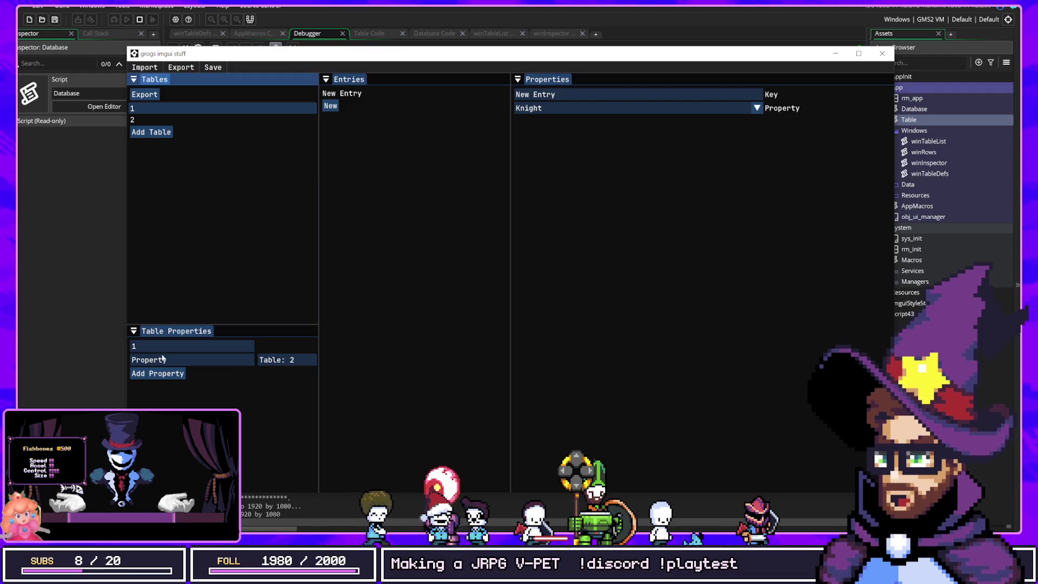
click(170, 120)
click(170, 109)
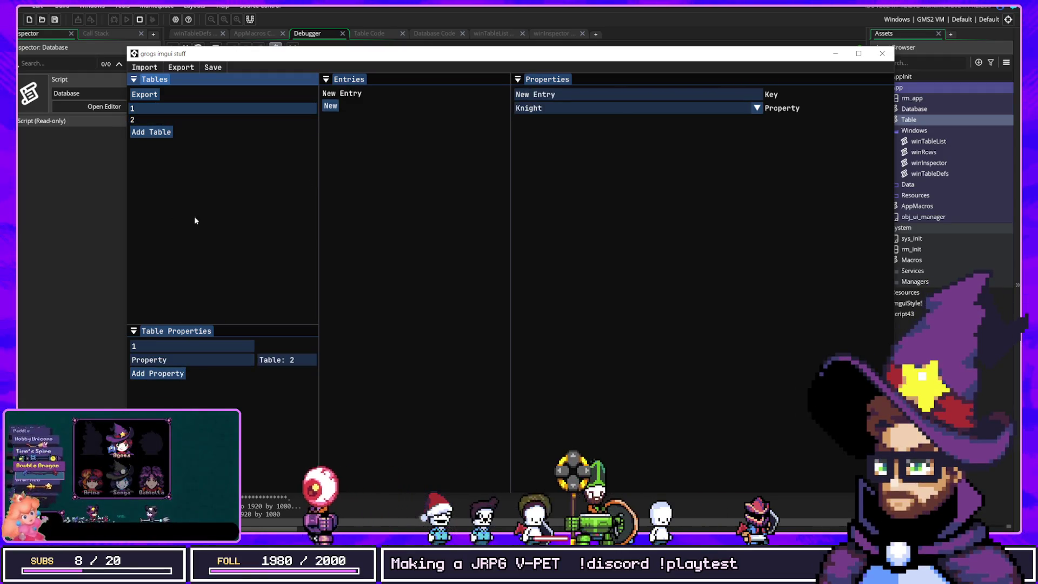
click(207, 358)
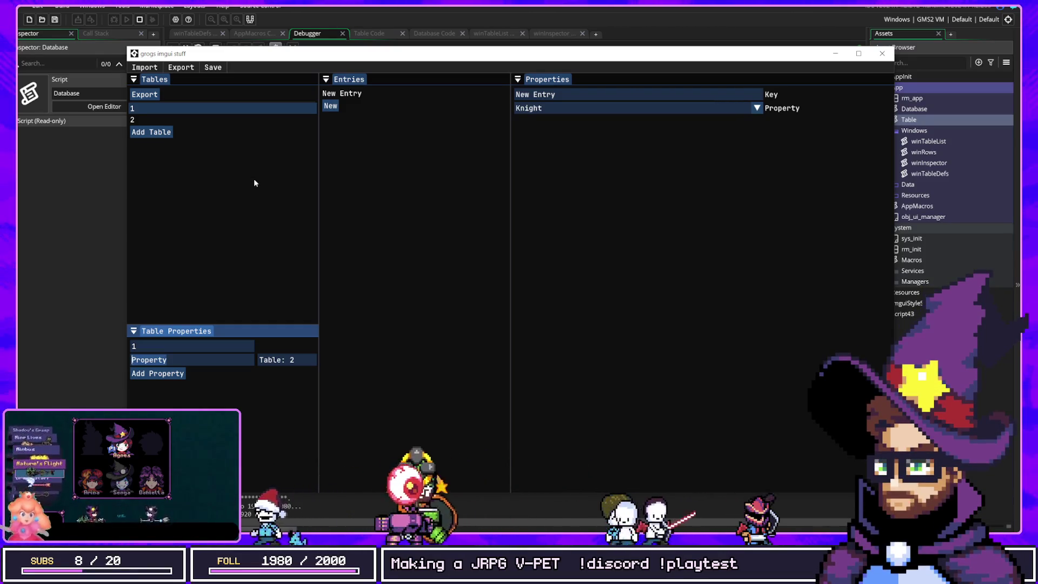
Name the table-linked property Class and leave its value at Knight.
text(Class)
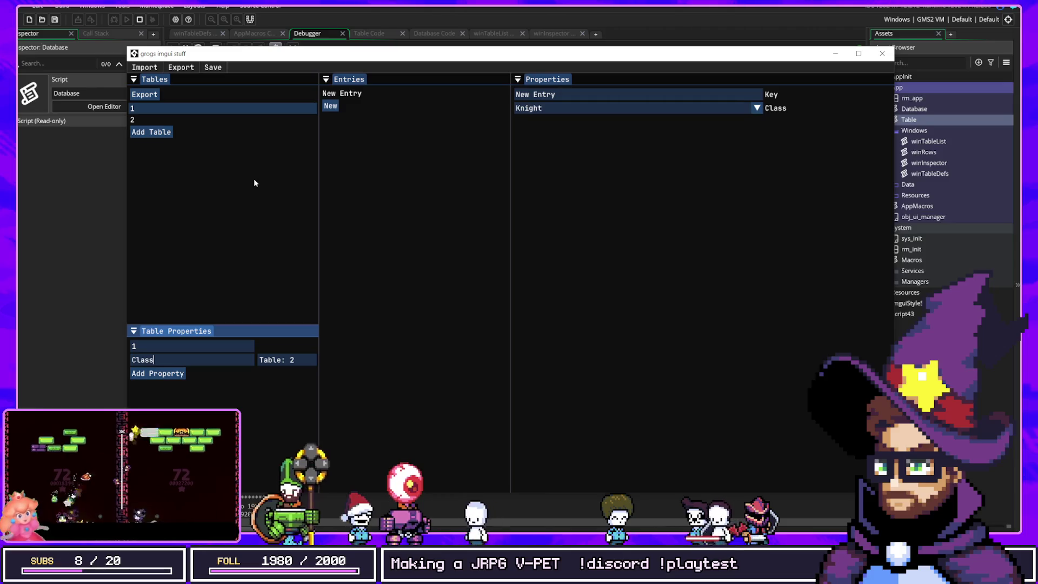
click(396, 193)
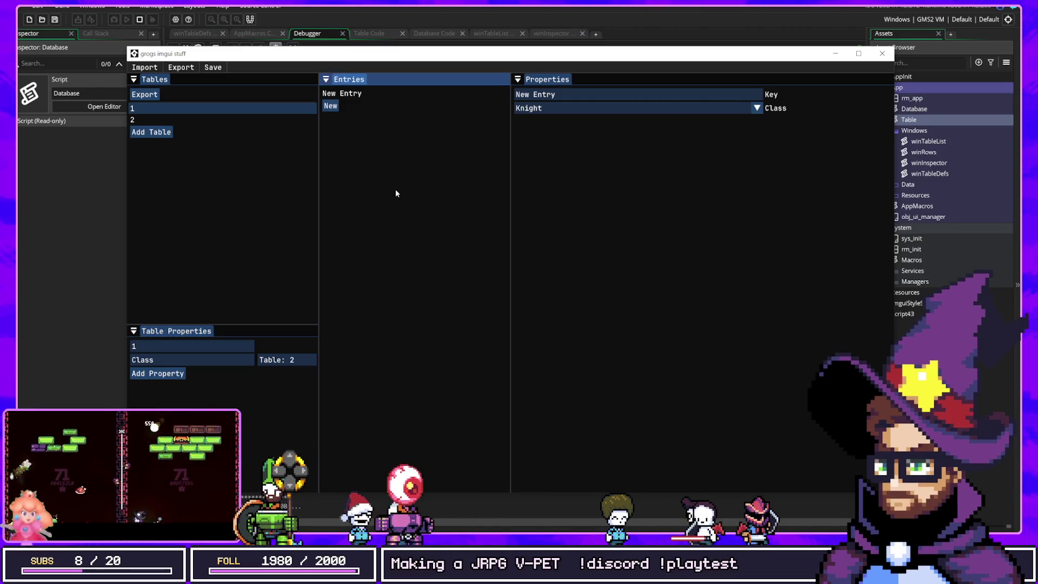
click(546, 110)
click(540, 135)
click(543, 112)
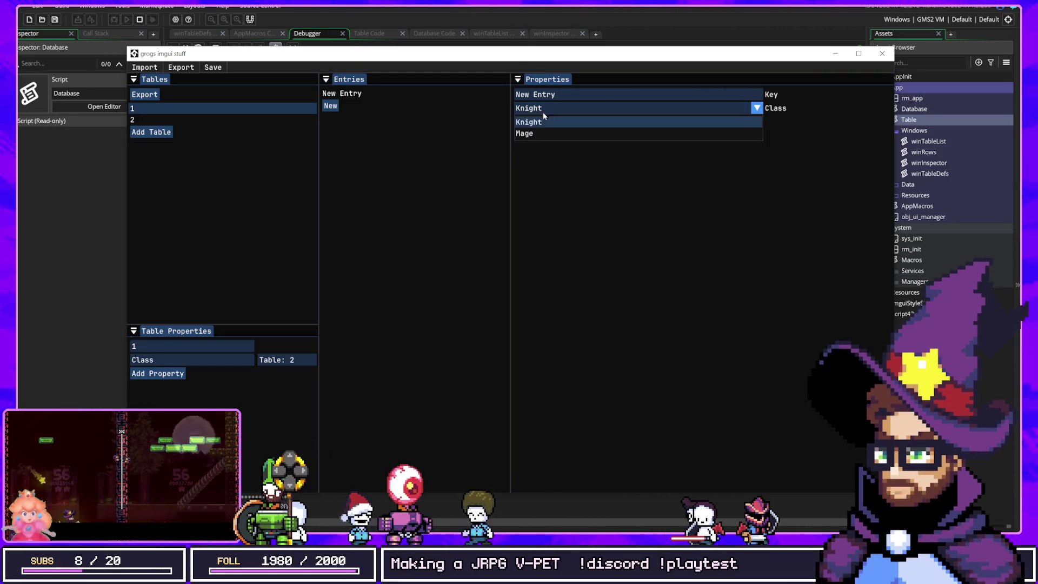
click(570, 153)
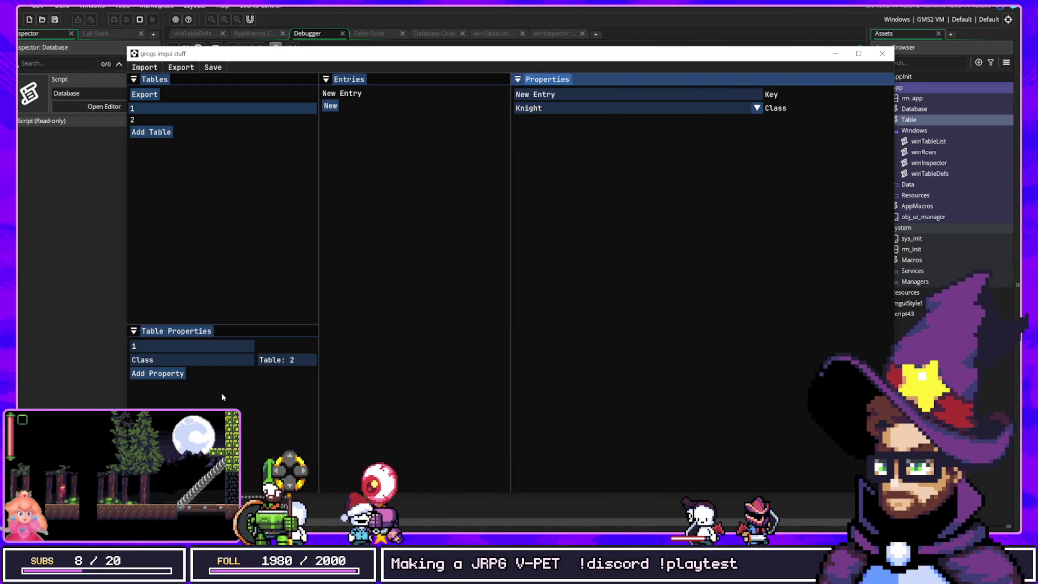
Add a second property to table 1 with type Integer.
click(160, 375)
click(275, 378)
mouse_move(283, 421)
click(264, 389)
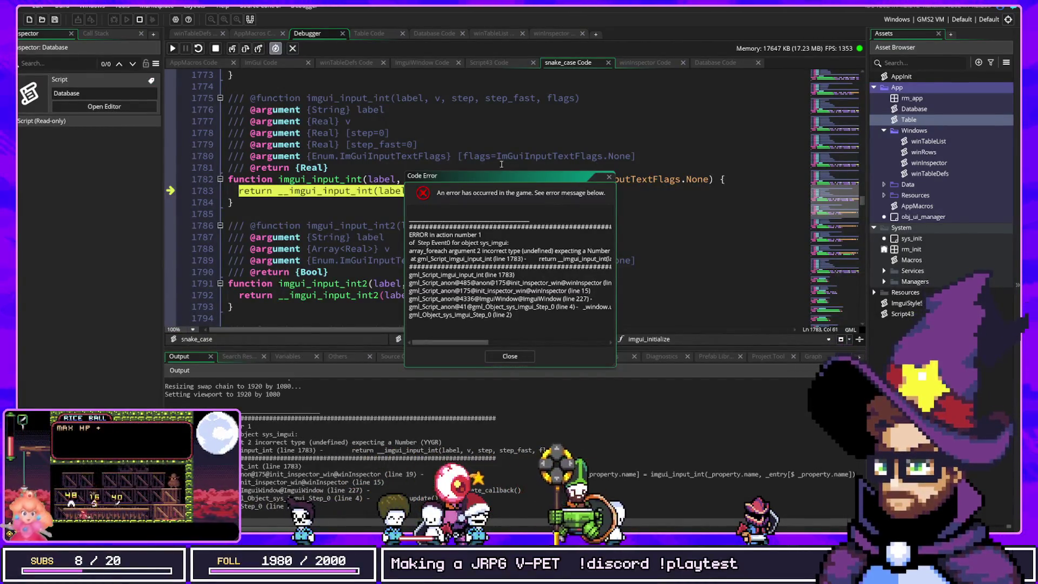
Stop the crashed game, dismiss the error, and switch through winTableDefs and Database to winTableList.
click(140, 20)
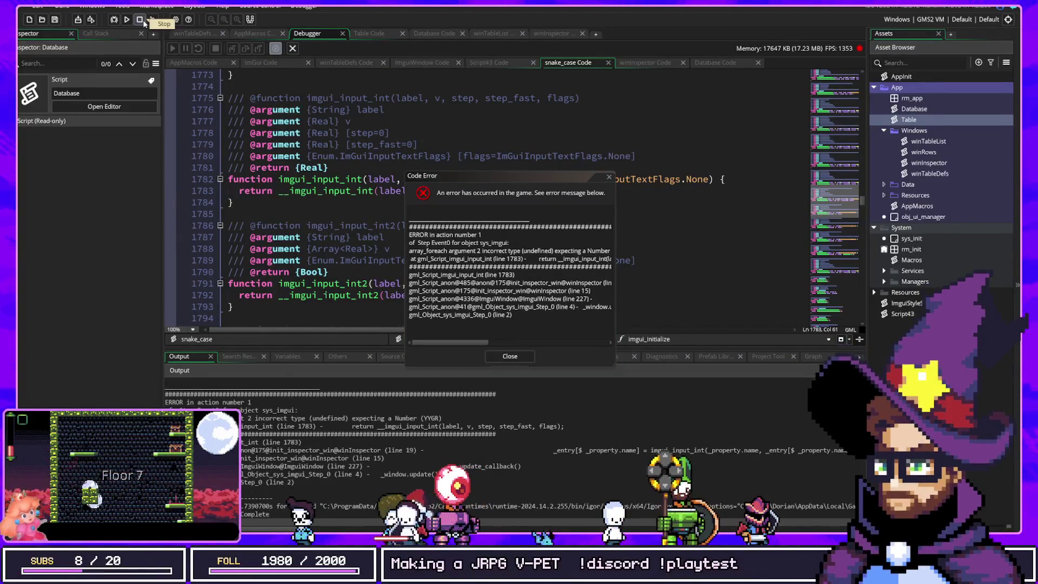
click(195, 33)
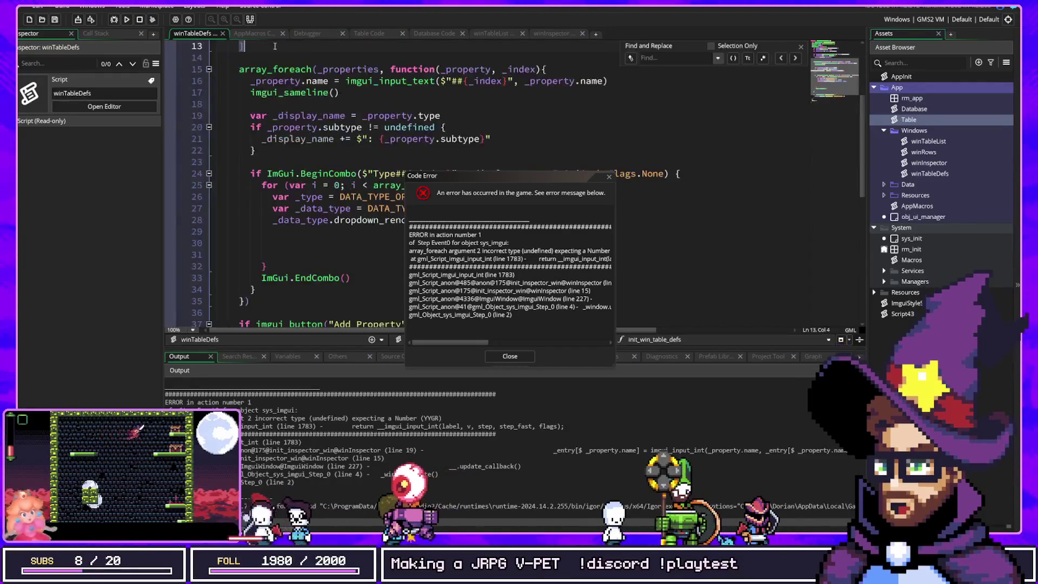
click(610, 179)
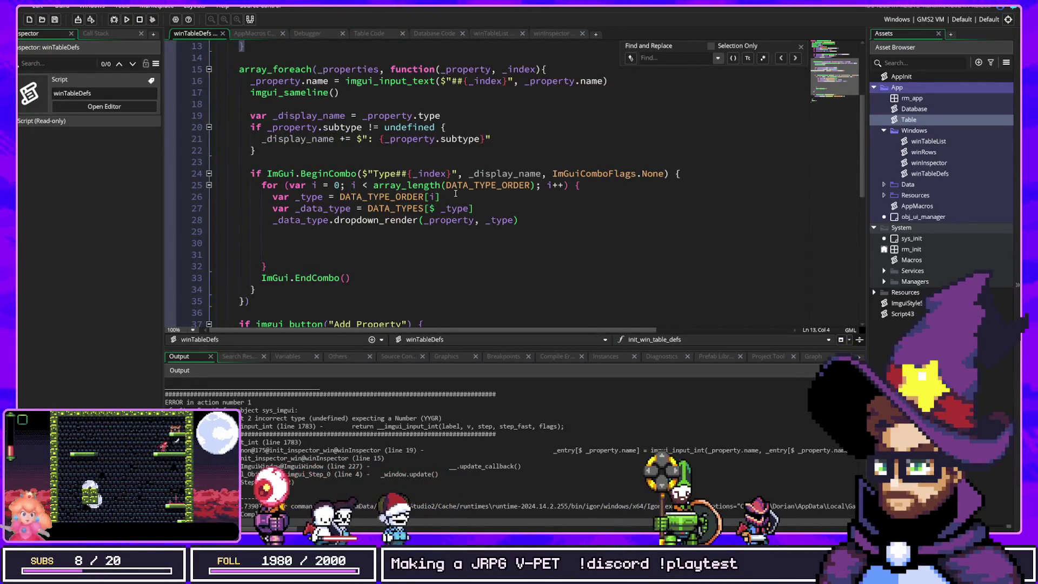
click(425, 35)
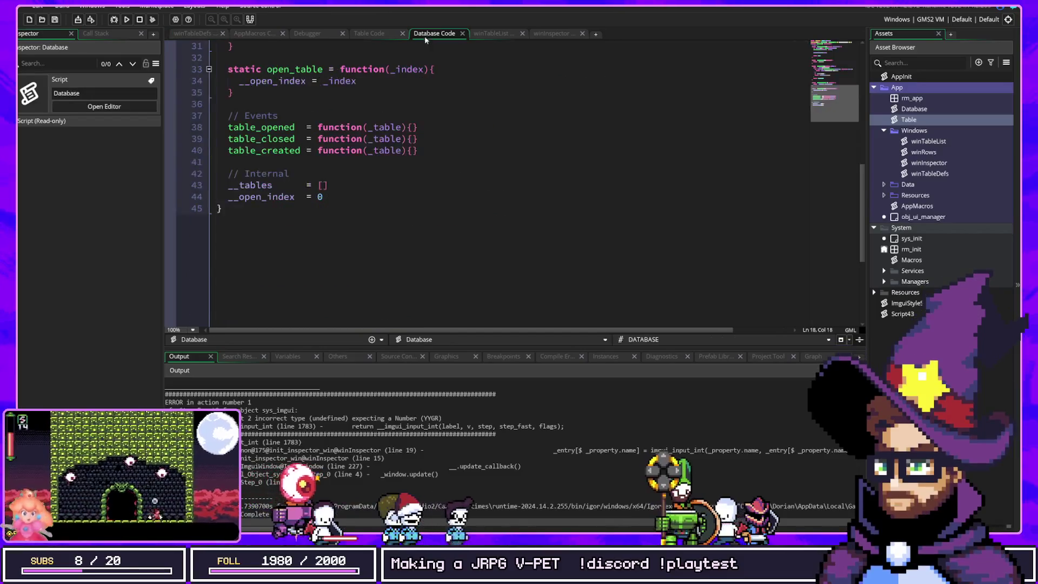
click(501, 34)
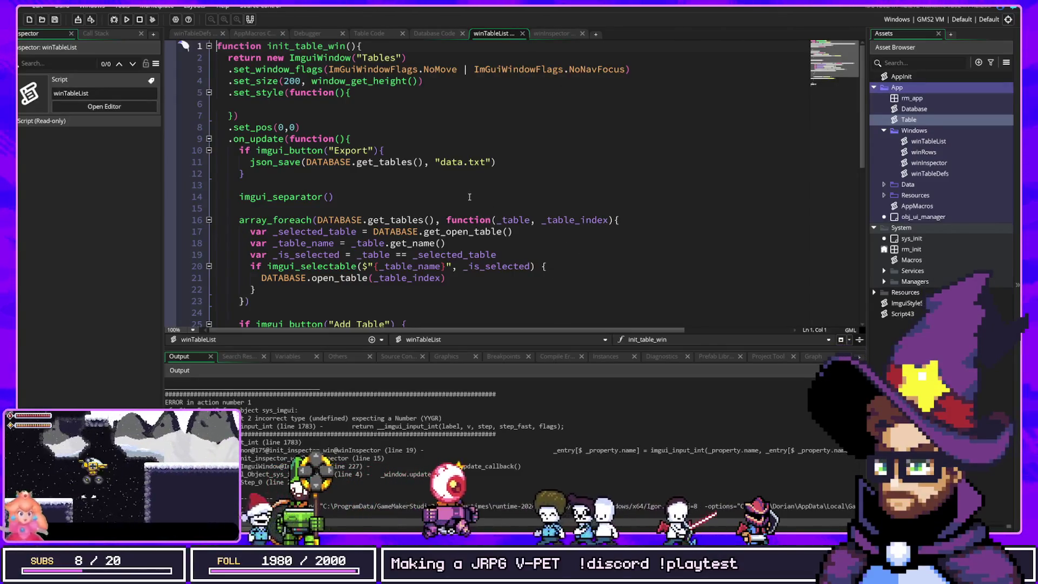
Examine how winTableList picks and opens a table by index, then show winInspector's code.
click(411, 254)
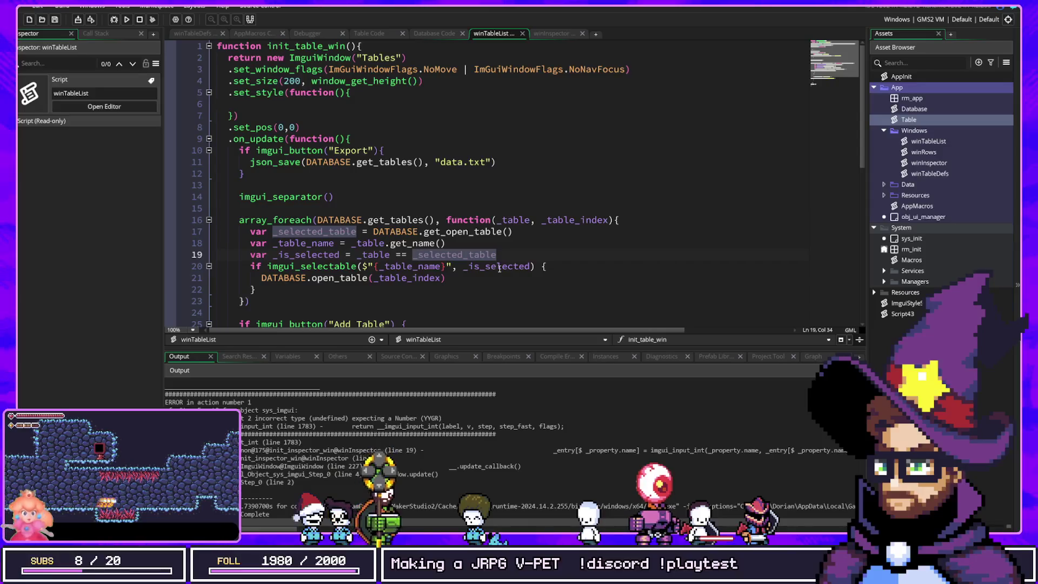
click(452, 275)
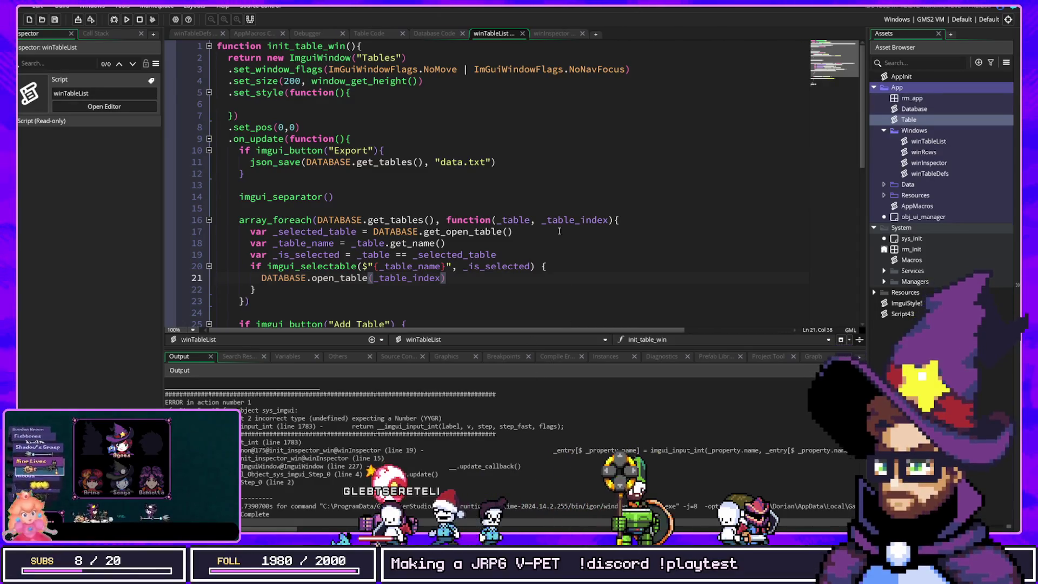
mouse_move(360, 86)
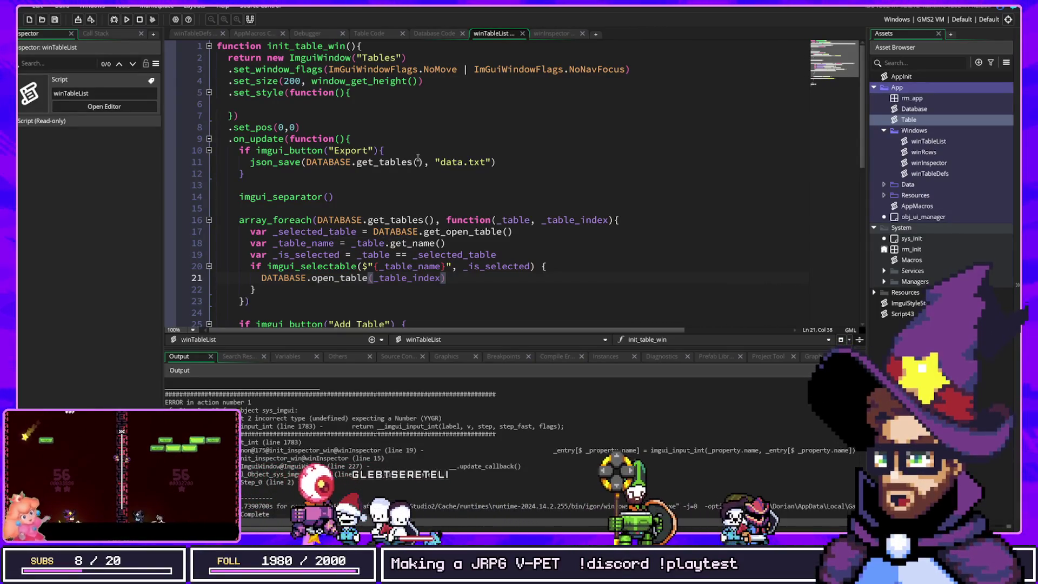
click(550, 34)
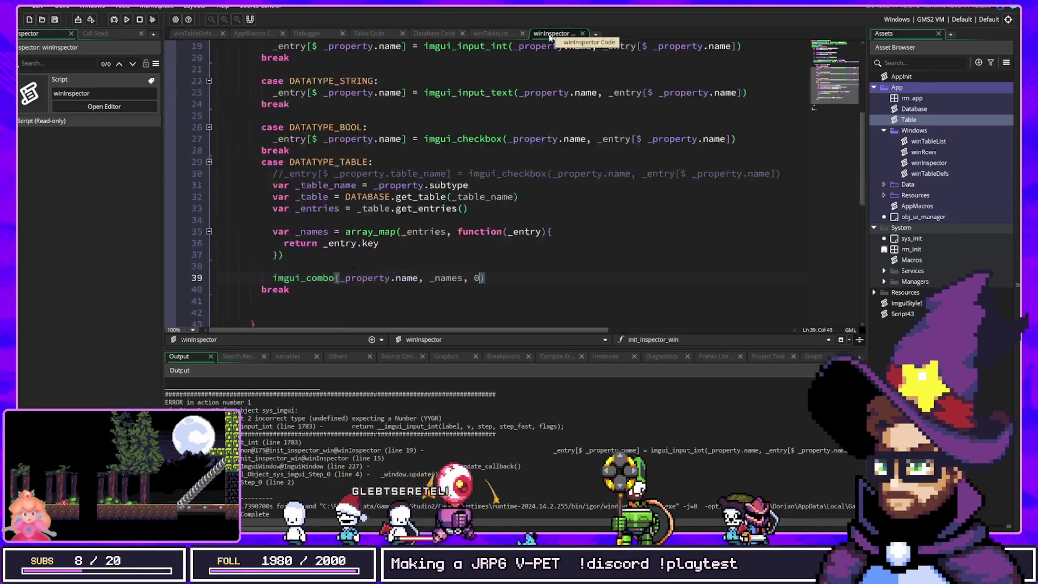
Jump from winInspector to the imgui_combo definition in the ImguiHelpers script.
scroll(414, 114, up, 6)
scroll(375, 265, down, 4)
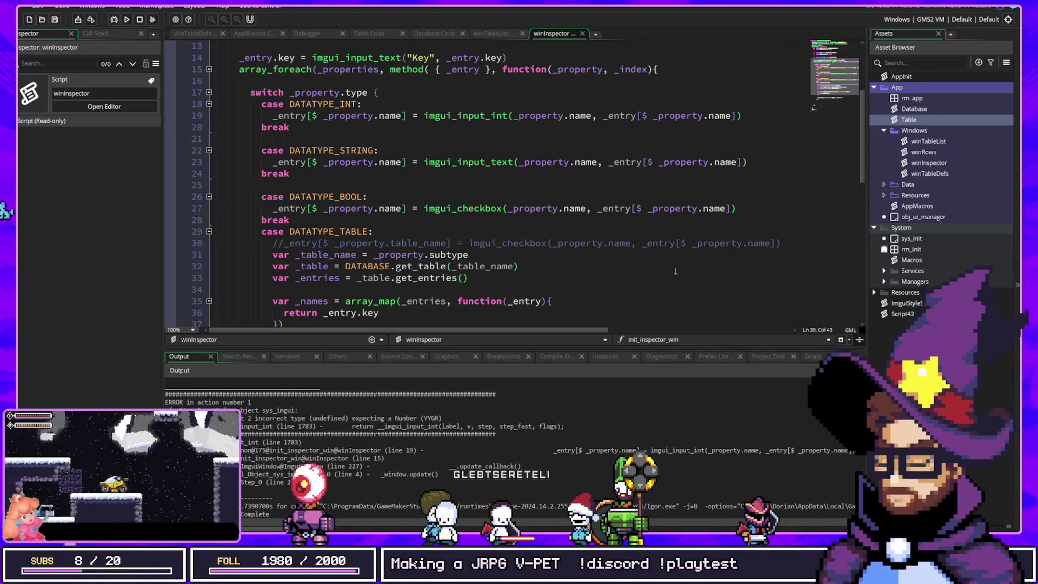
click(651, 162)
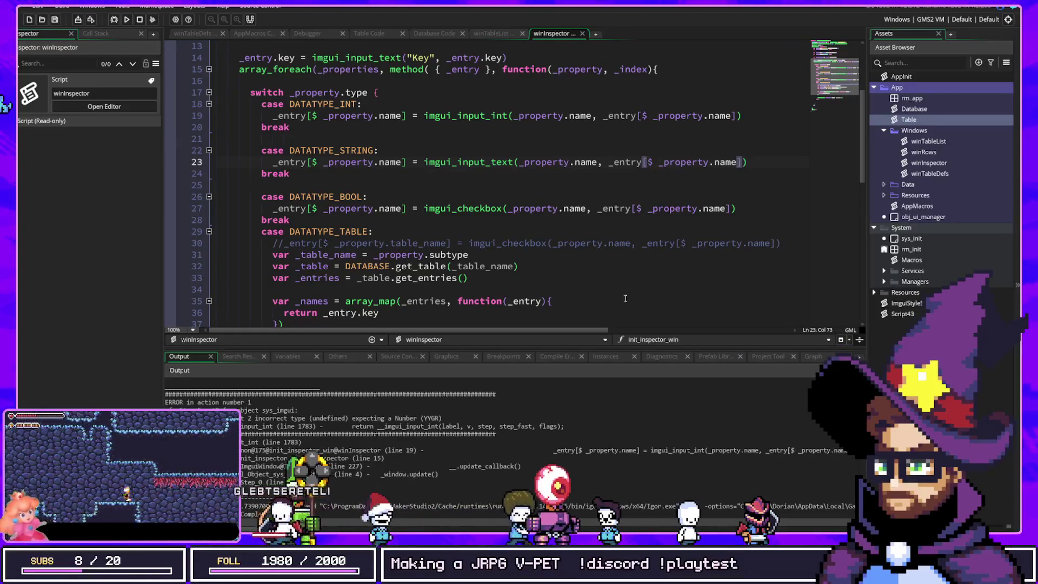
key(alt+Left)
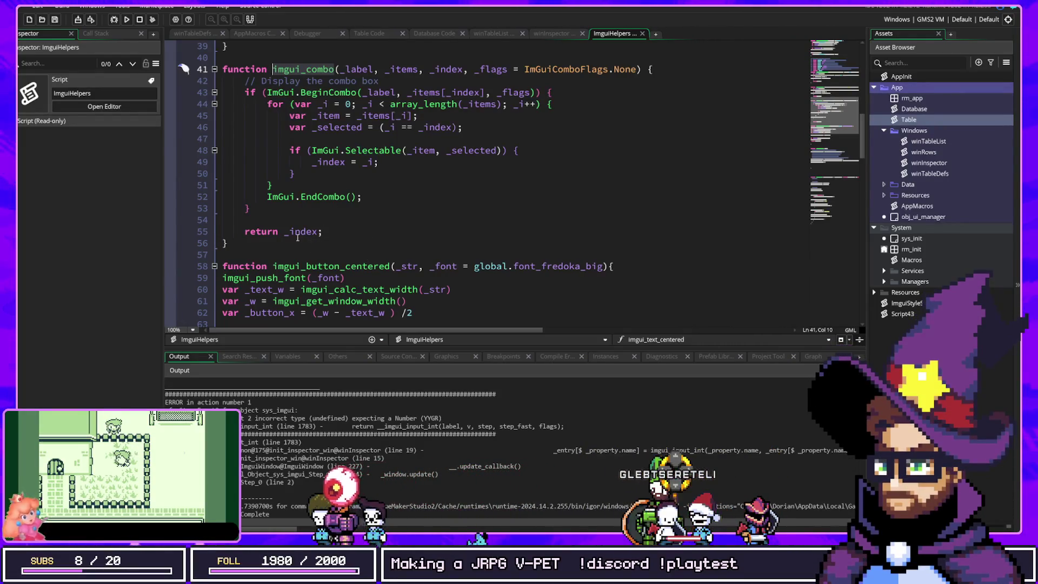
Highlight imgui_combo's _index uses, then return to winInspector's Table case near line 39.
click(316, 232)
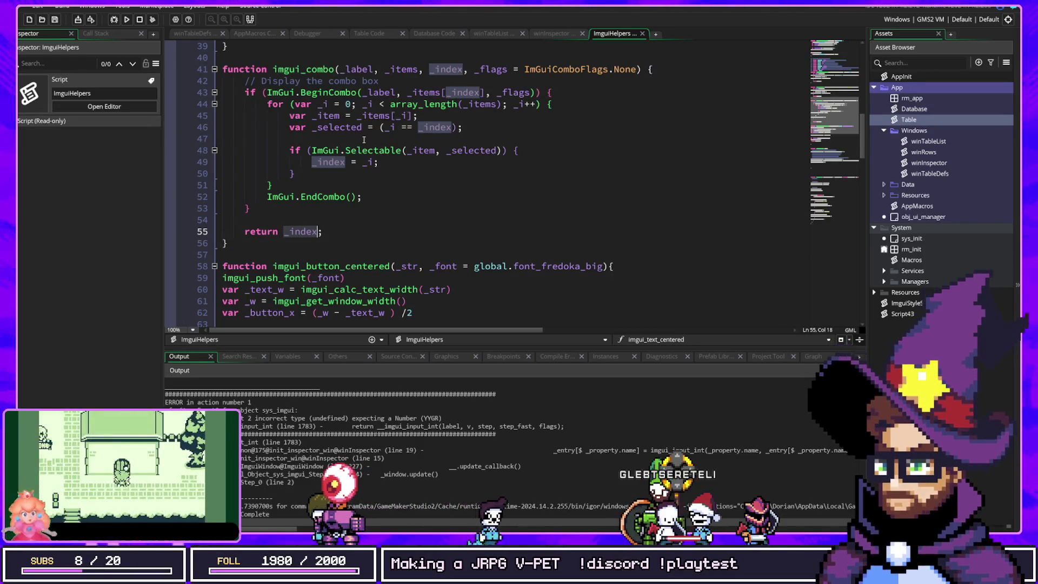
click(437, 69)
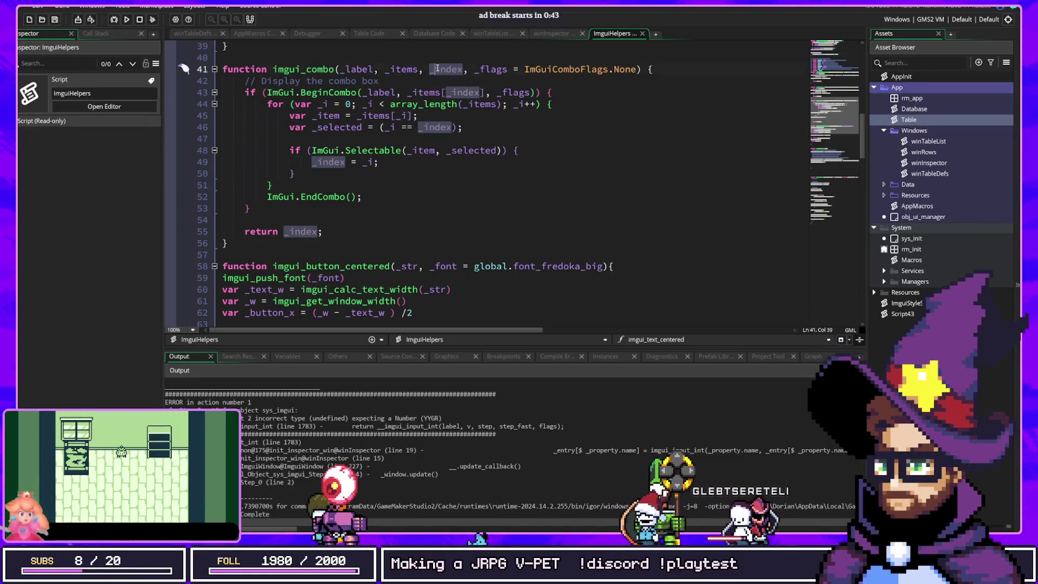
click(538, 34)
scroll(415, 188, up, 2)
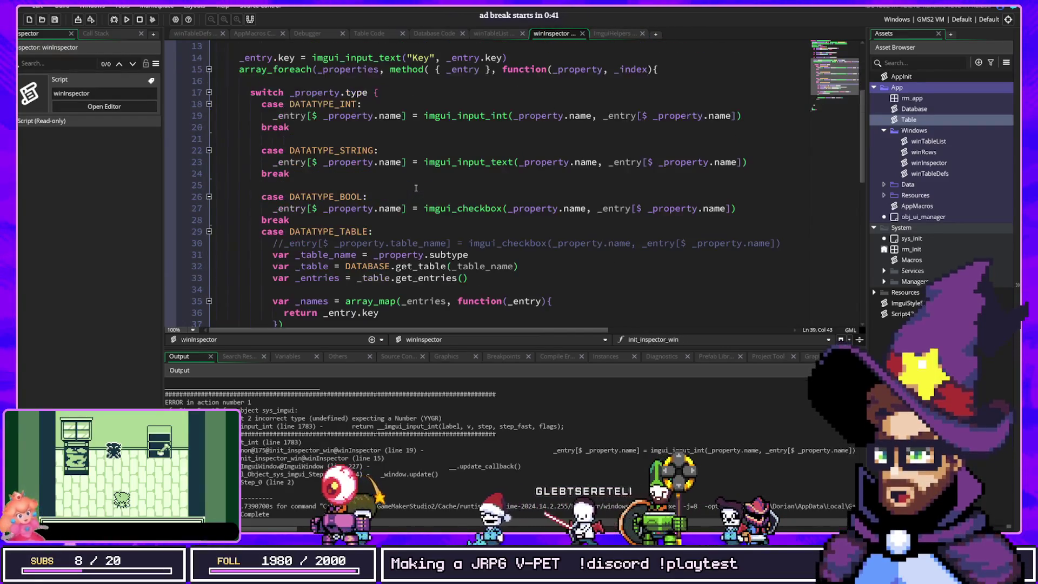
scroll(415, 188, down, 2)
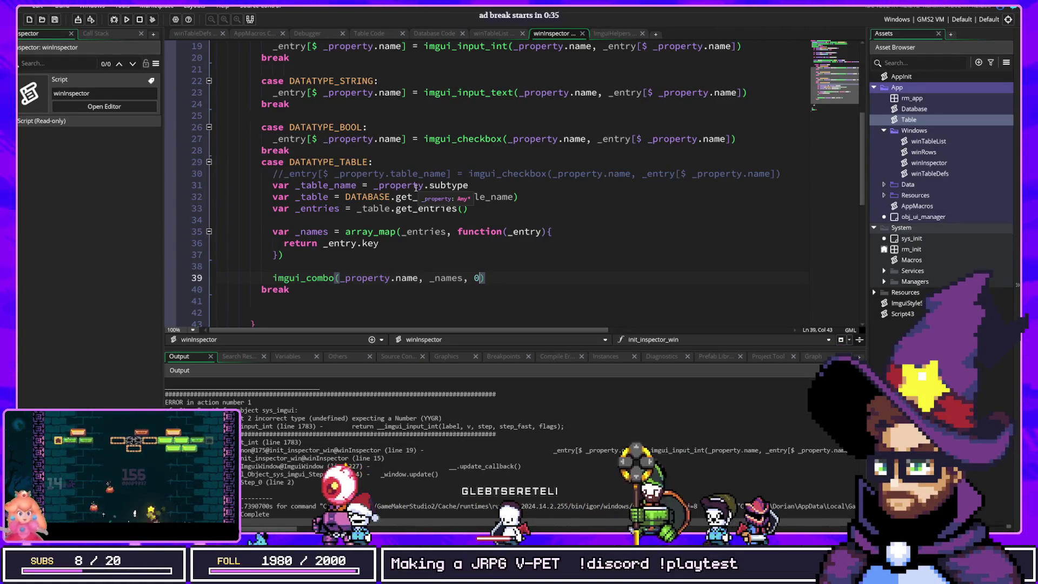
scroll(347, 177, up, 2)
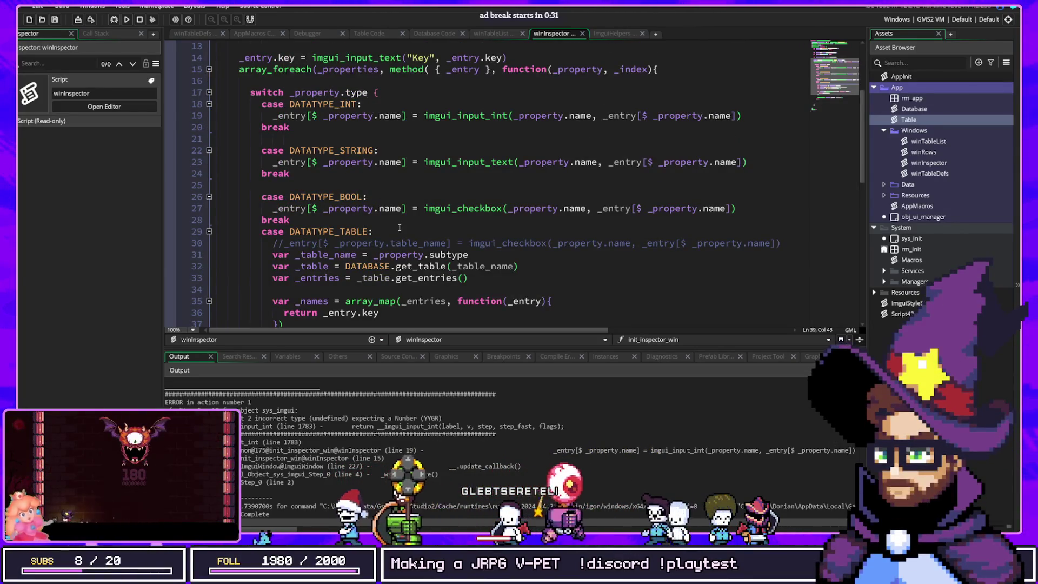
scroll(400, 227, down, 4)
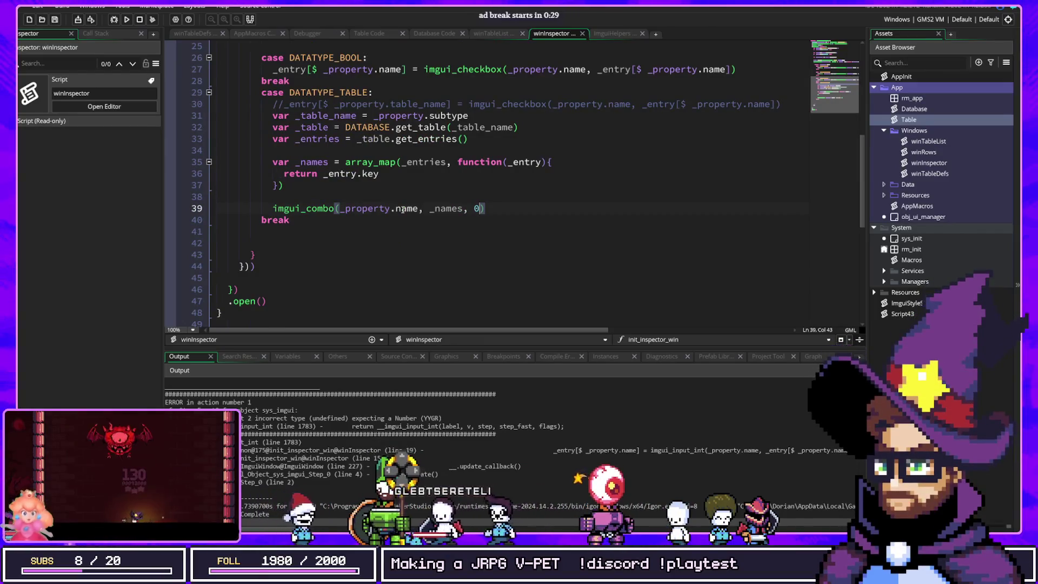
scroll(431, 231, up, 2)
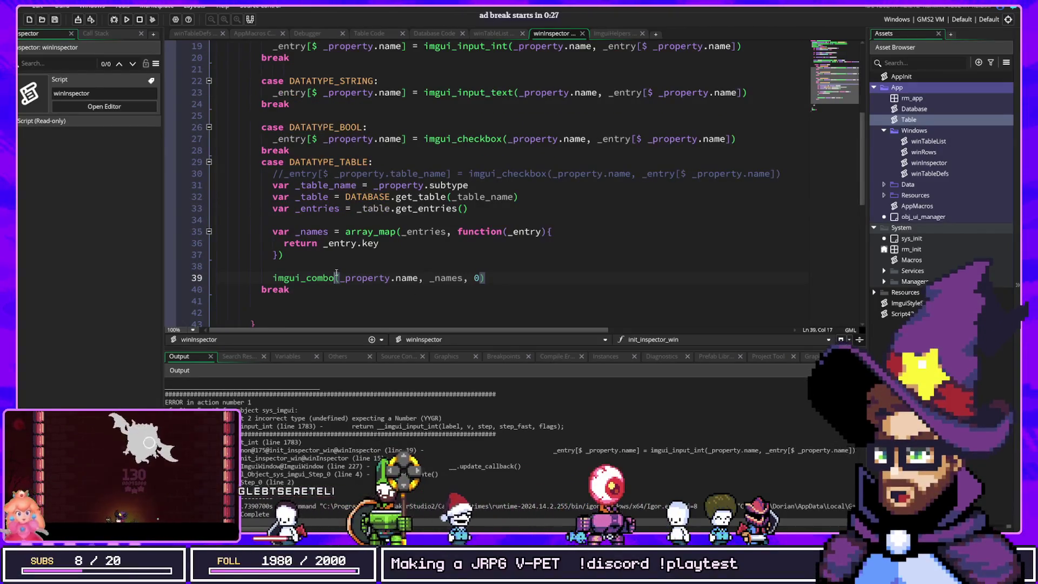
Prefix line 39's imgui_combo call with 'var _index =' to store the selection.
key(Home)
text(var _index =)
key(End)
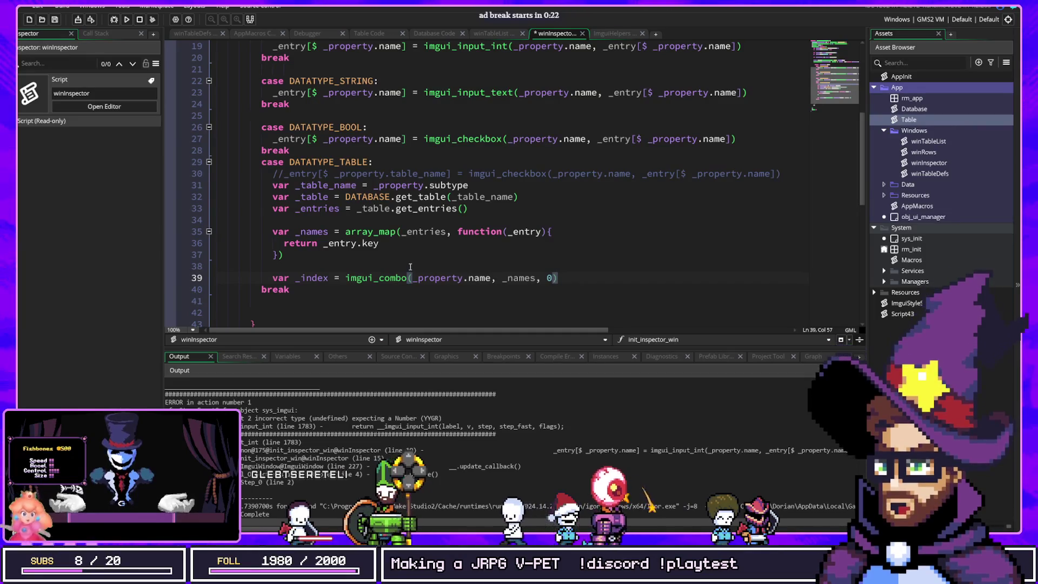
Highlight the uses of _entries and _index to check where they appear.
double_click(320, 210)
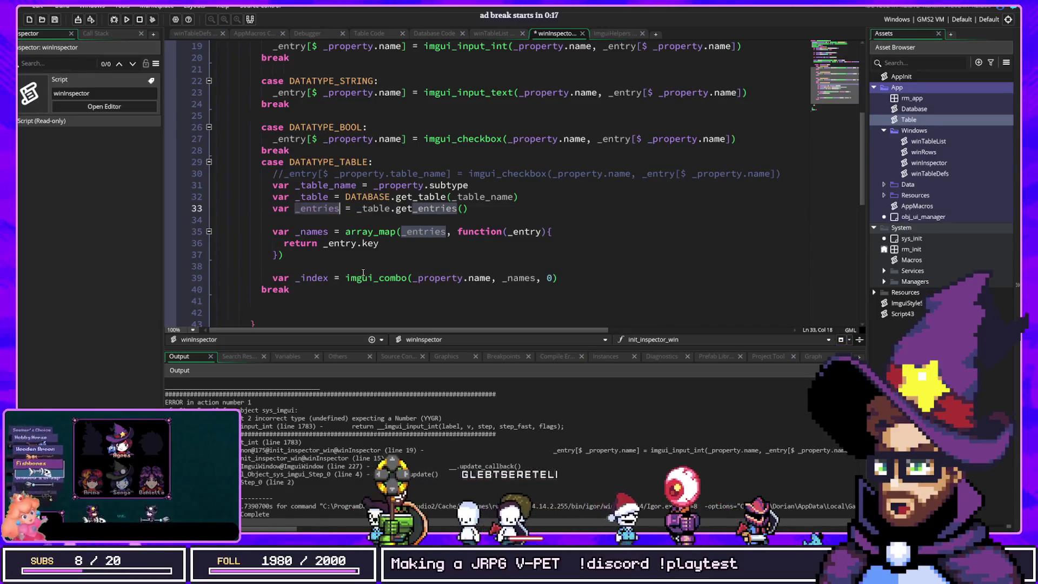
double_click(323, 278)
scroll(349, 233, up, 6)
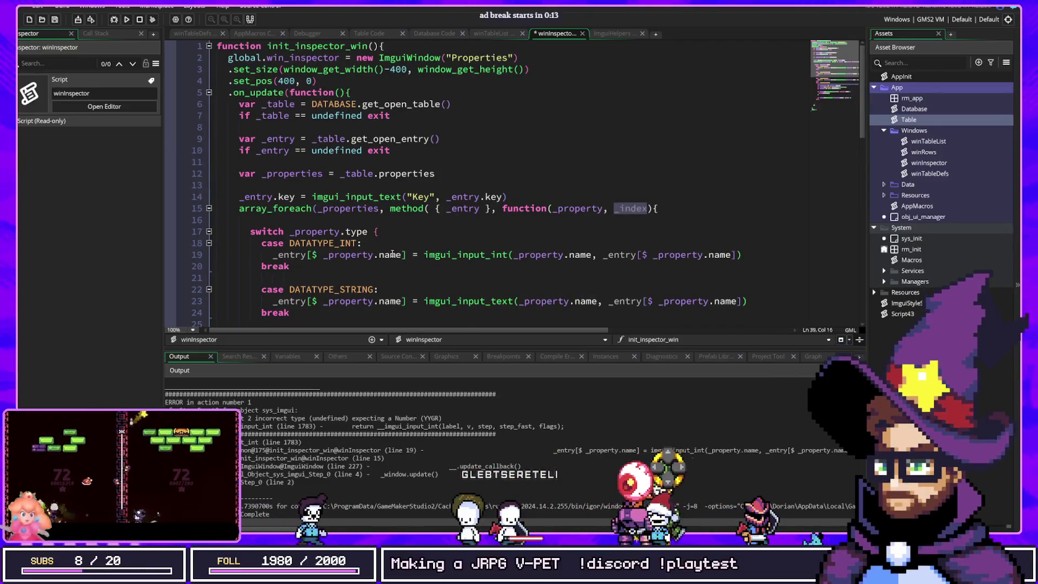
scroll(401, 240, down, 4)
scroll(401, 240, down, 2)
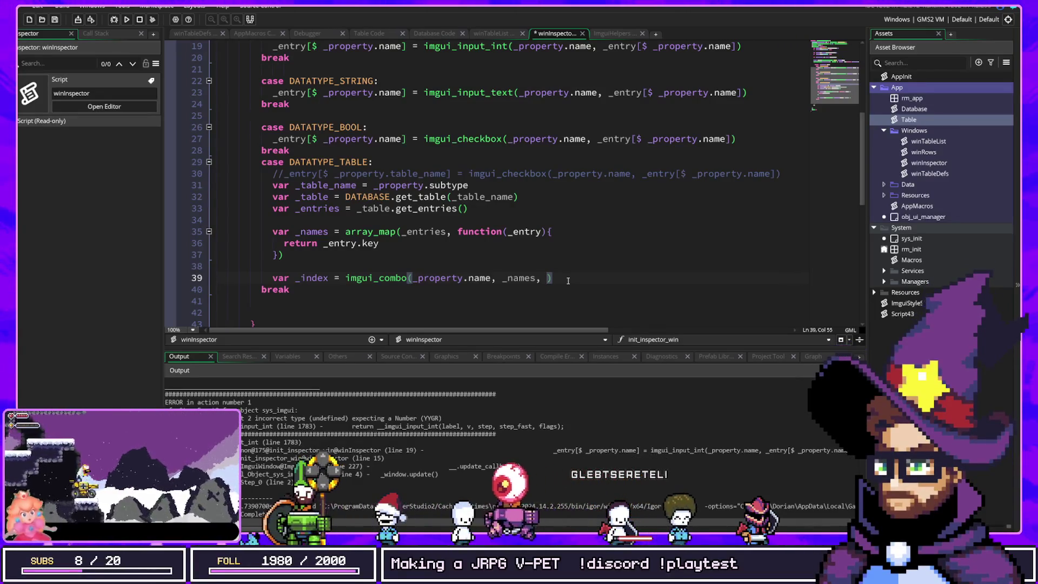
Dismiss the suggestions and highlight the uses of get_entries, _names and _table_name.
text(O)
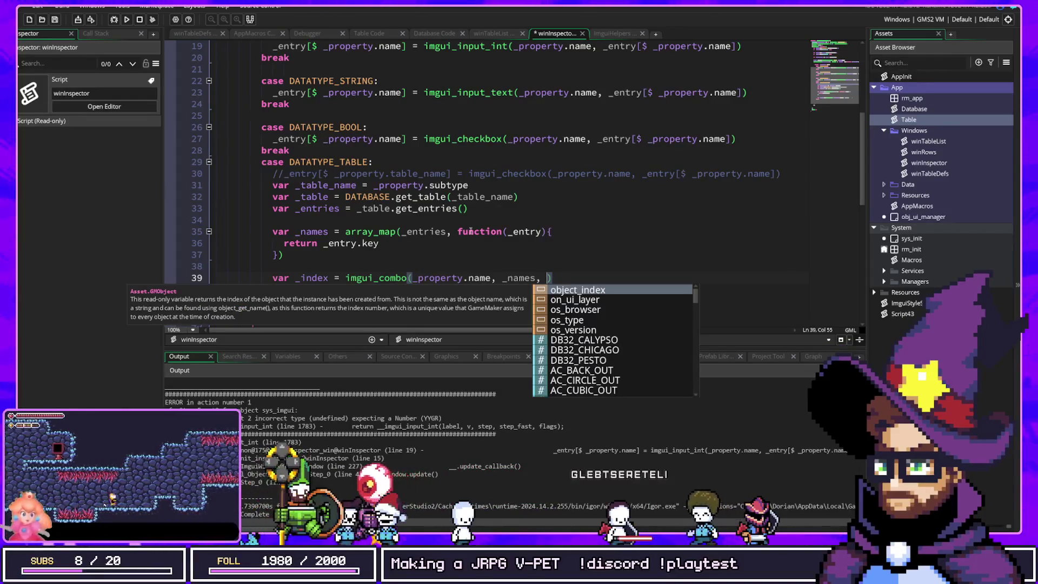
click(419, 208)
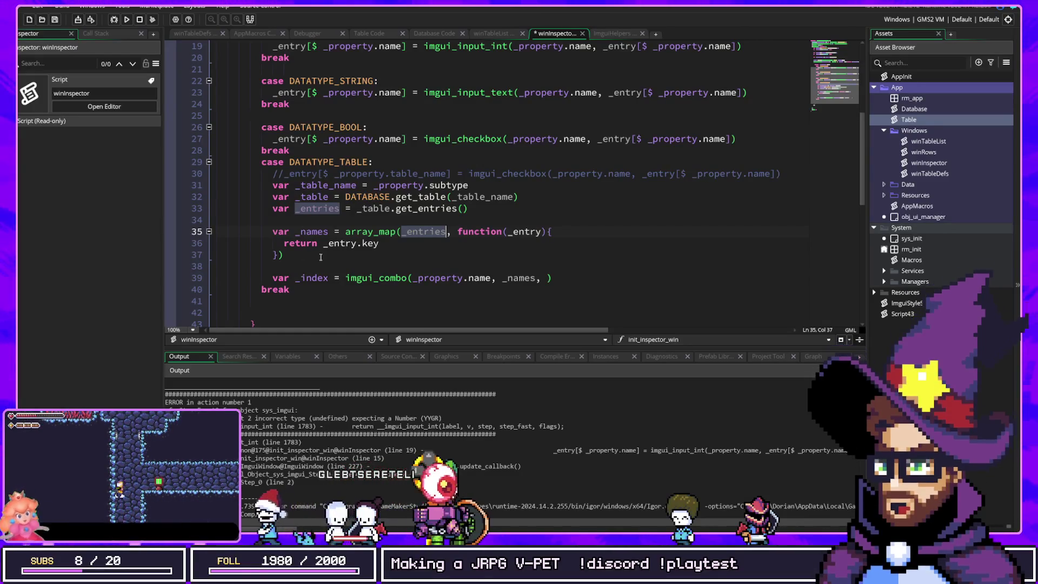
double_click(317, 233)
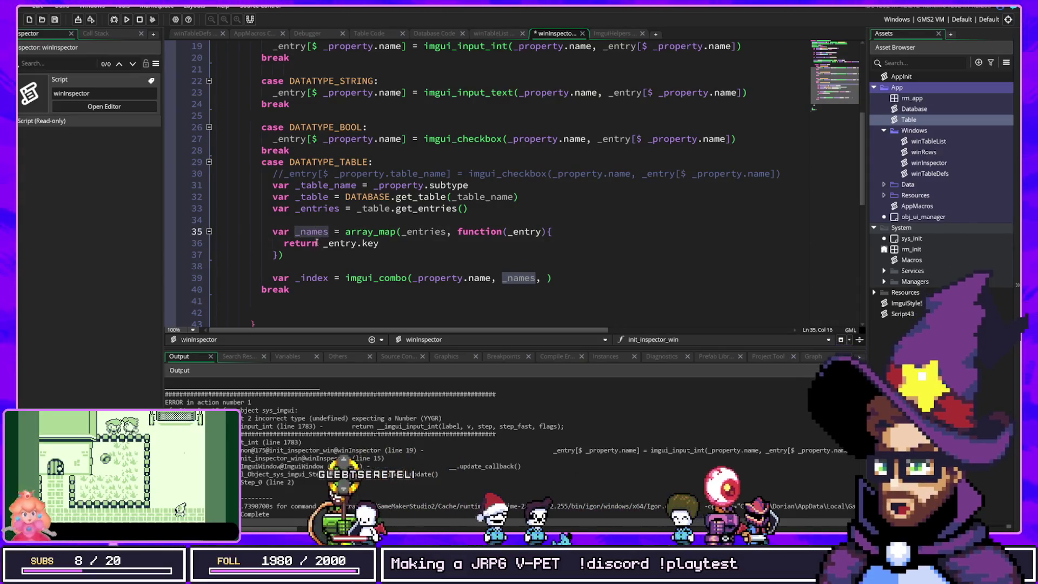
double_click(326, 186)
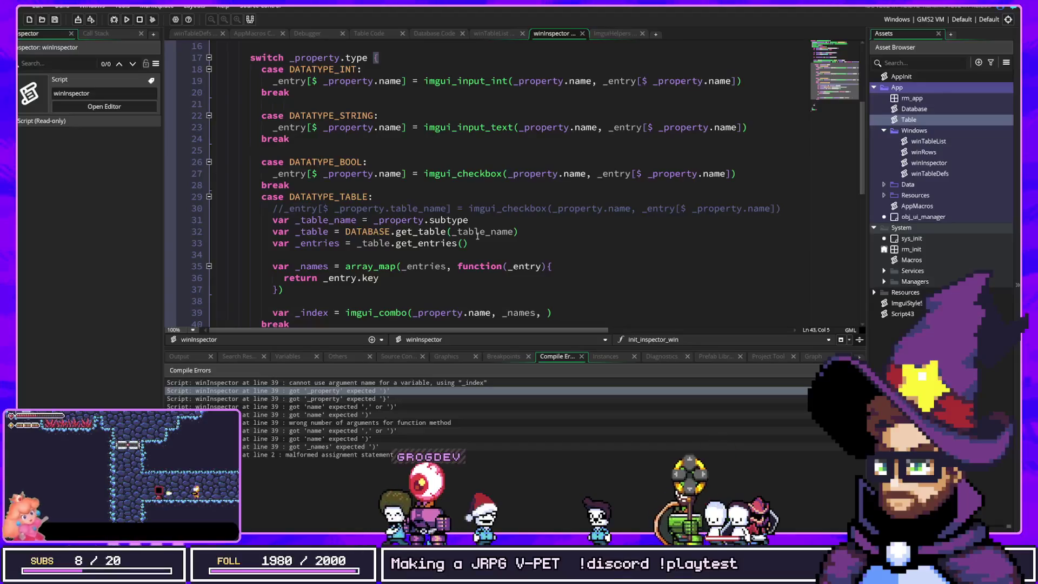
Fix line 39 to read var _index = imgui_combo(_property.name, _names, 0).
key(Home)
key(ctrl+Right)
key(ctrl+Right)
key(Delete)
key(Delete)
key(Delete)
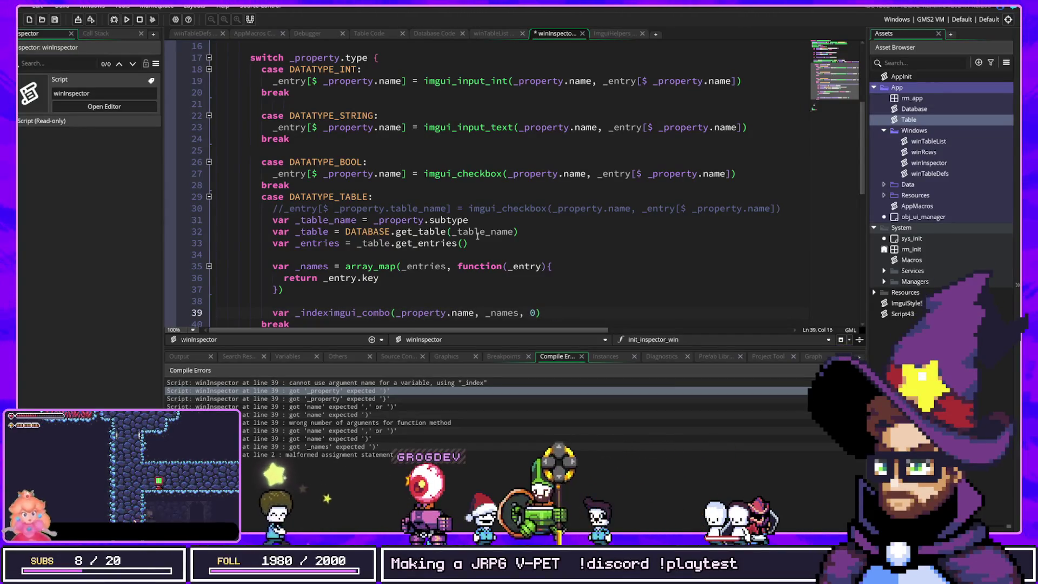
text(=)
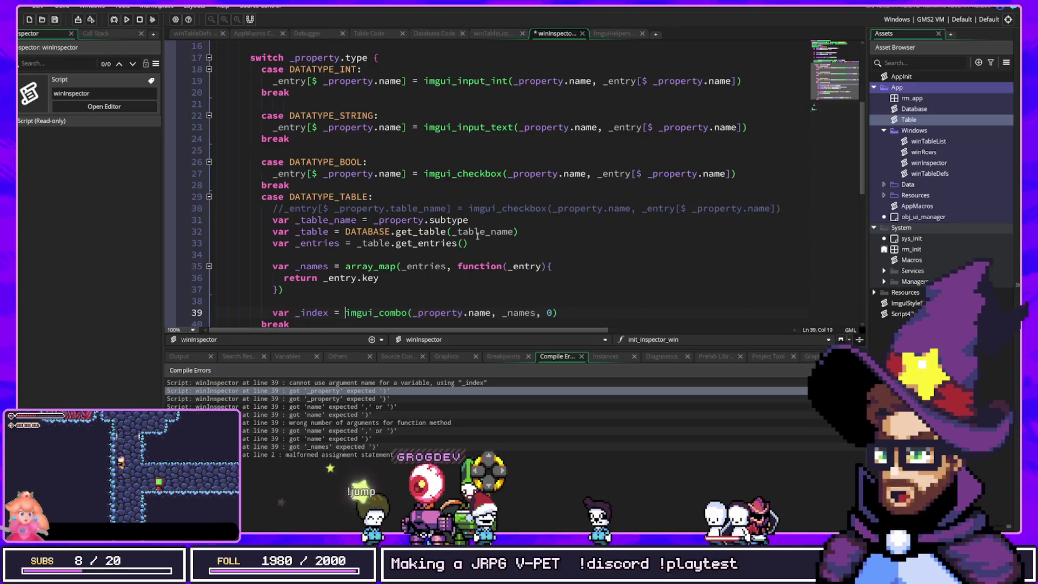
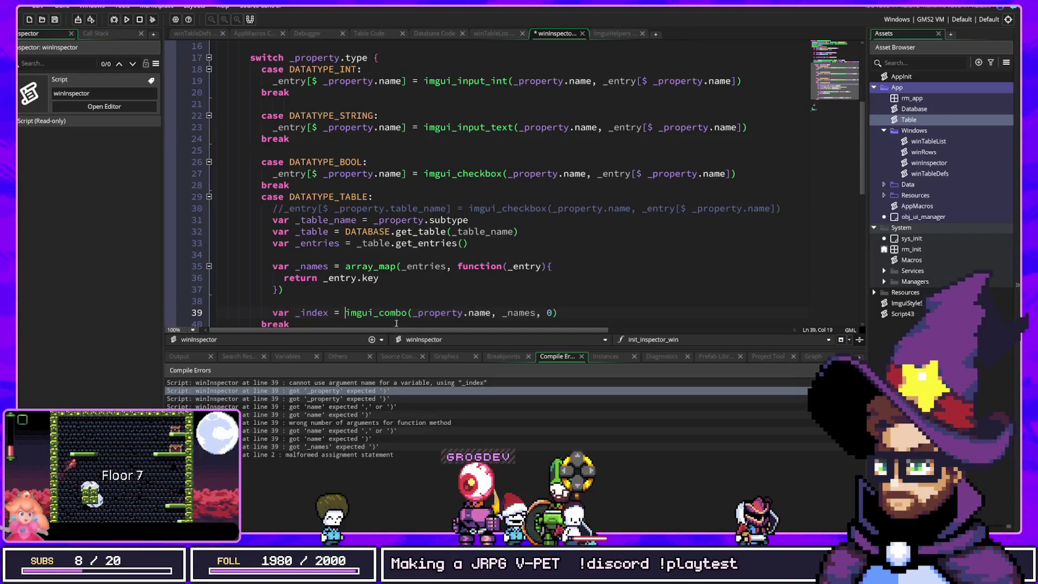
Jump from the imgui_combo call on winInspector line 39 to its definition in ImguiHelpers.
scroll(365, 269, down, 2)
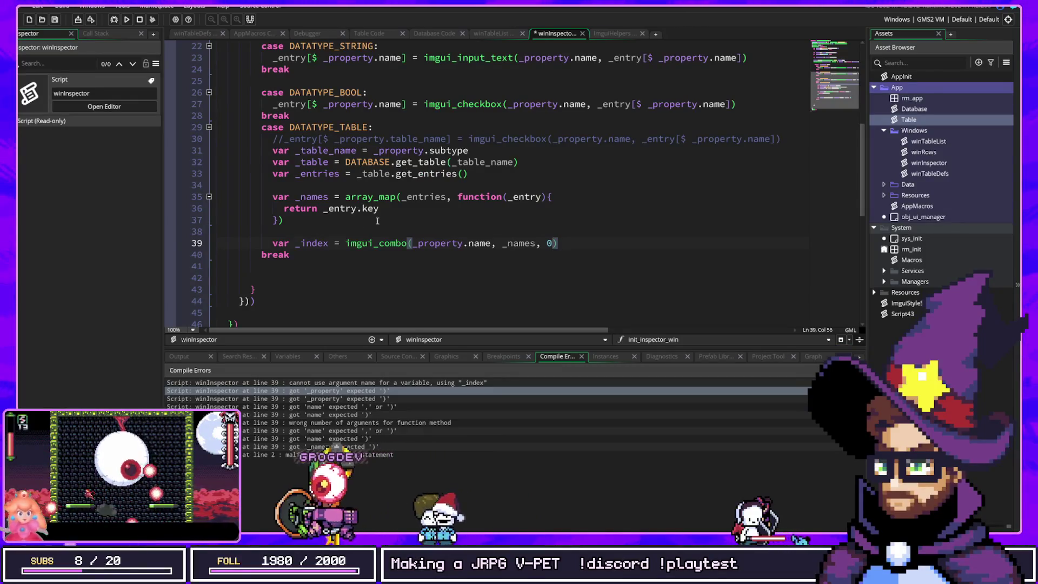
key(Left)
key(Left)
key(Left)
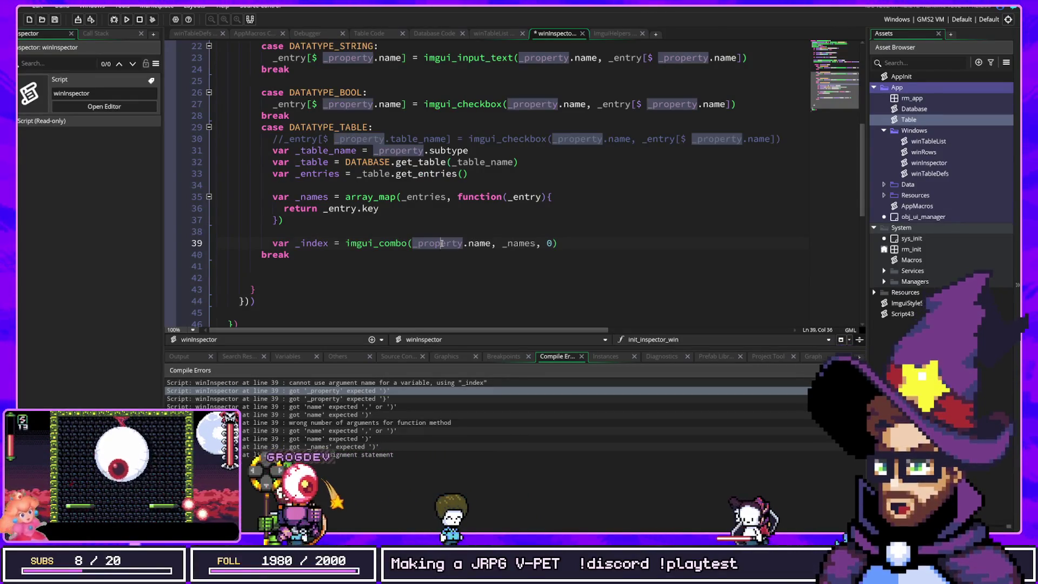
click(311, 242)
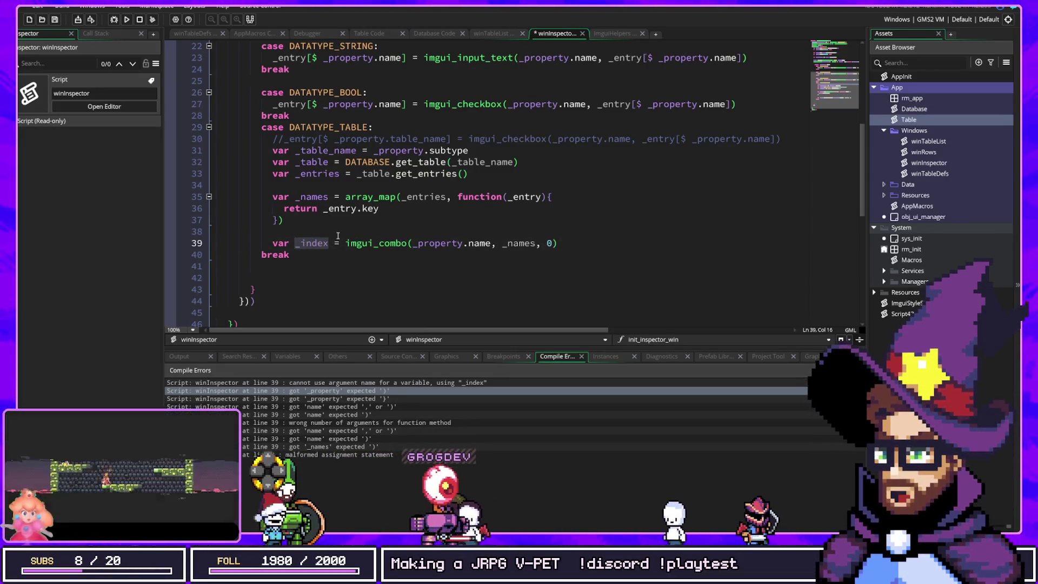
mouse_move(386, 246)
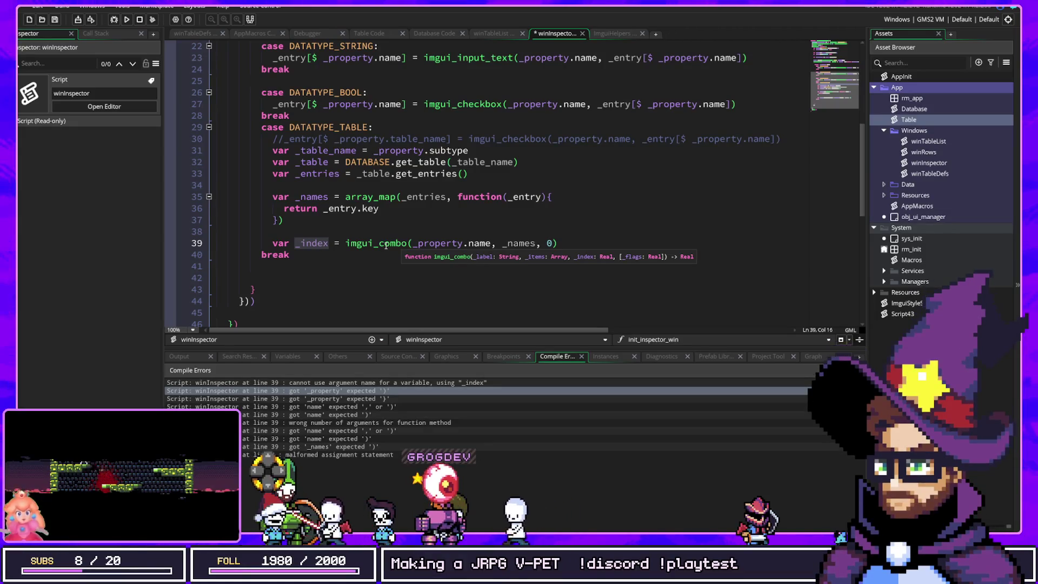
middle_click(385, 243)
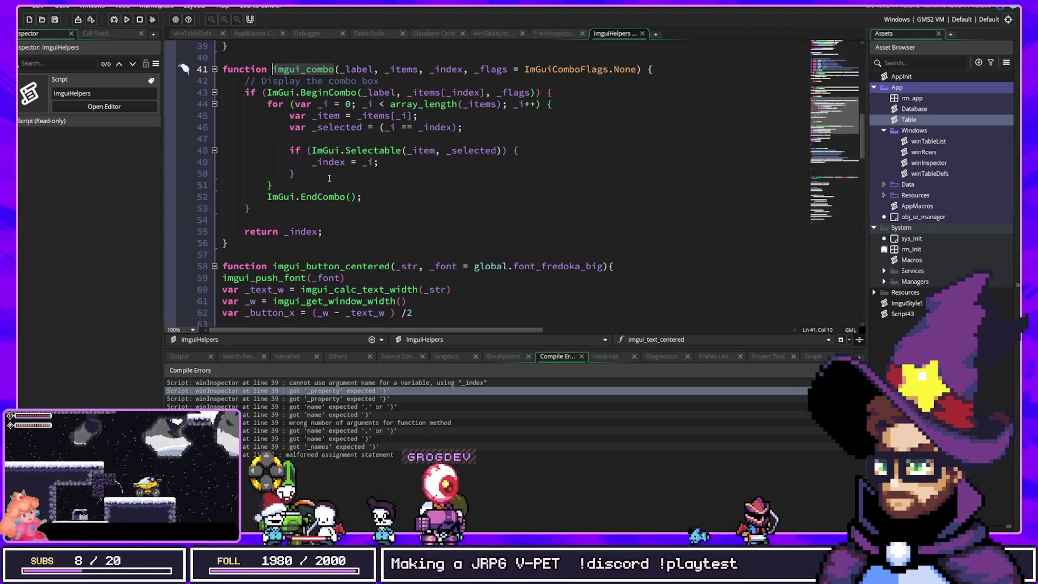
Close ImguiHelpers and look through the Table Code, AppMacros, winTableDefs and Database Code tabs.
click(643, 34)
click(395, 35)
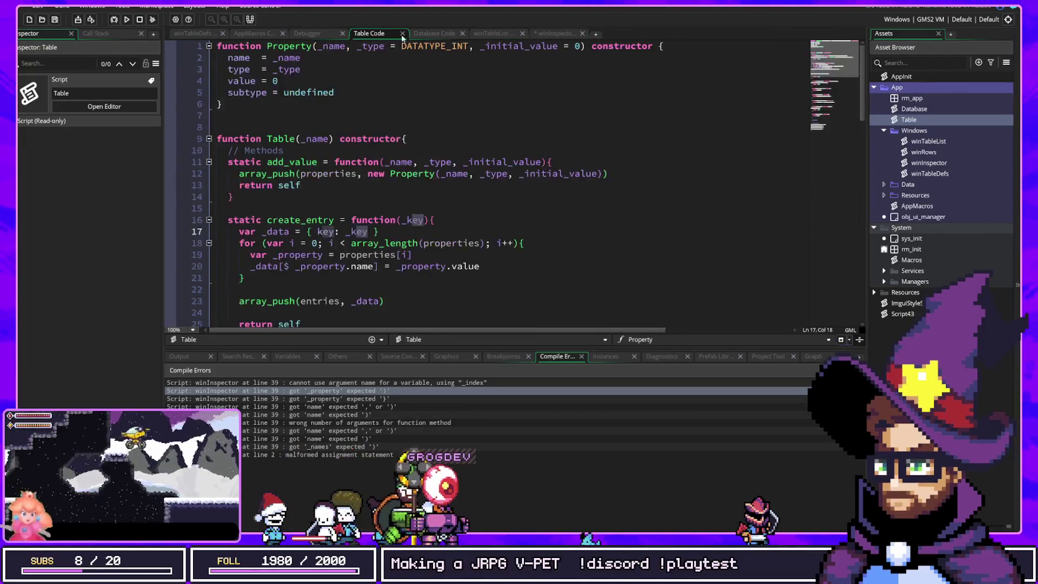
key(ctrl+Tab)
key(ctrl+Tab)
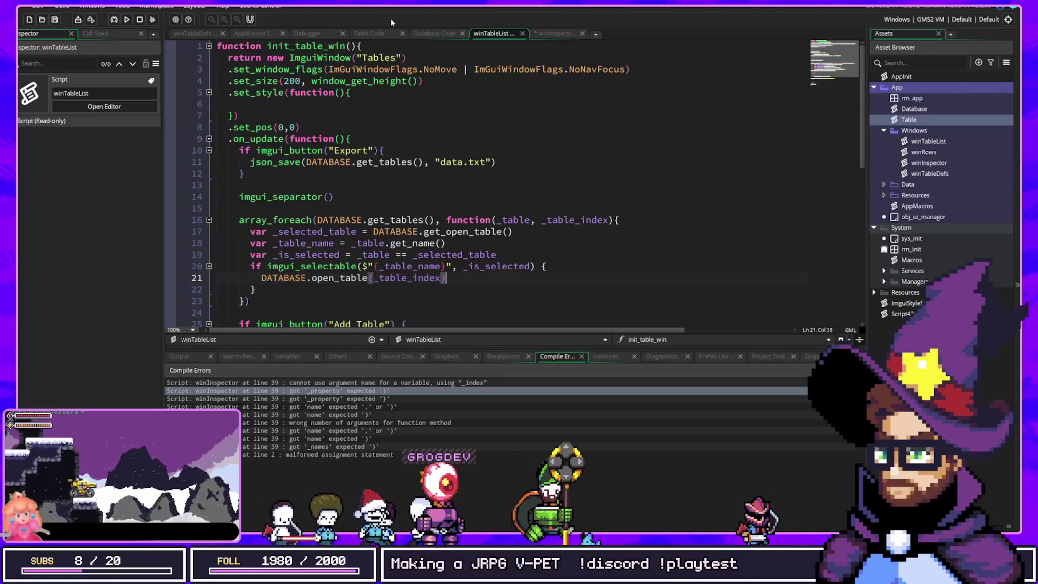
click(369, 33)
click(311, 33)
click(264, 33)
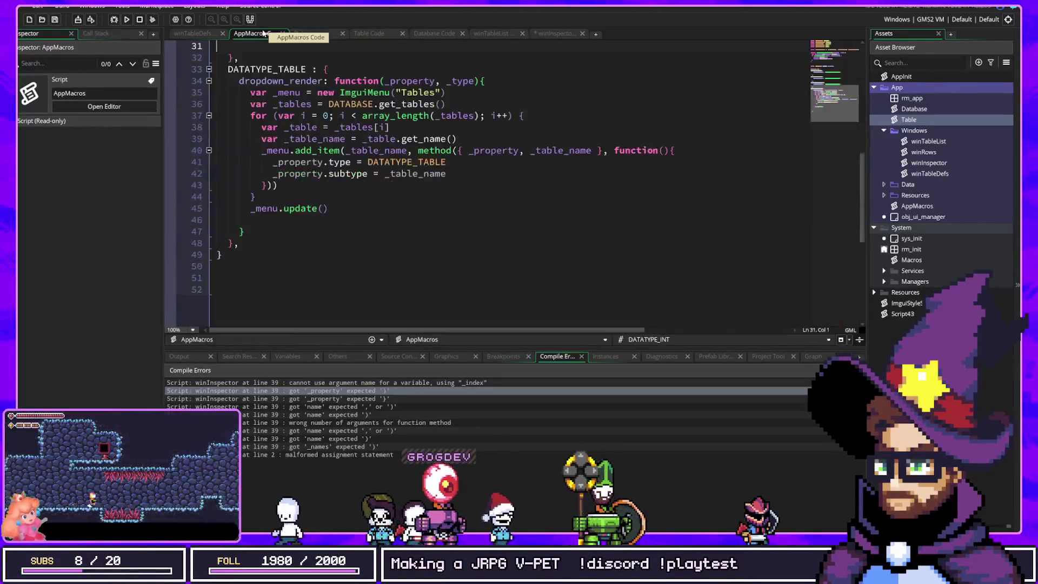
click(193, 34)
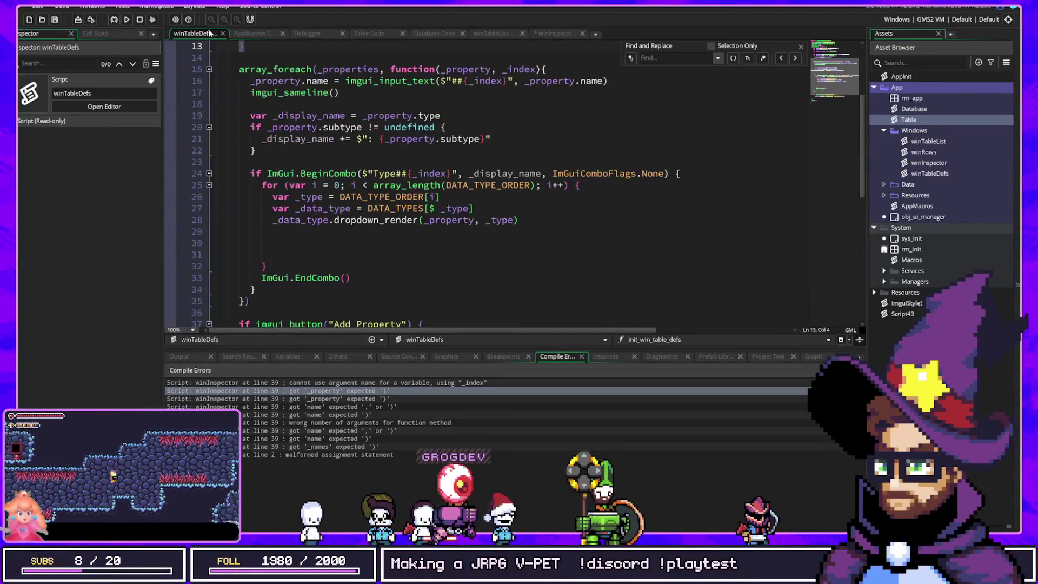
click(437, 34)
Glance at winTableList, then reopen winInspector from the Asset Browser at blank line 38.
click(495, 34)
scroll(448, 217, down, 8)
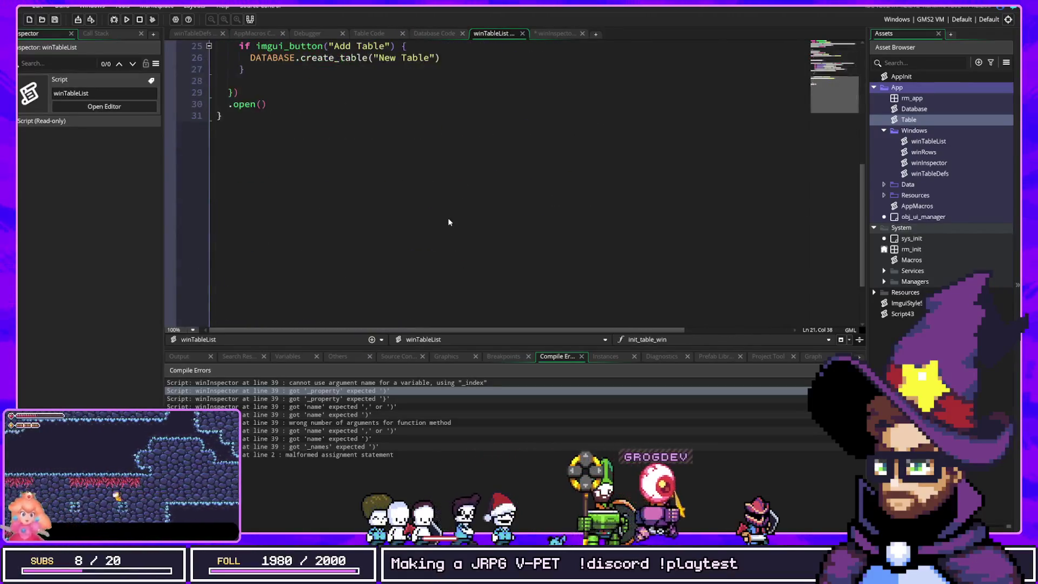
scroll(448, 217, up, 4)
double_click(879, 161)
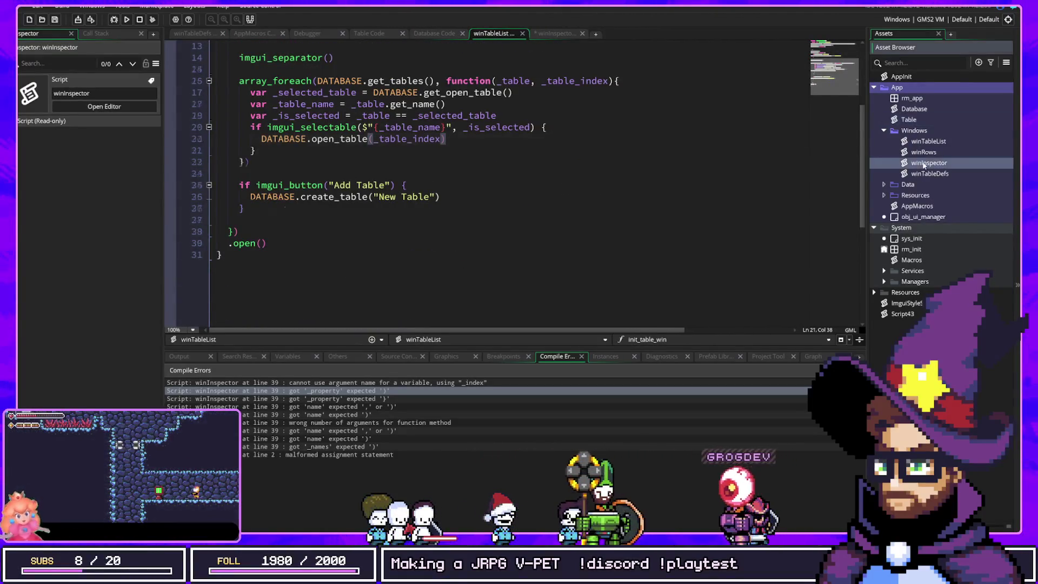
click(578, 232)
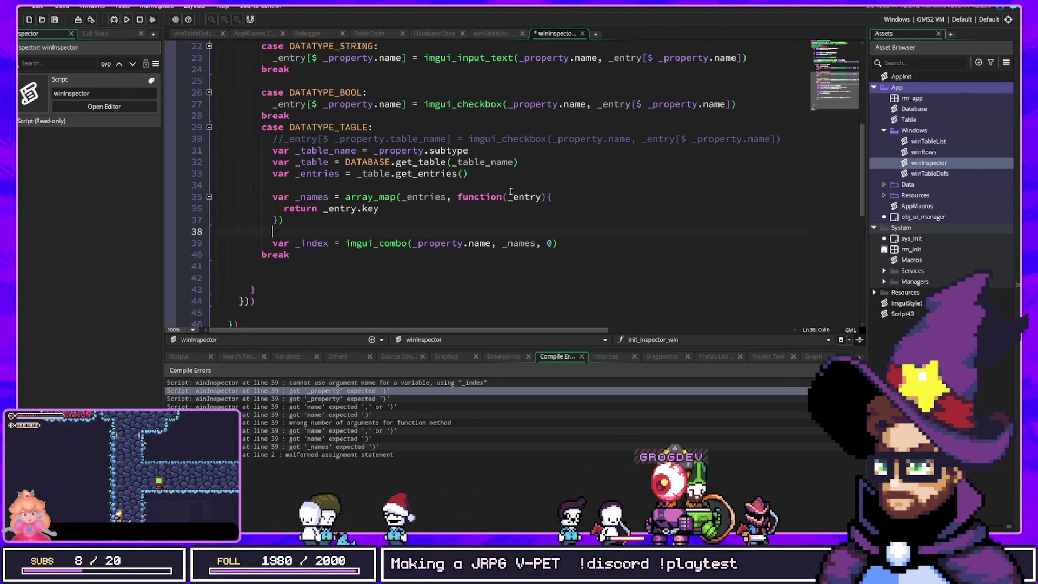
key(Down)
key(End)
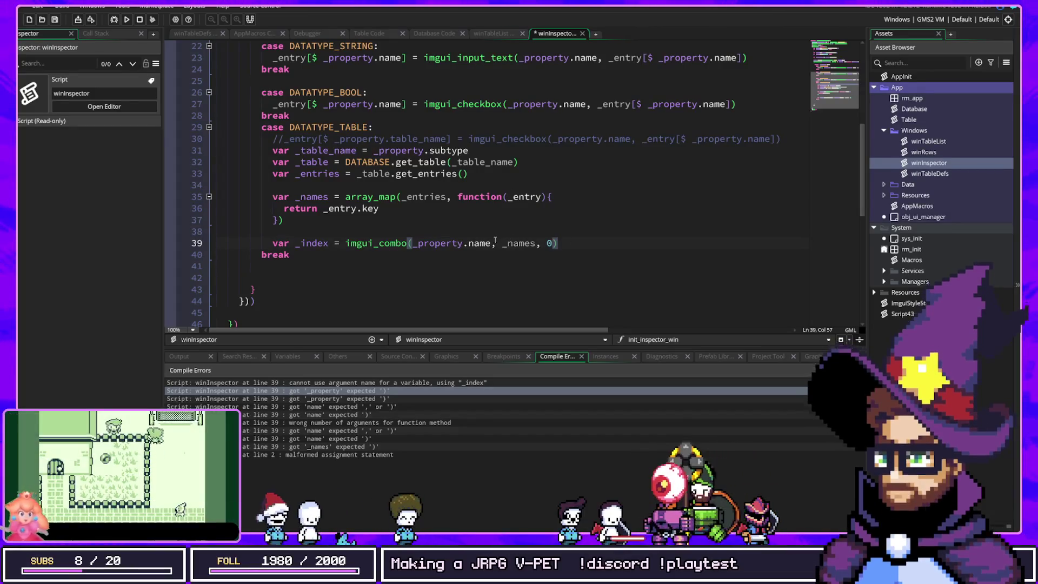
double_click(313, 243)
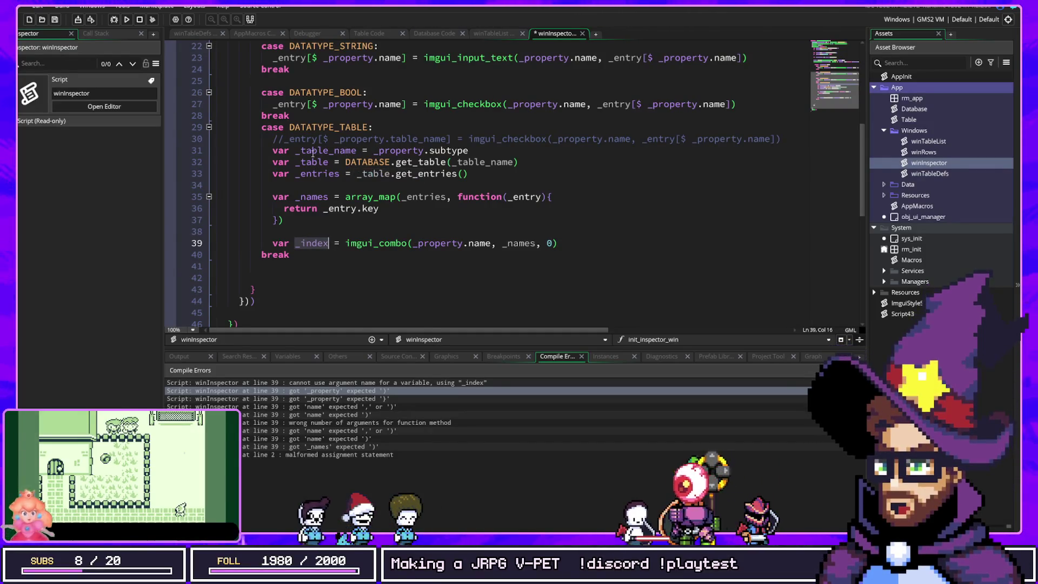
double_click(315, 175)
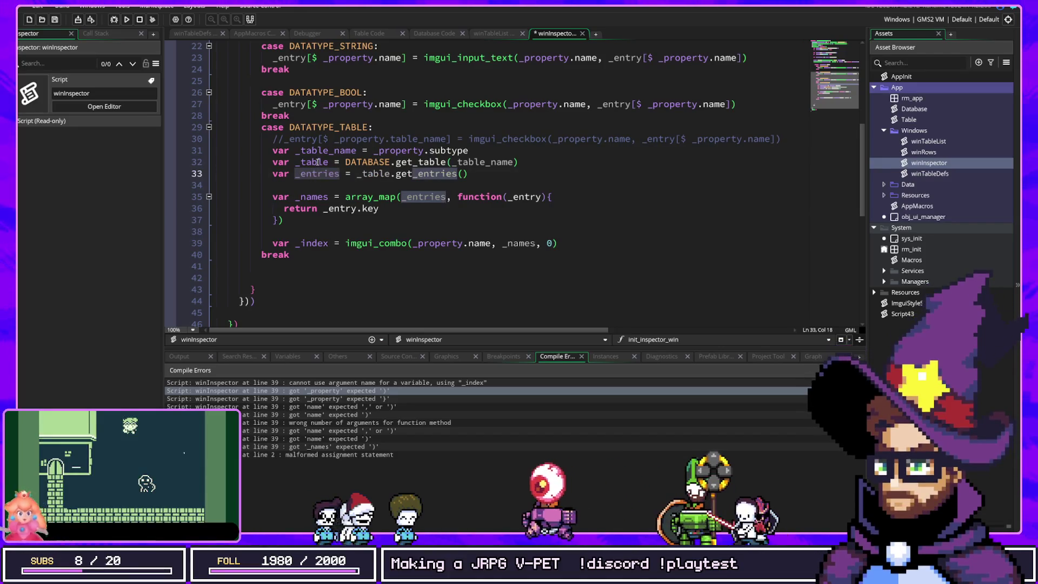
click(573, 246)
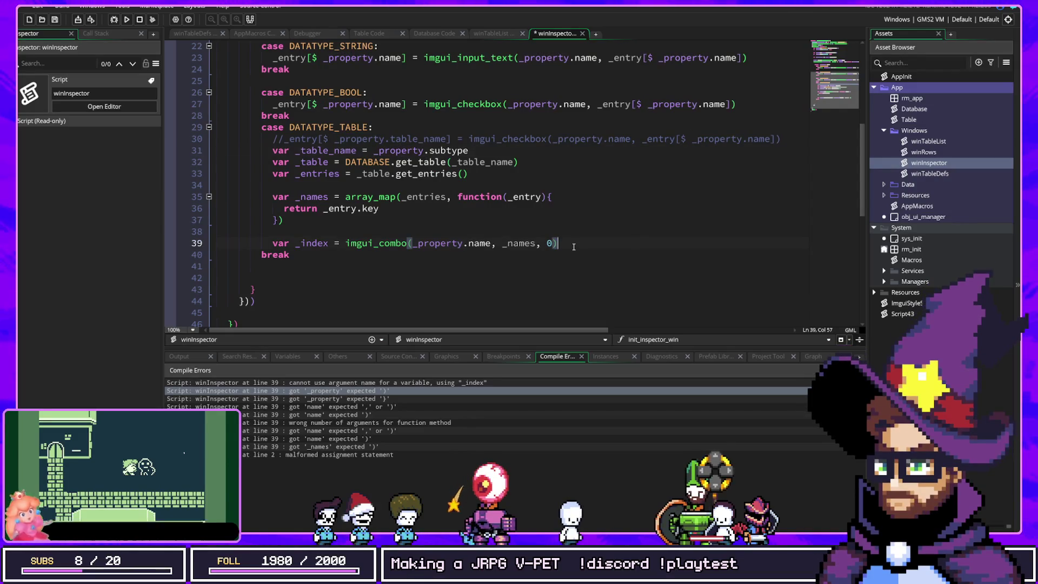
Add an _entries[_index] lookup below the combo call, reverting a trial rename to _selected_index.
key(Return)
key(Return)
text(_)
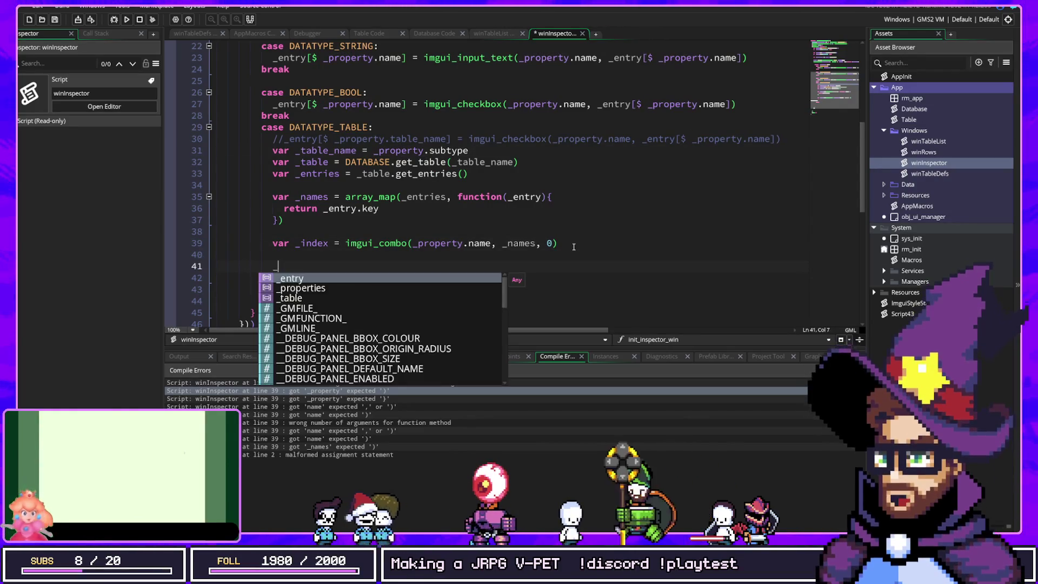
text(e)
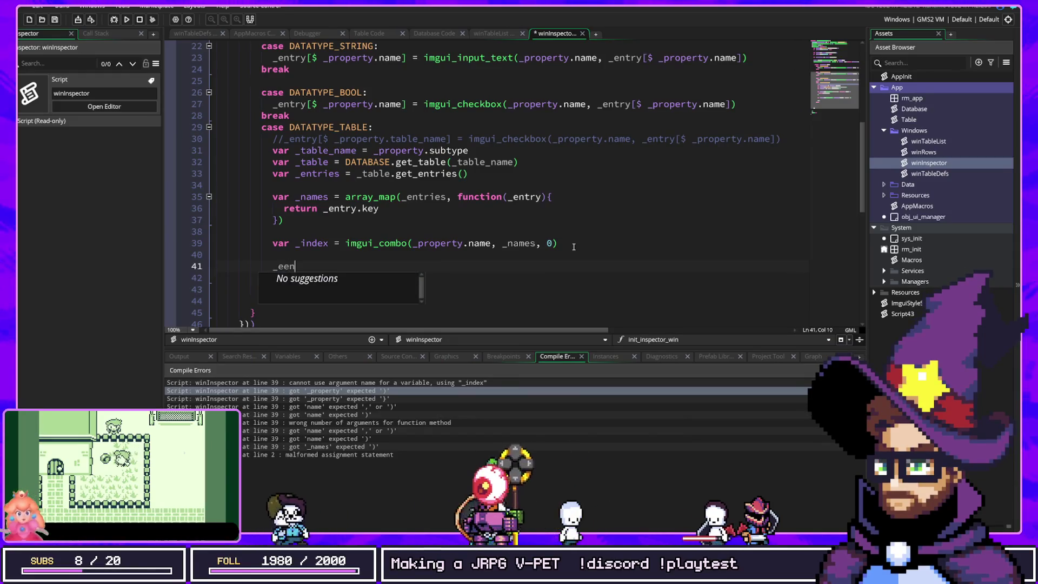
text(ntries[i)
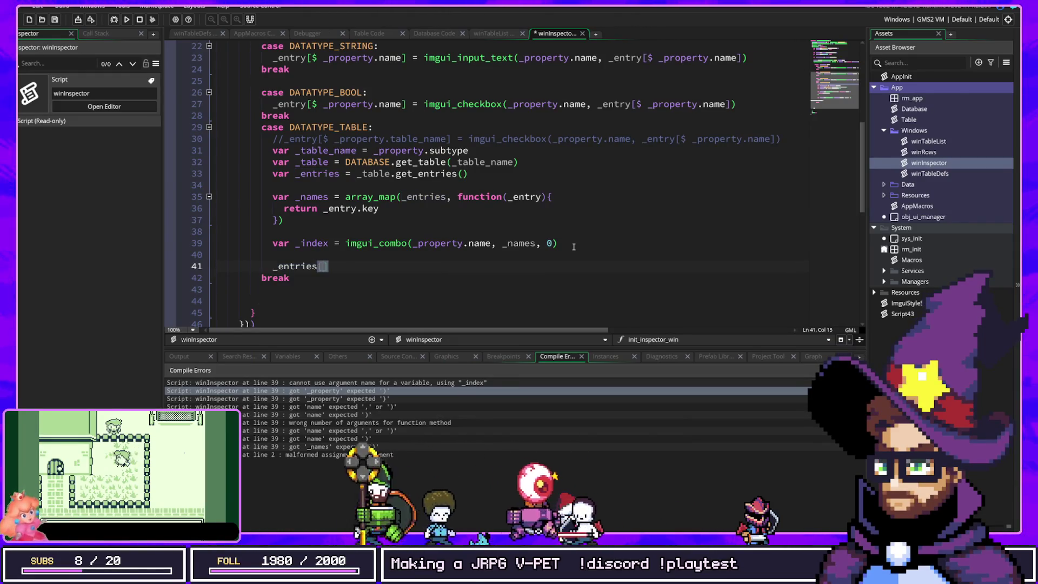
key(BackSpace)
text(_i)
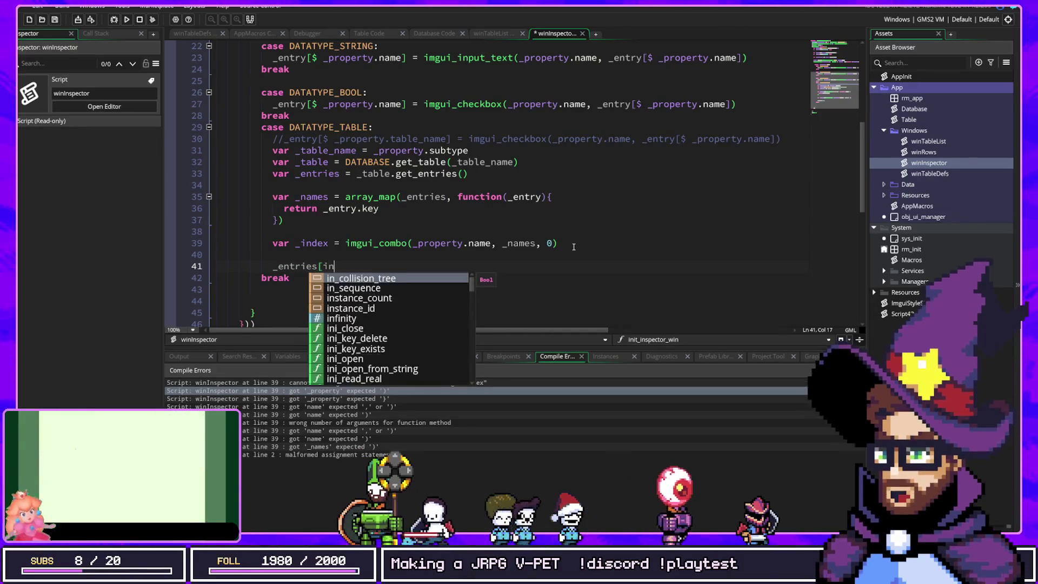
text(ndex])
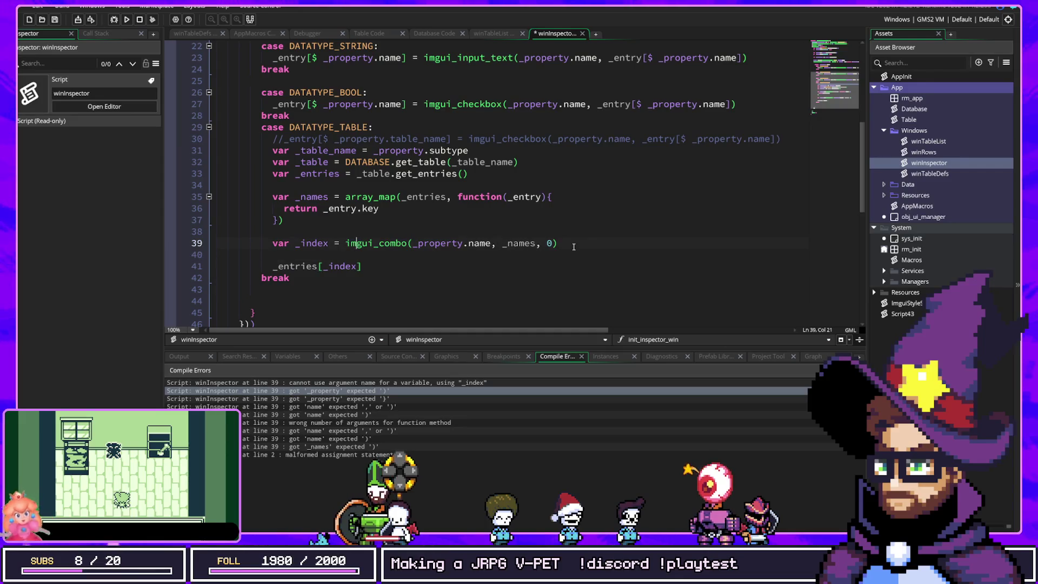
key(Right)
key(Right)
key(BackSpace)
key(BackSpace)
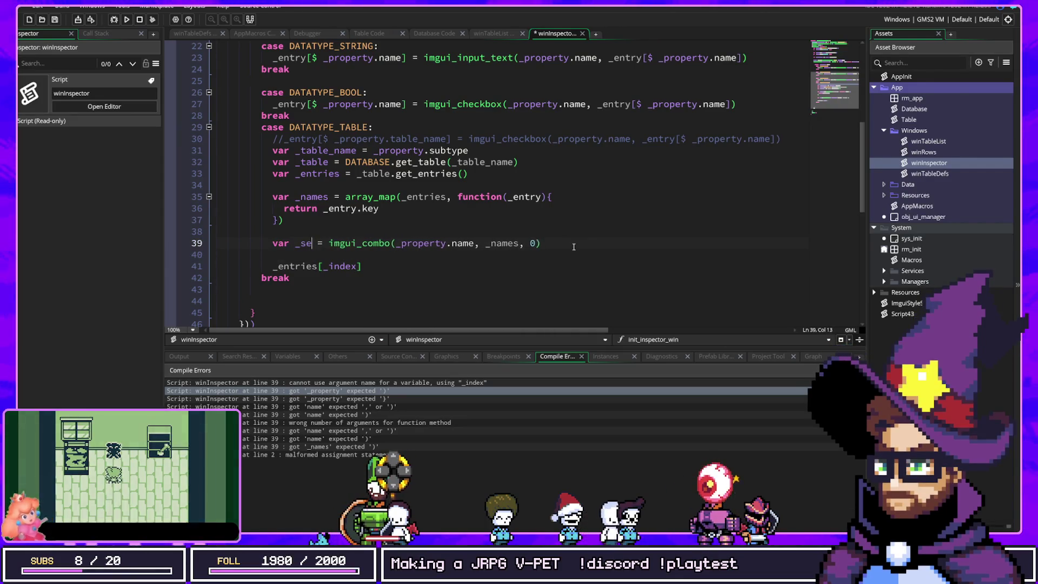
text(selected_index)
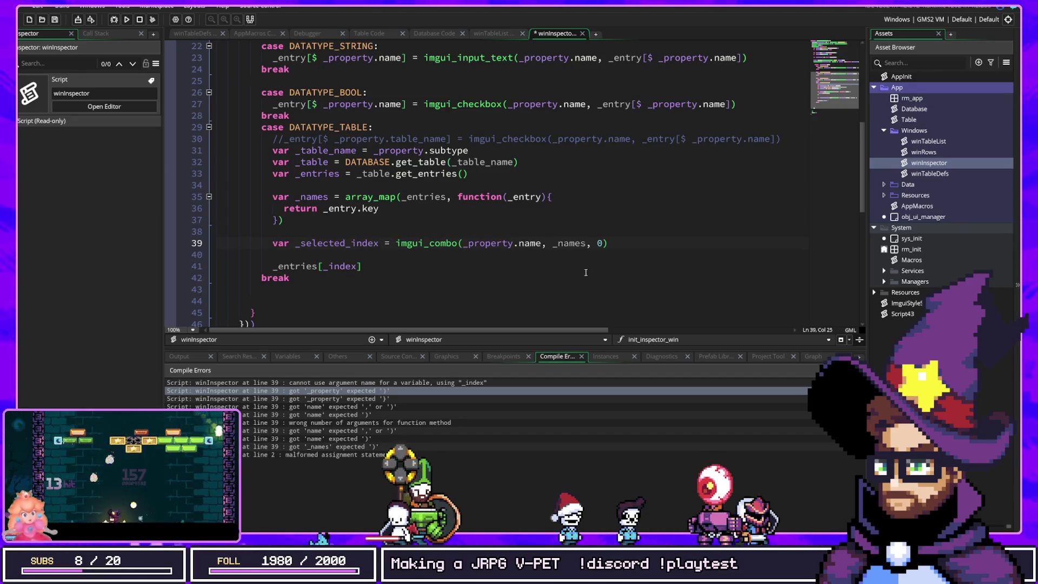
double_click(343, 265)
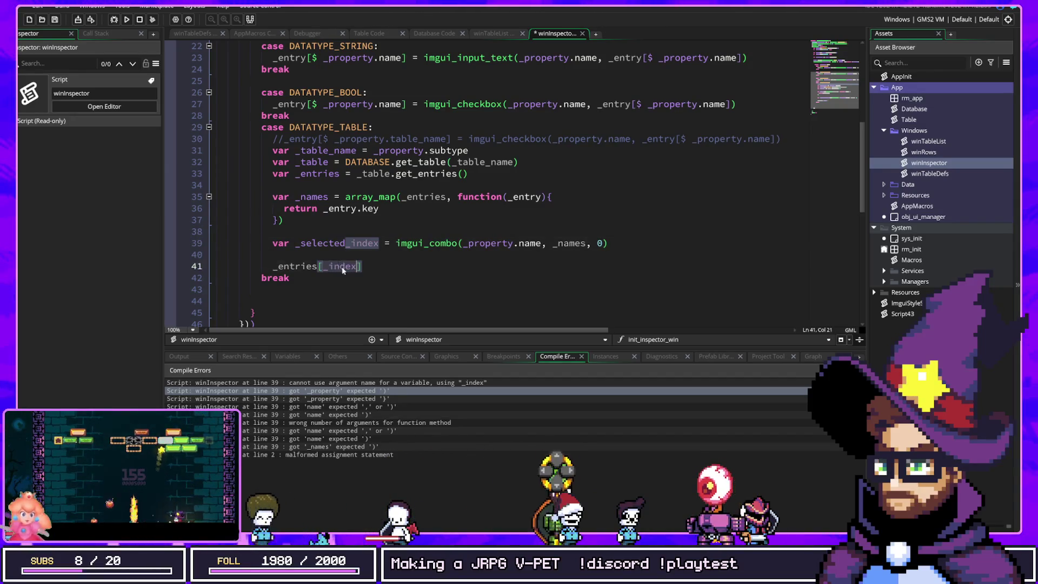
text(_selected_index)
double_click(332, 243)
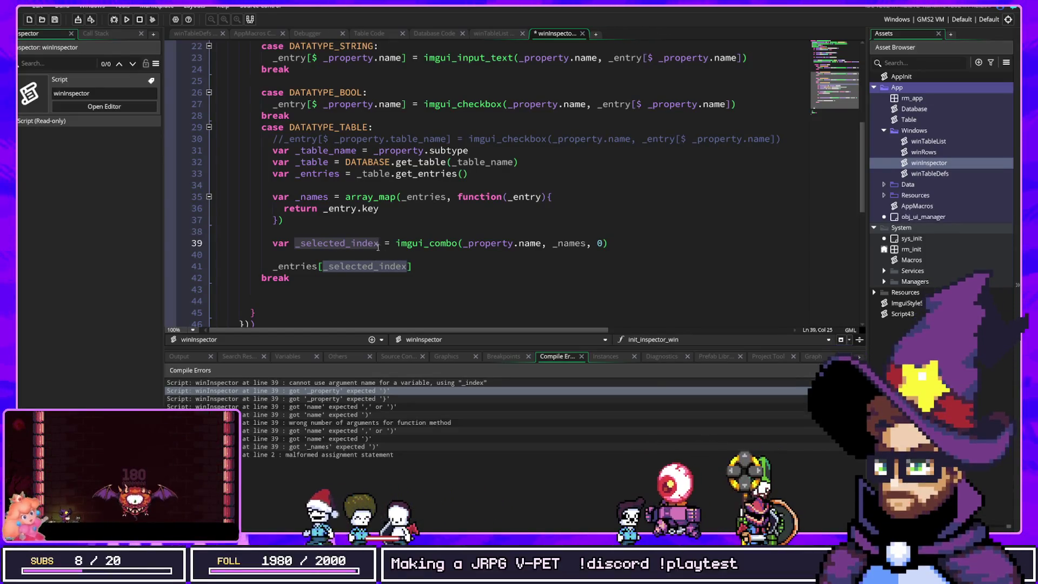
double_click(358, 243)
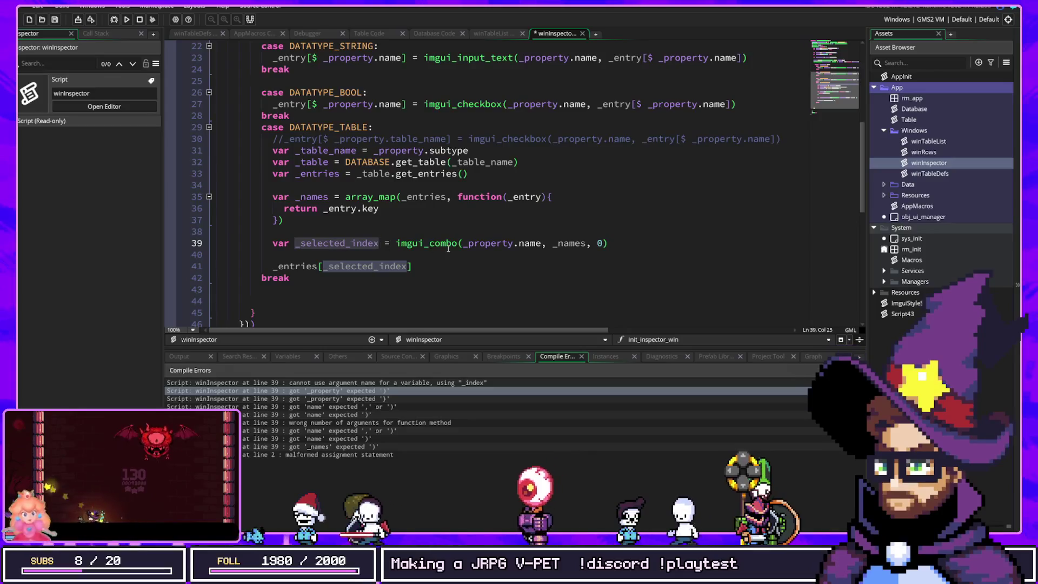
key(ctrl+z)
key(ctrl+z)
key(ctrl+z)
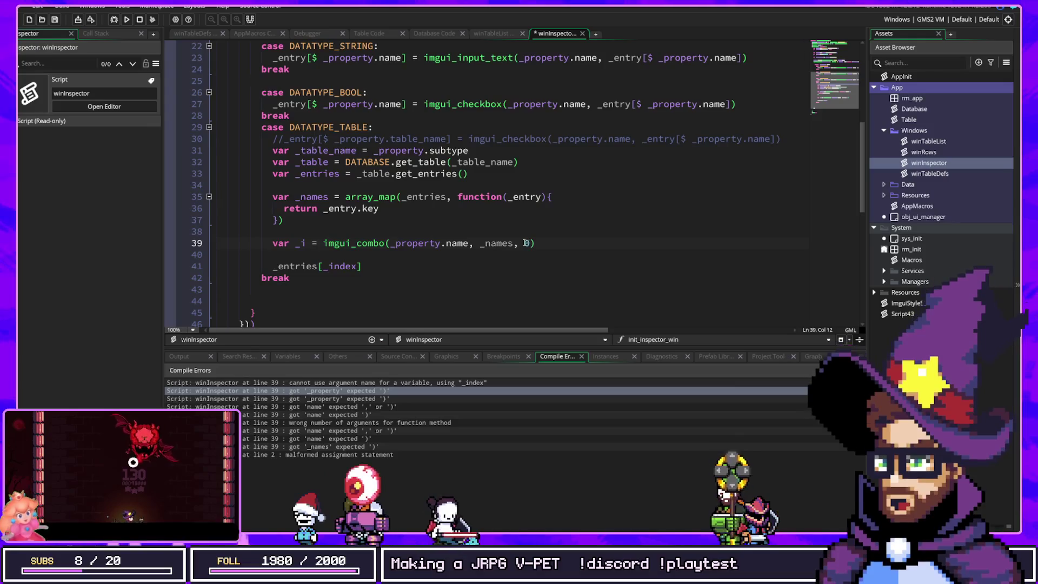
text(ndex)
Make the lookup '_property.value = _entries[_index]' and move the blank line above the combo call.
key(Down)
key(Down)
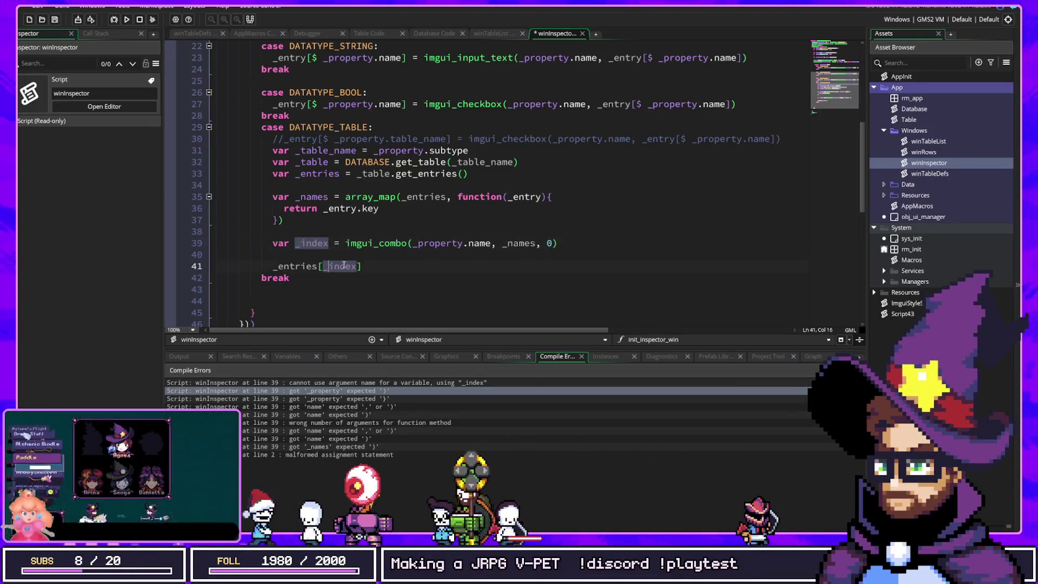
key(Home)
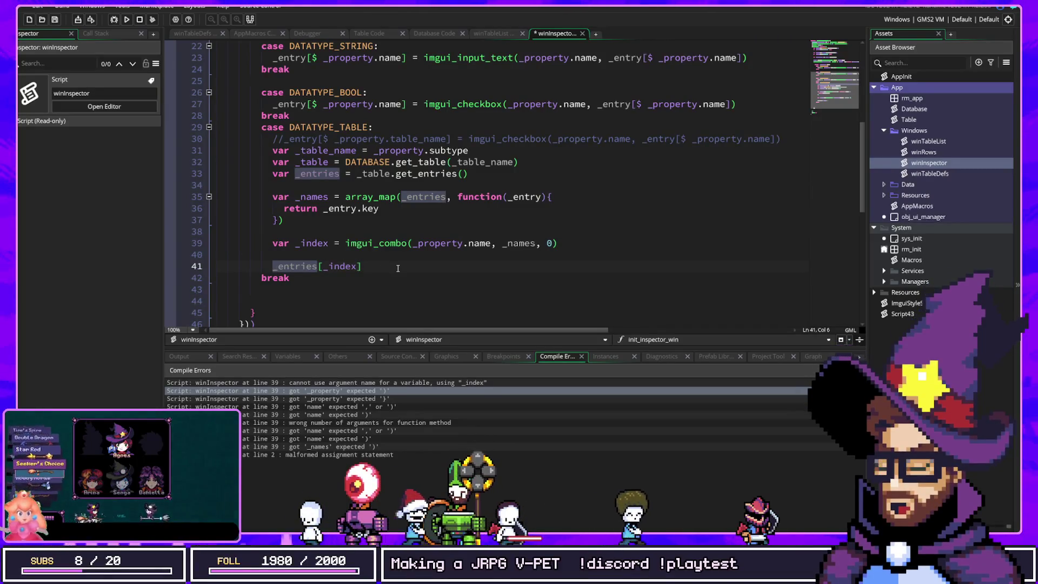
text(_property.)
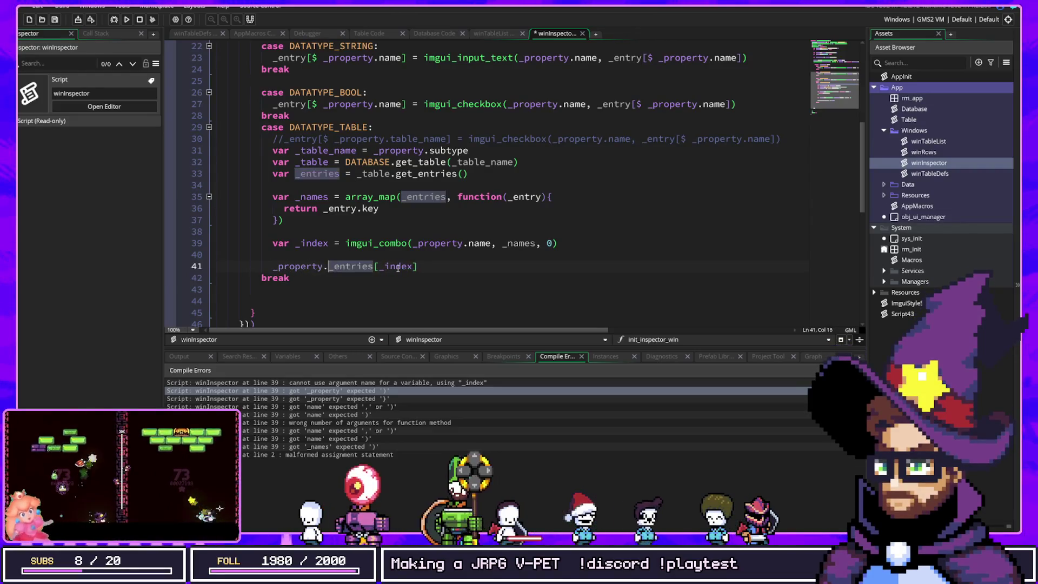
text(value =)
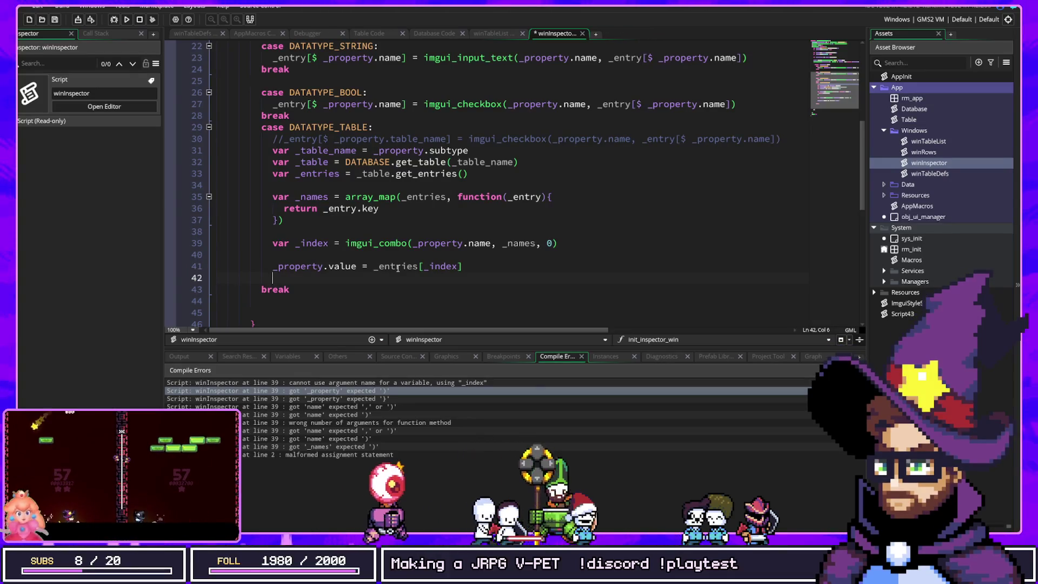
key(Up)
key(Up)
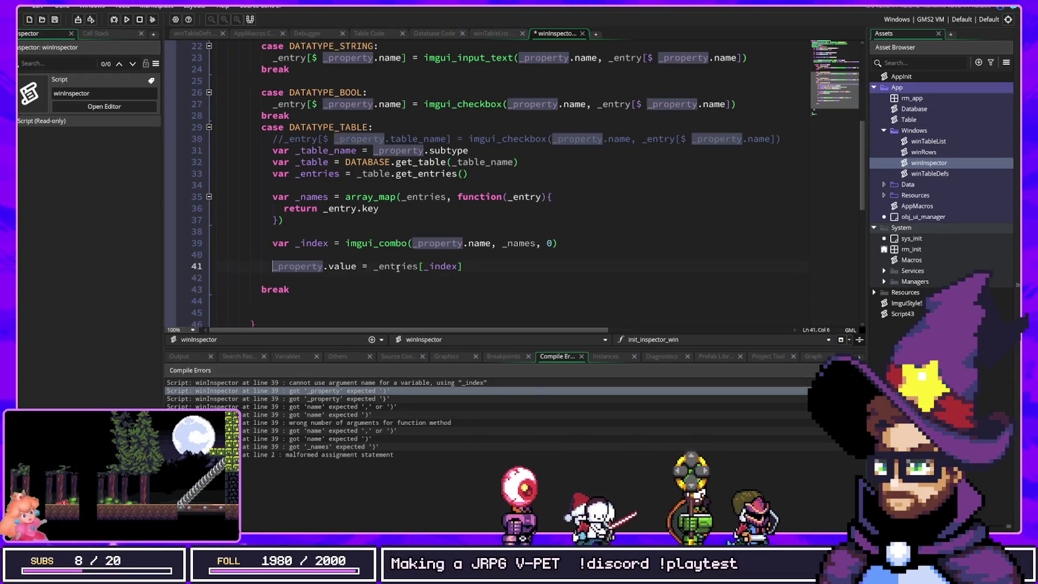
key(BackSpace)
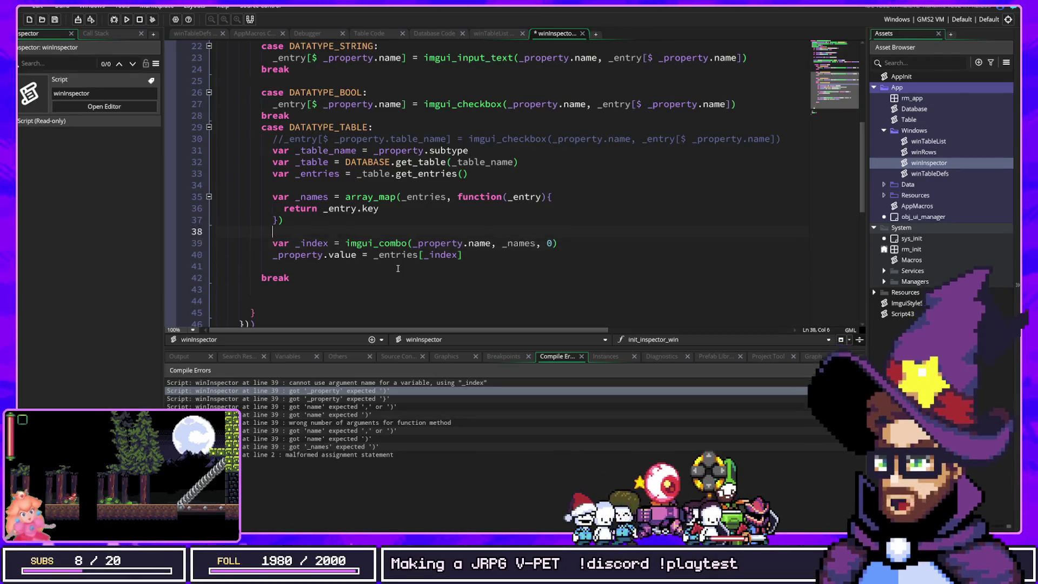
key(Up)
key(Return)
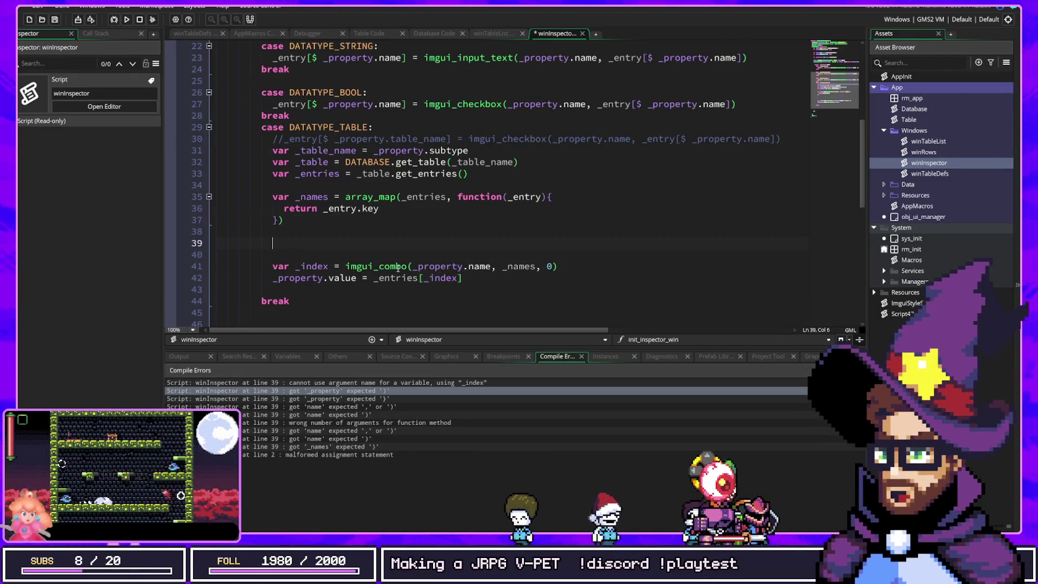
Declare var _selected_index = 0 above the combo and pass it instead of the 0 argument.
text(_)
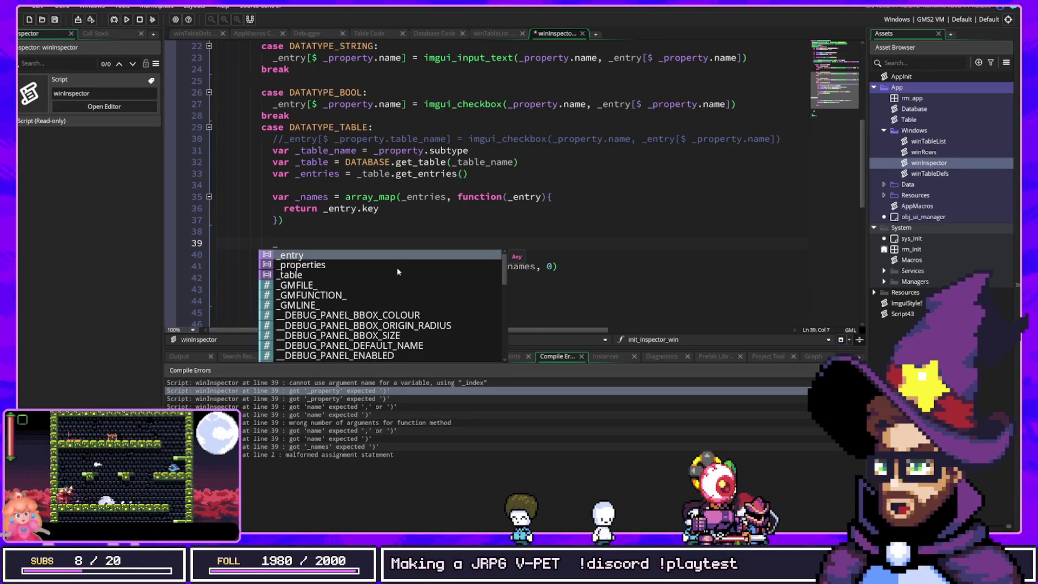
key(BackSpace)
text(var _selected_index = 0)
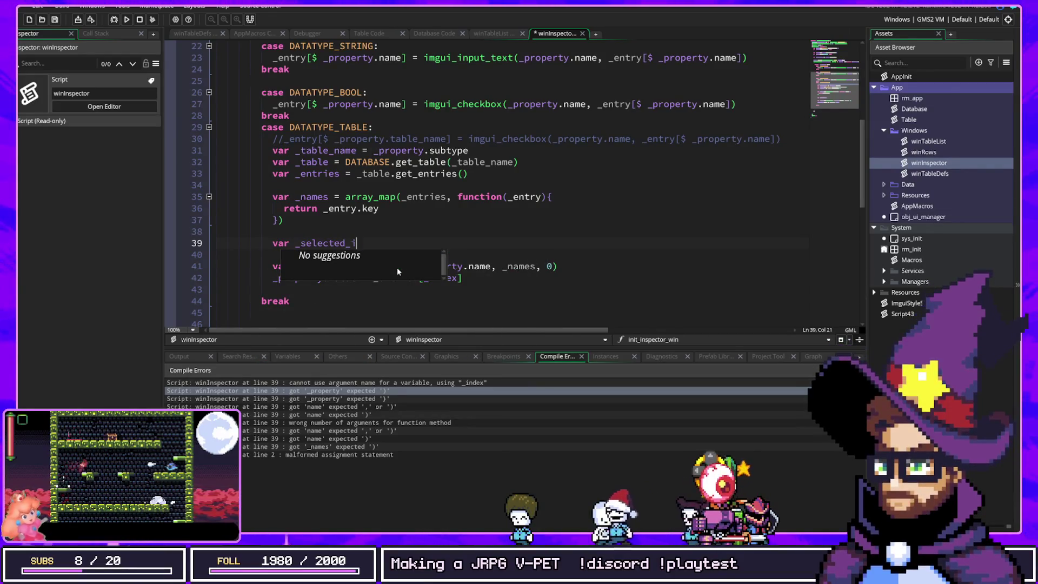
double_click(347, 243)
key(ctrl+c)
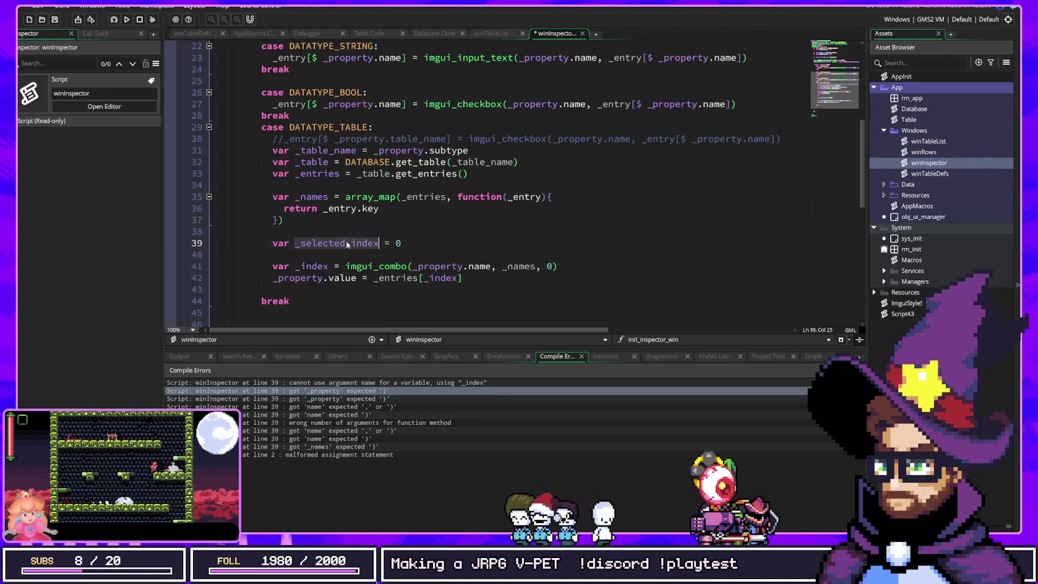
click(583, 269)
key(Left)
key(BackSpace)
key(ctrl+v)
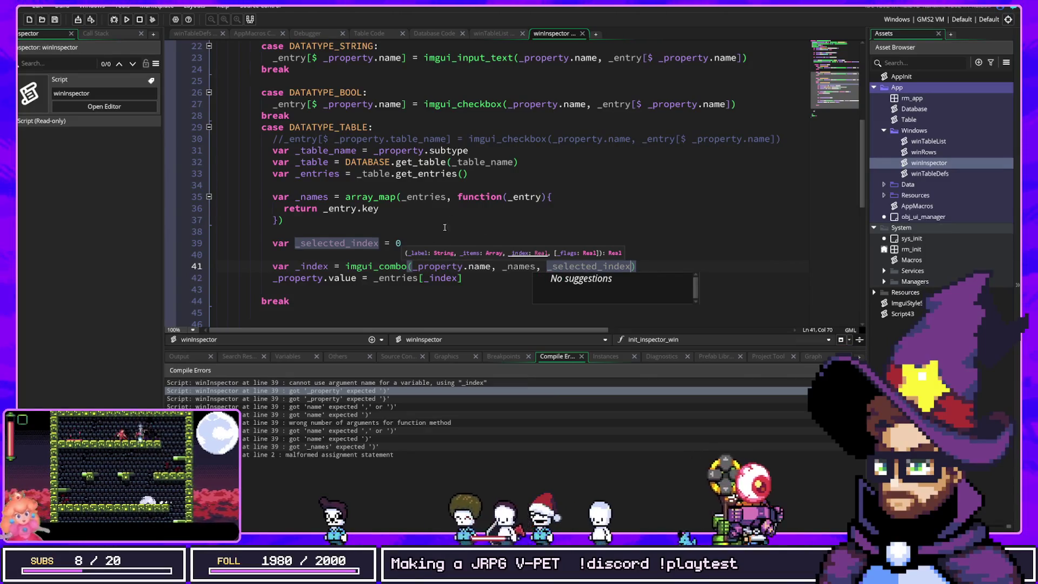
key(Escape)
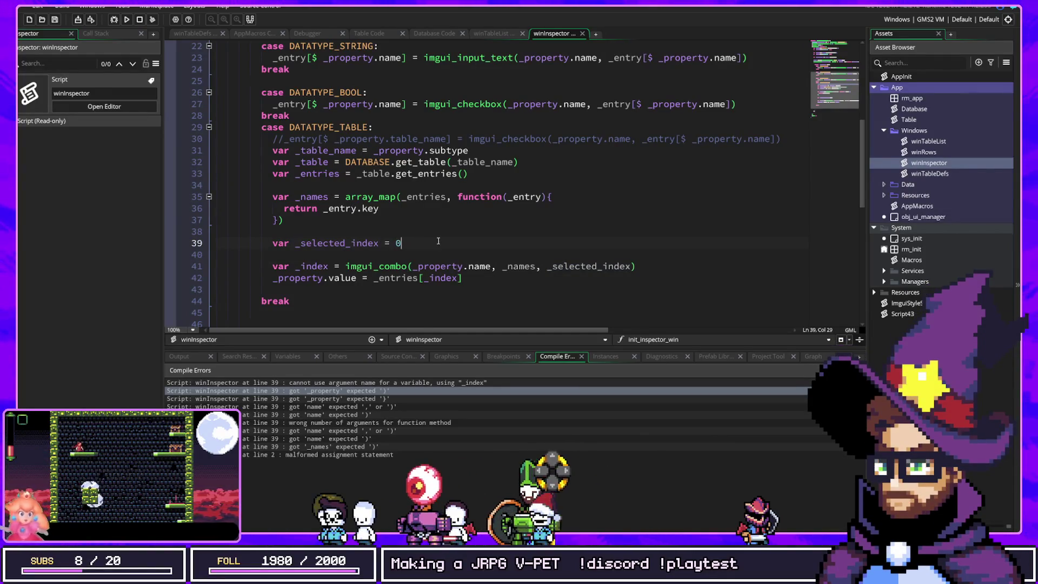
Initialize _selected_index with array_get_index(_entries, _property.value).
text(arrayoget)
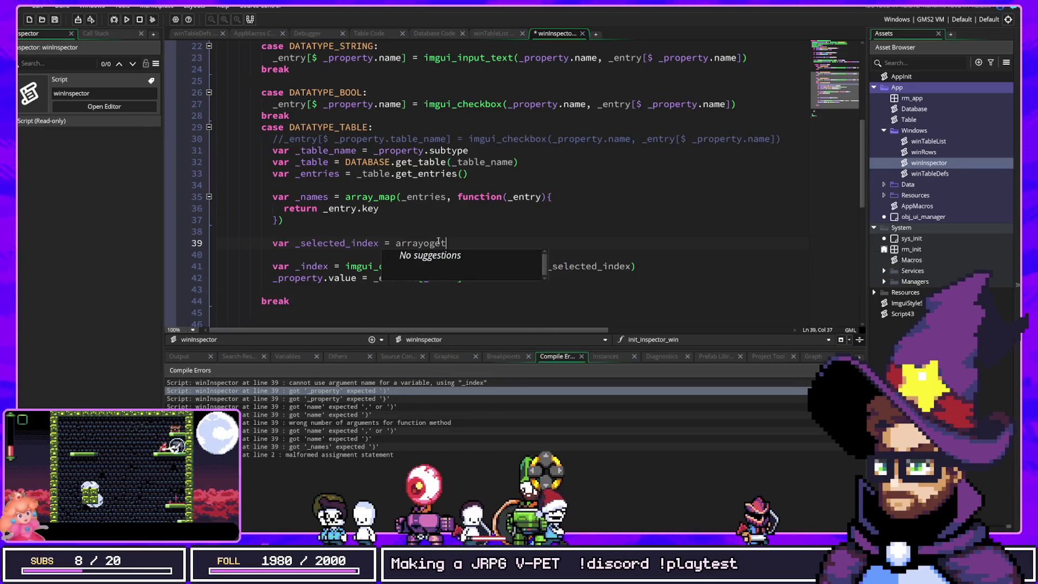
key(BackSpace)
key(BackSpace)
key(BackSpace)
key(BackSpace)
text(_get)
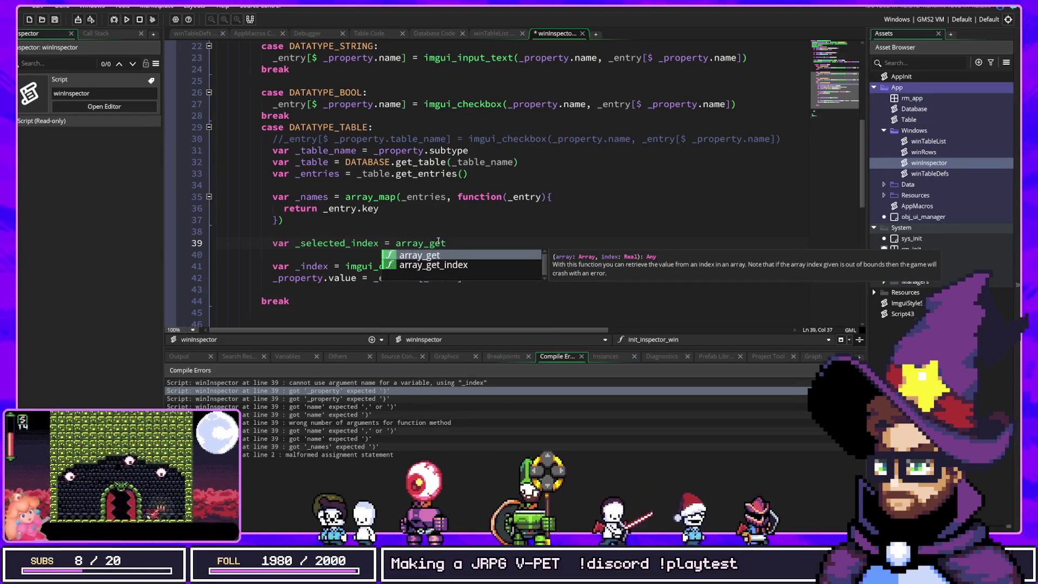
text(_index)
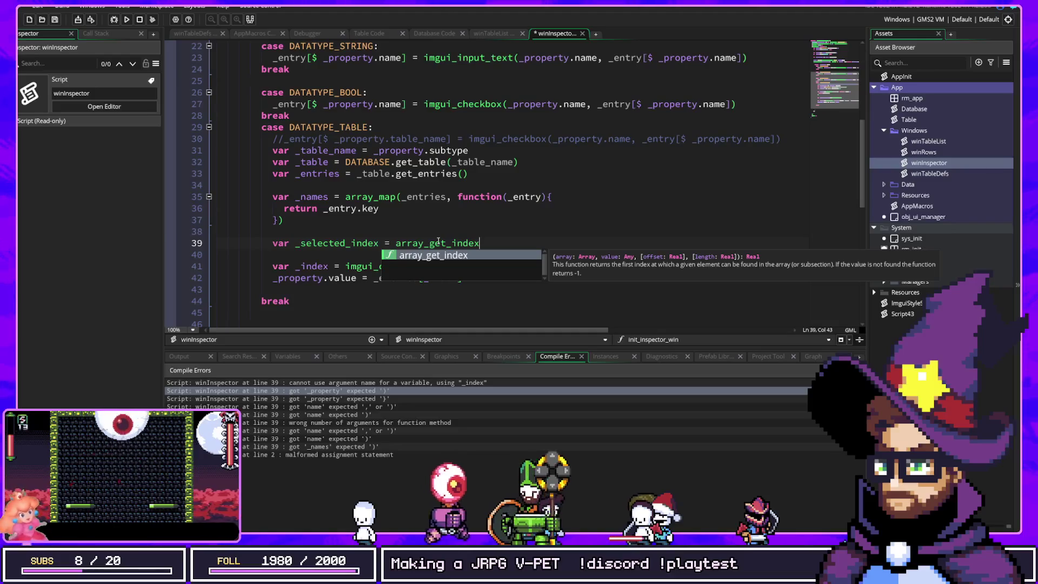
text(()
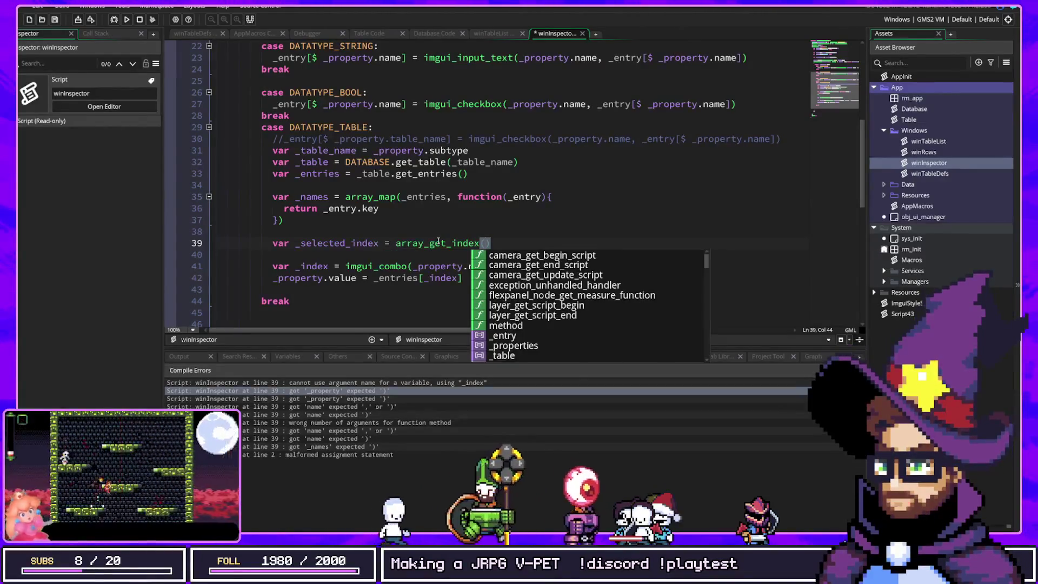
text(_)
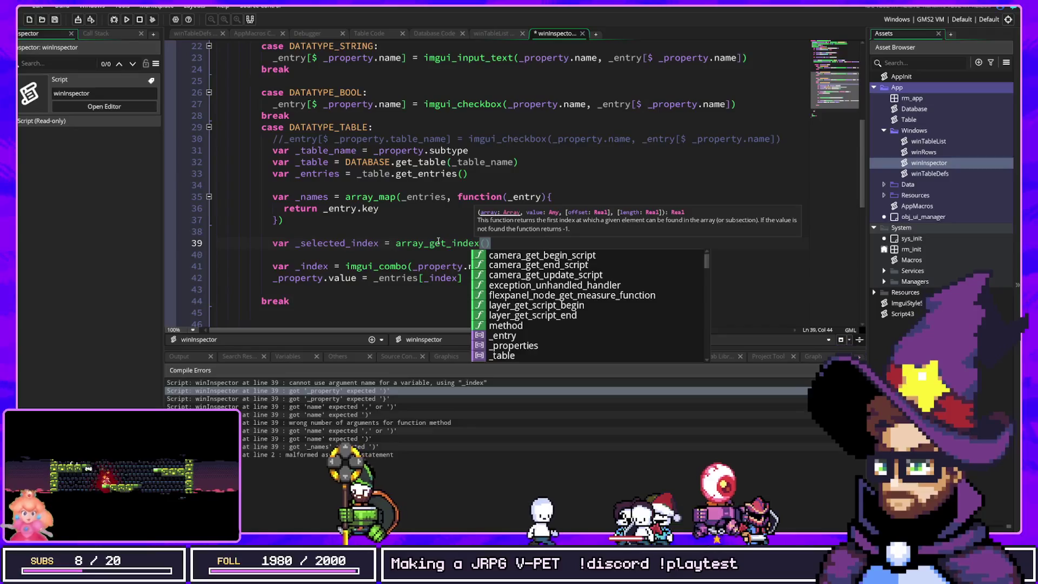
text(entries, _)
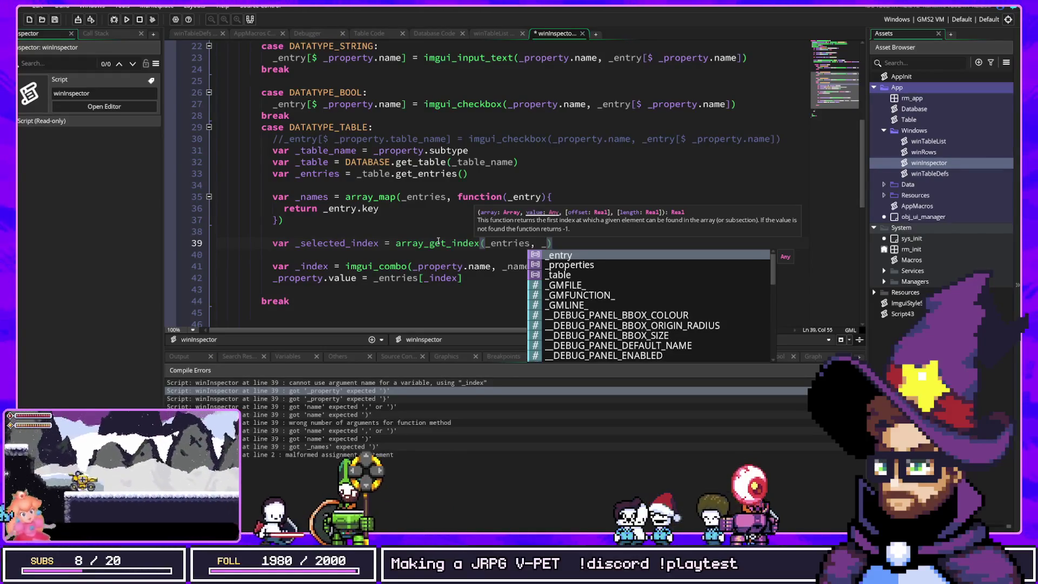
text(valu)
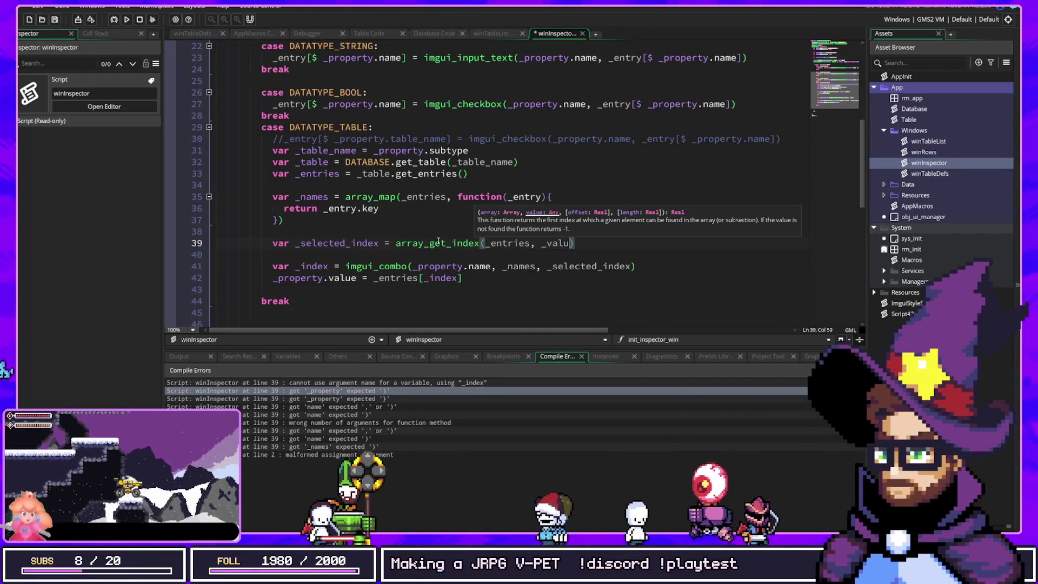
key(BackSpace)
key(BackSpace)
key(BackSpace)
text(property.va)
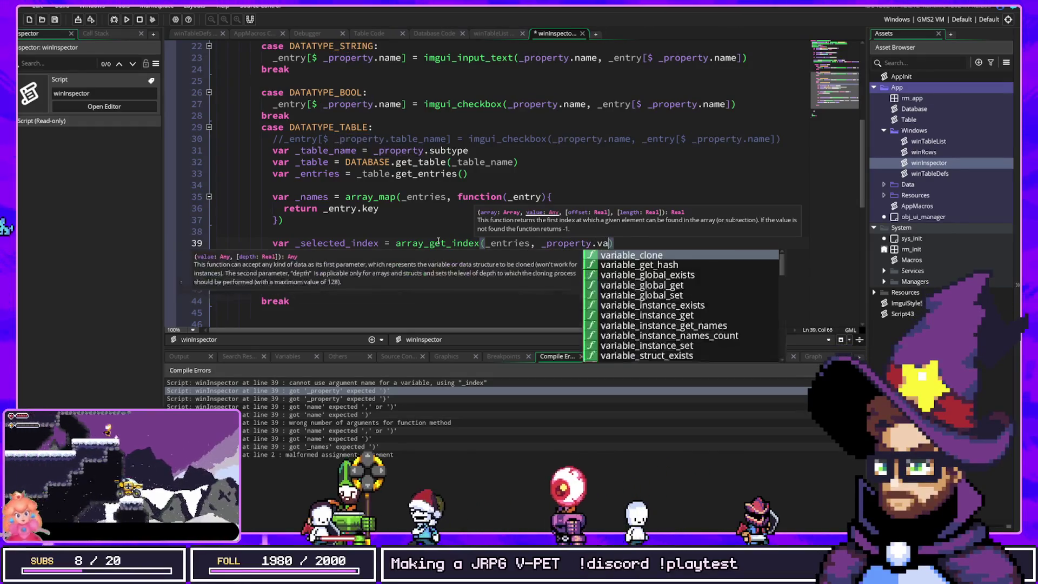
text(lue)
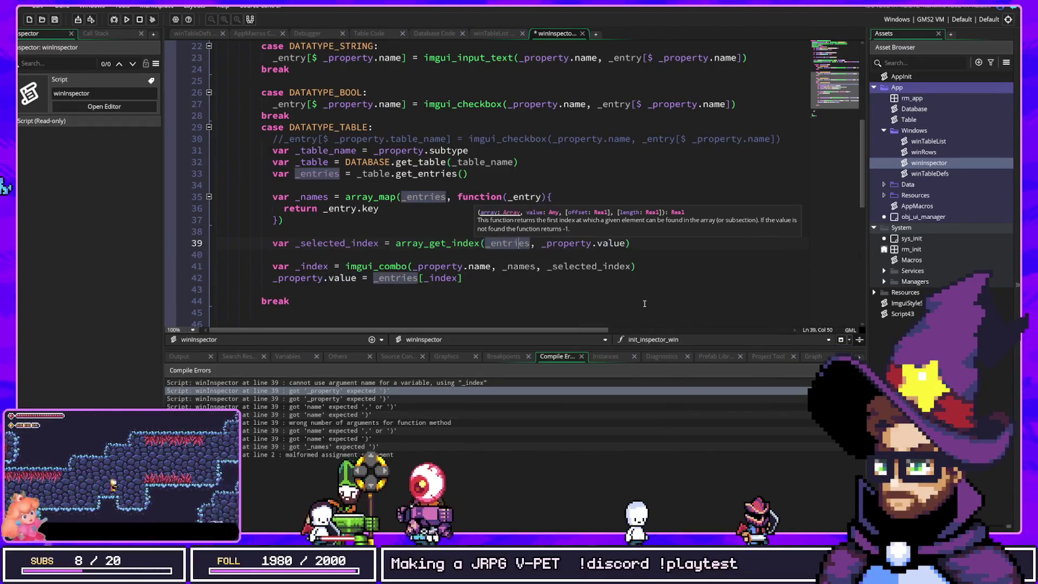
click(625, 265)
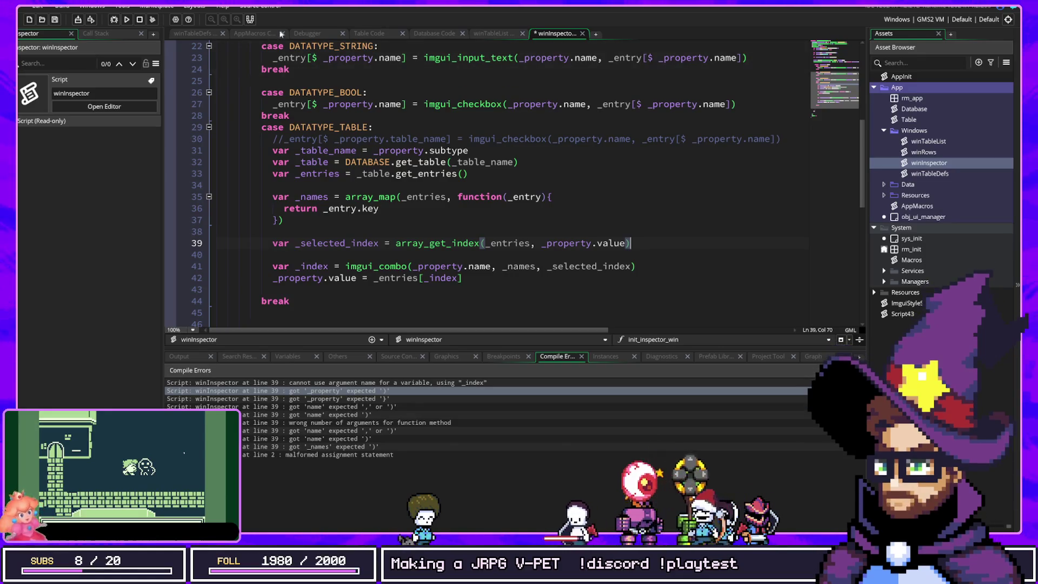
Look through the winTableList, Table Code and winTableDefs scripts.
click(502, 34)
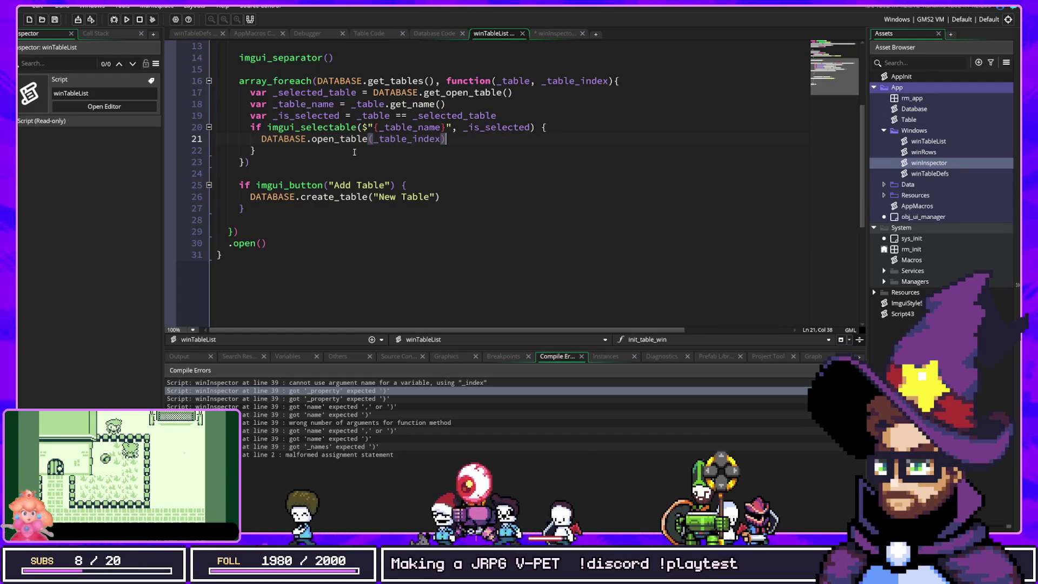
click(436, 33)
click(374, 33)
click(251, 33)
click(195, 33)
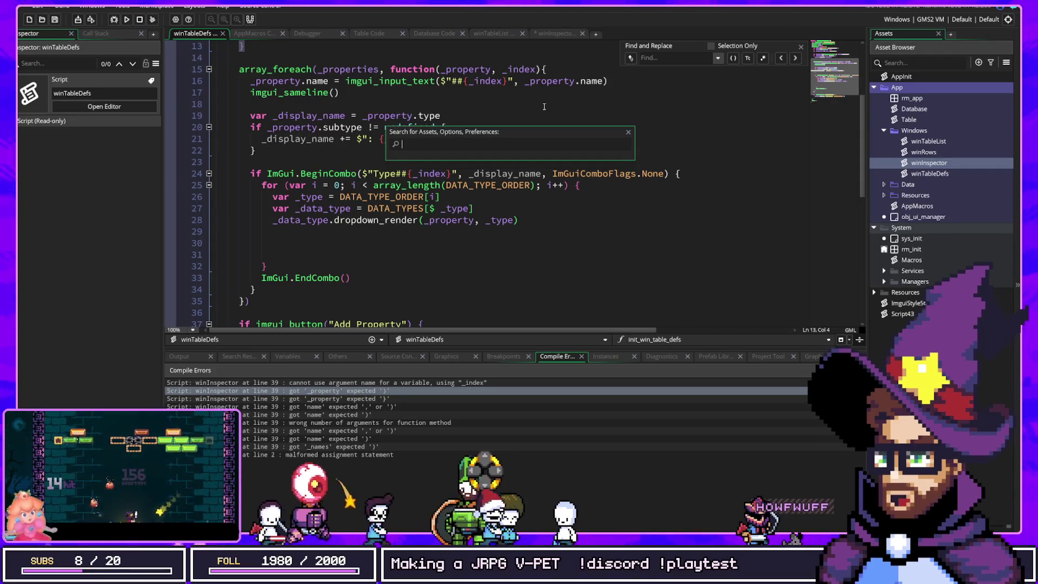
Search the assets for 'app' and open the AppMacros script.
text(app)
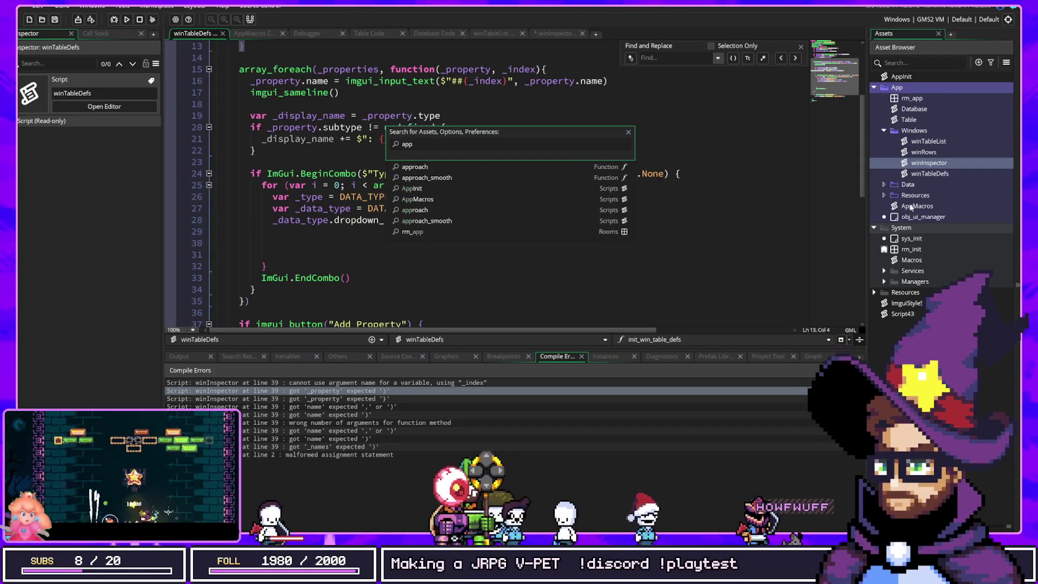
double_click(913, 206)
click(398, 186)
scroll(359, 173, up, 2)
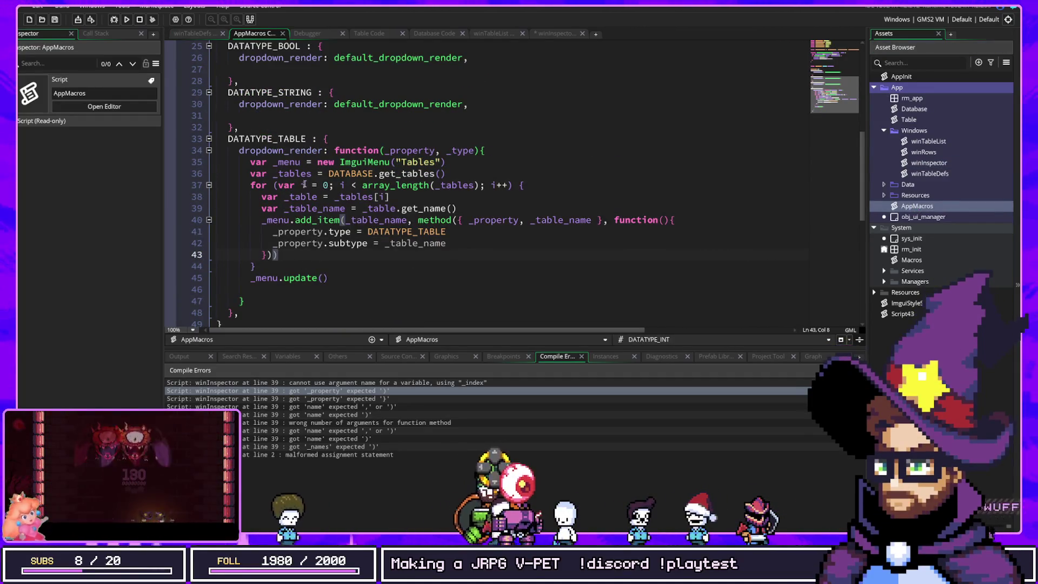
Add _property.value = "name" after the subtype assignment in the Tables menu callback.
scroll(266, 163, up, 2)
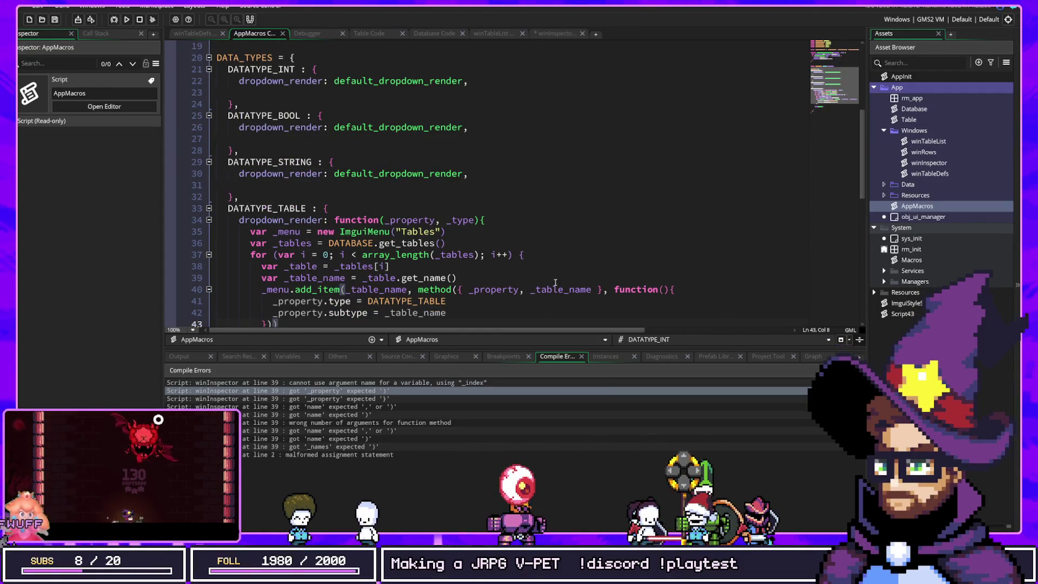
click(669, 290)
scroll(443, 281, down, 2)
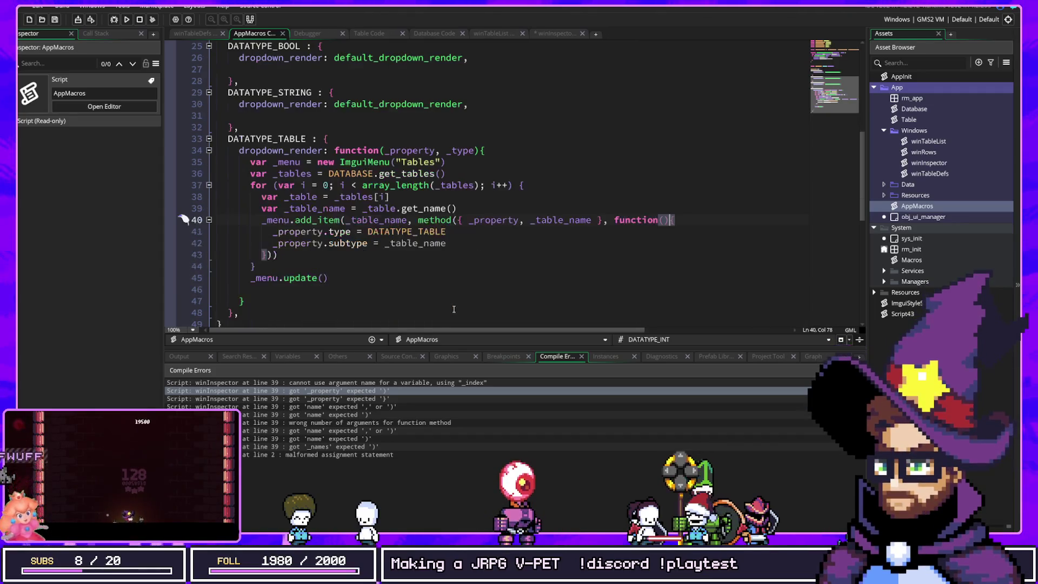
click(494, 243)
key(Return)
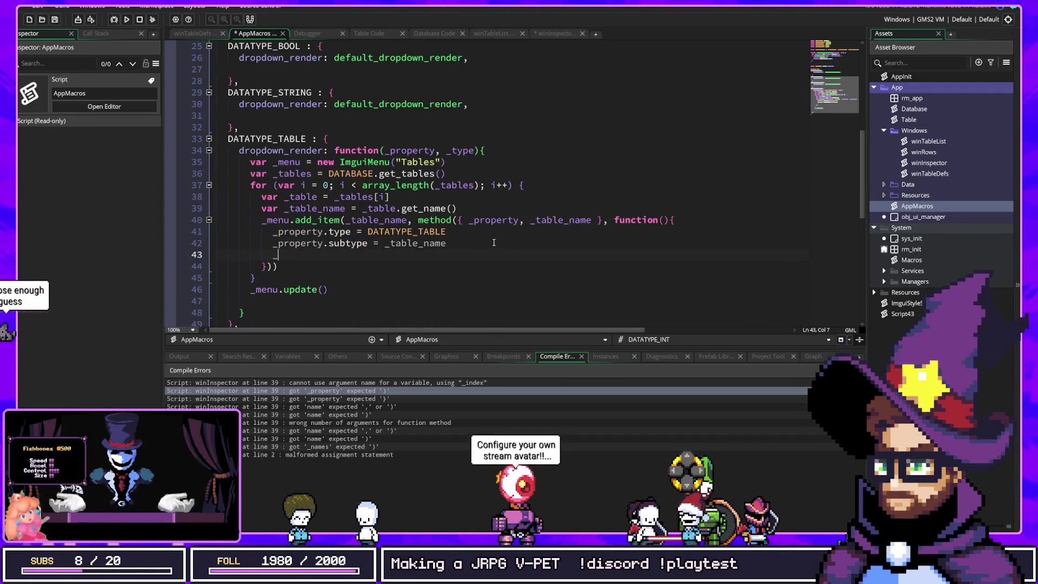
text(_property.value = )
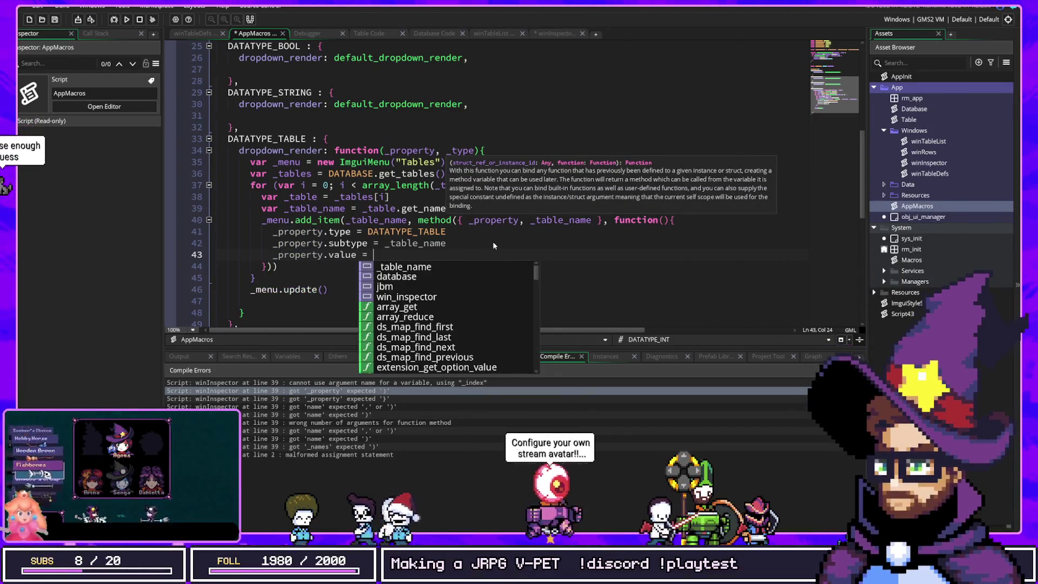
text("name")
Write a var DATABASE.get_table(_table_name) lookup line, then delete it, leaving an empty line.
key(Up)
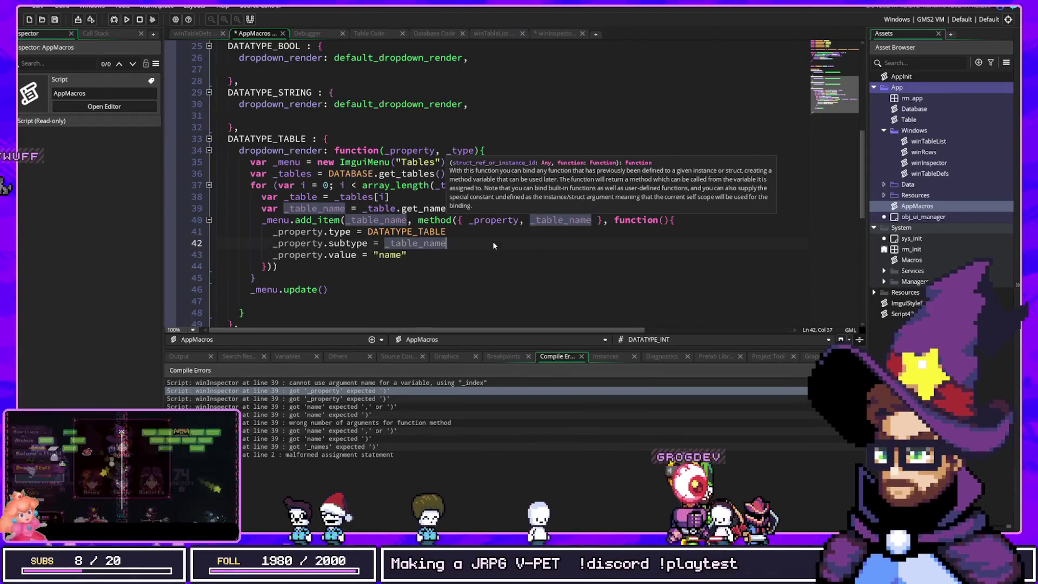
key(End)
key(Return)
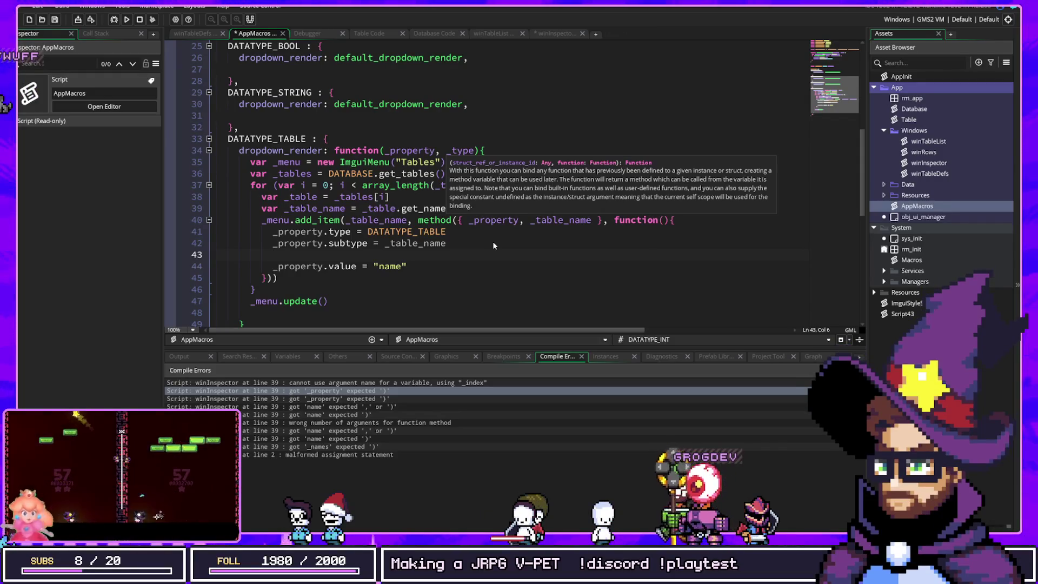
text(database)
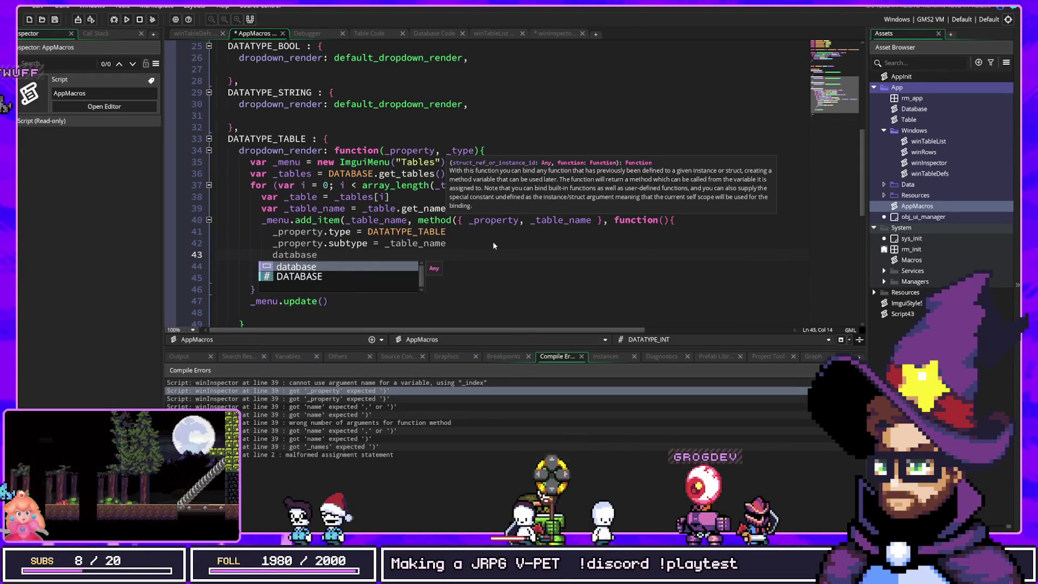
key(Down)
key(Return)
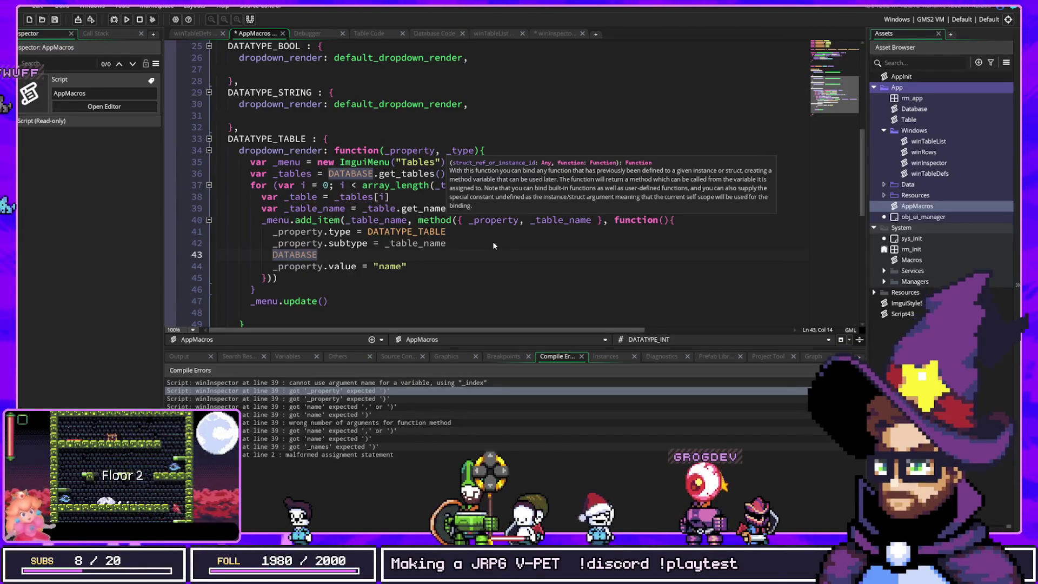
text(.get_tables)
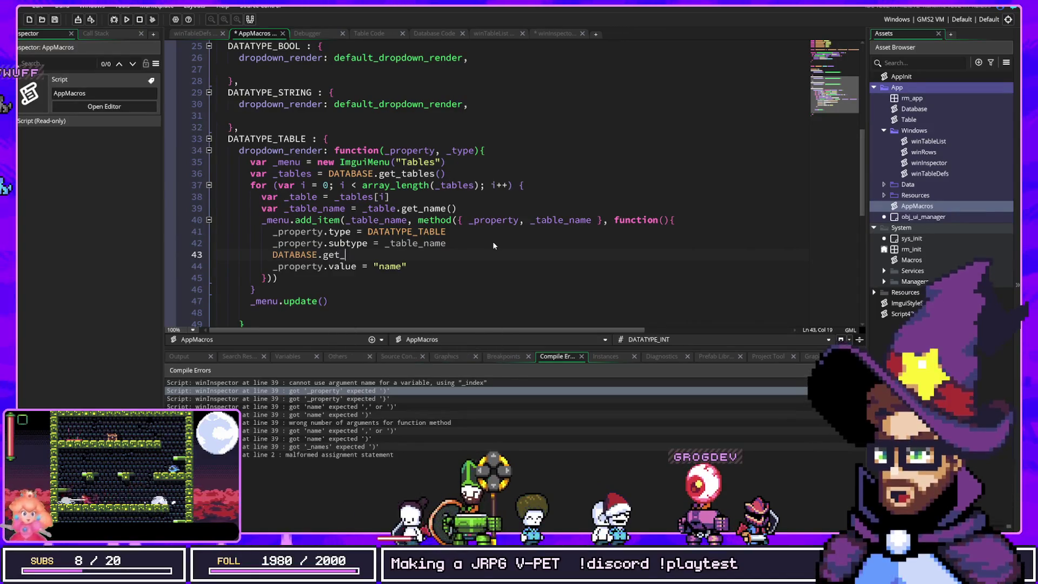
key(BackSpace)
text(()
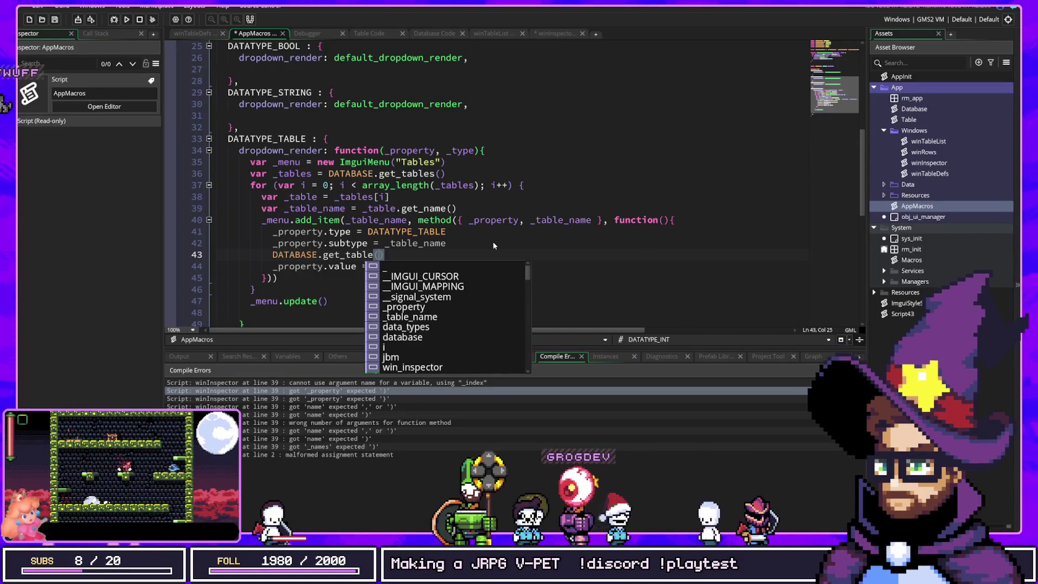
text(_)
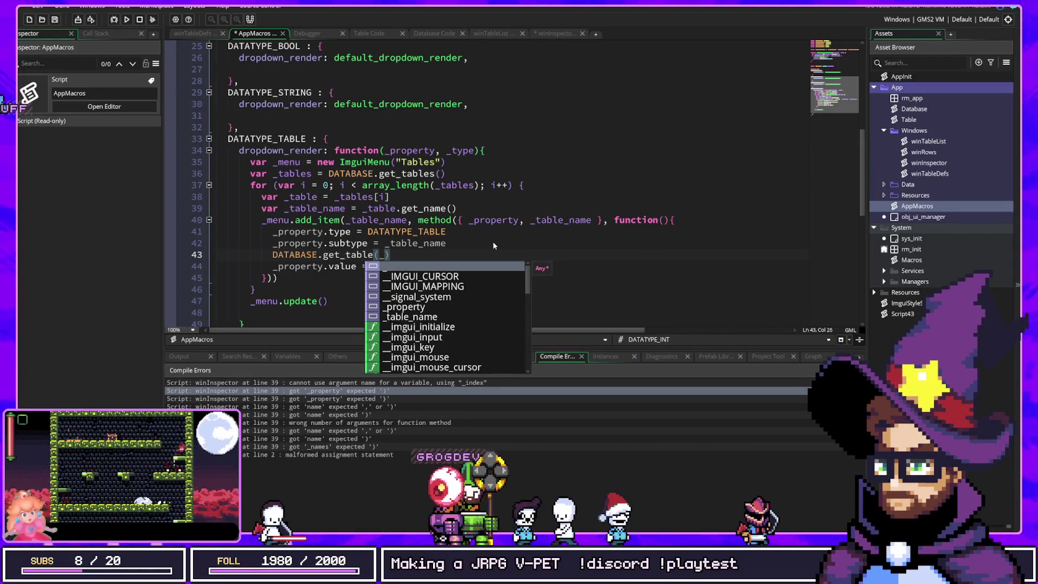
text(table)
key(Return)
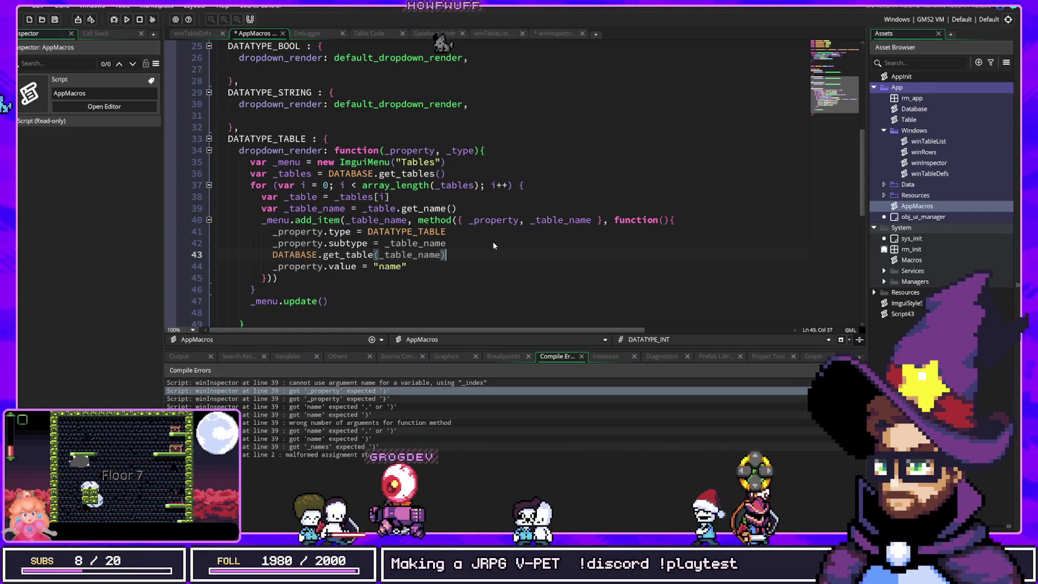
key(Home)
text(var)
key(Home)
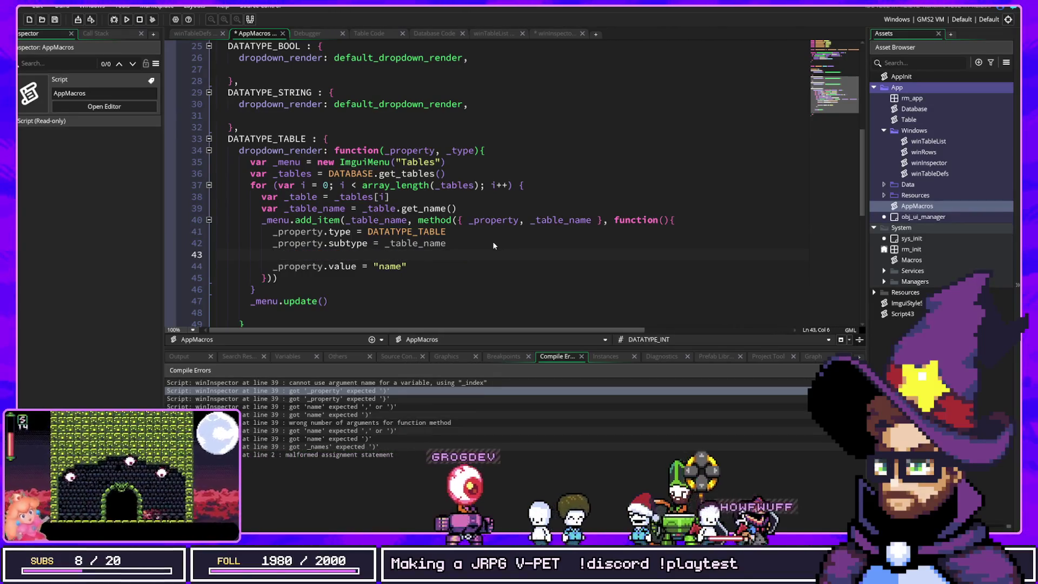
key(BackSpace)
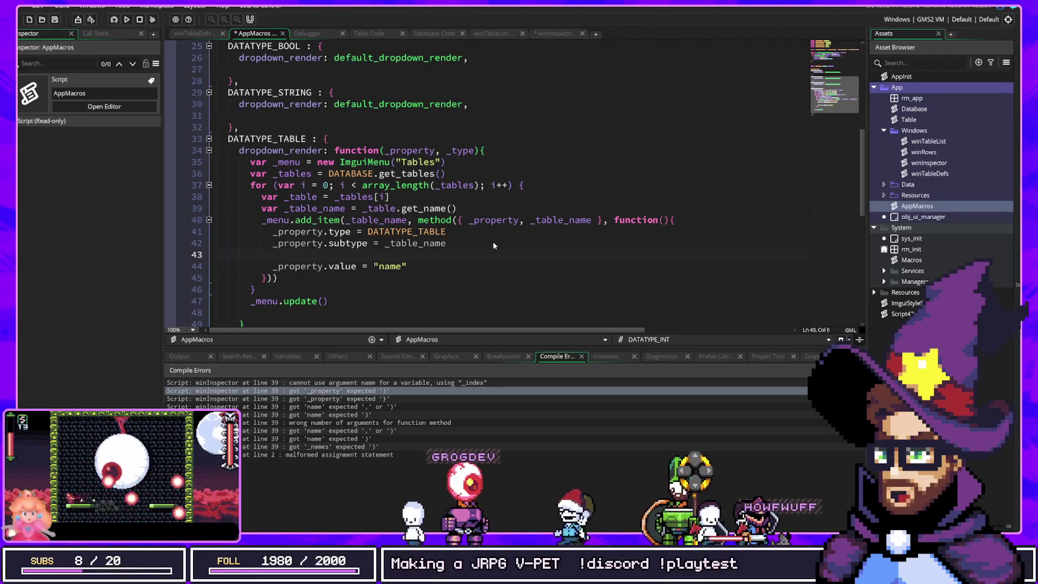
Capture _table in the method() struct and add var _entries = _table.get_entries() in the callback.
text(_table)
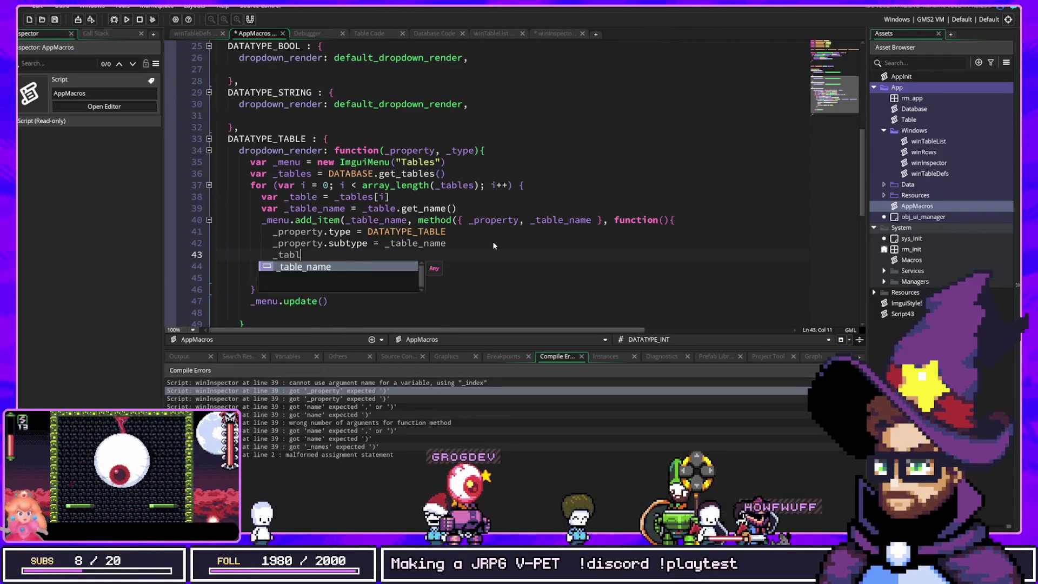
key(Escape)
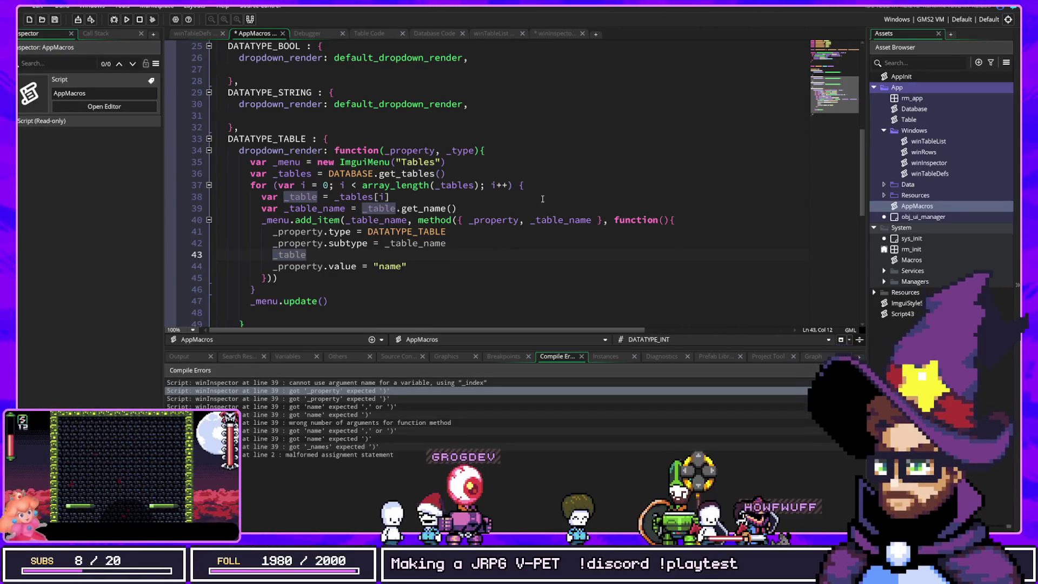
text(, _table)
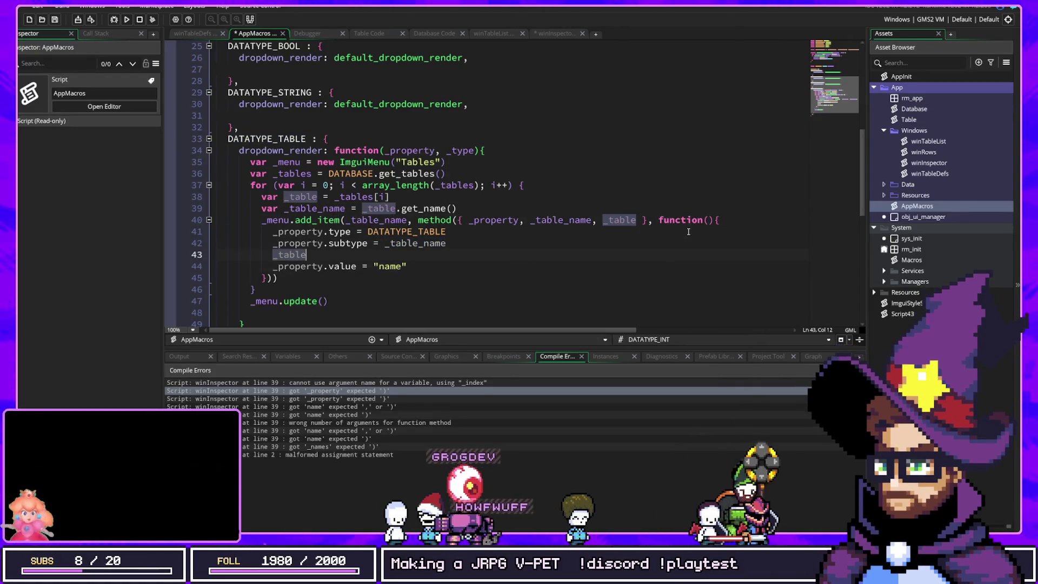
text(.get_)
text(entries())
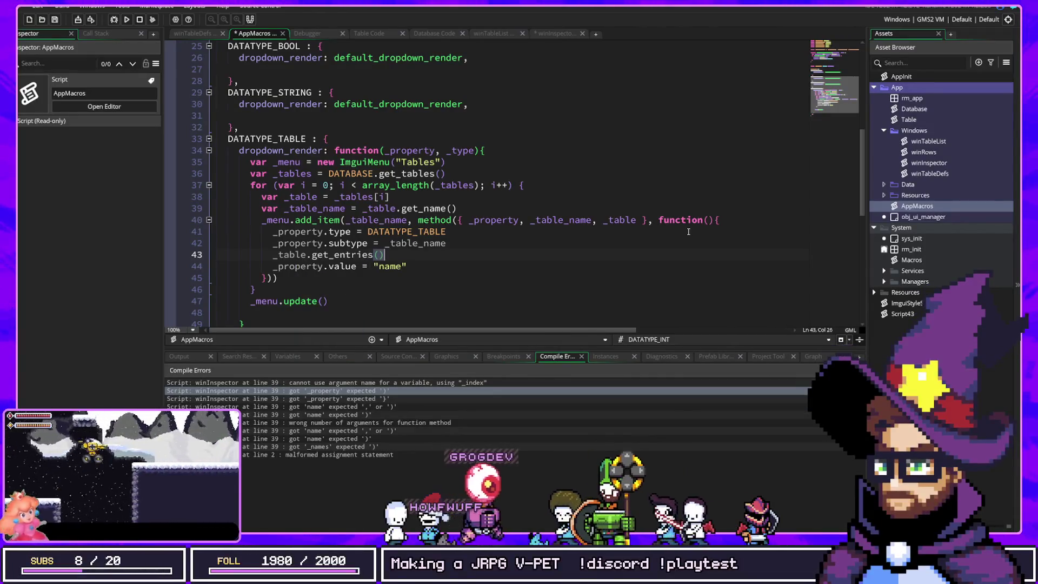
key(Down)
key(End)
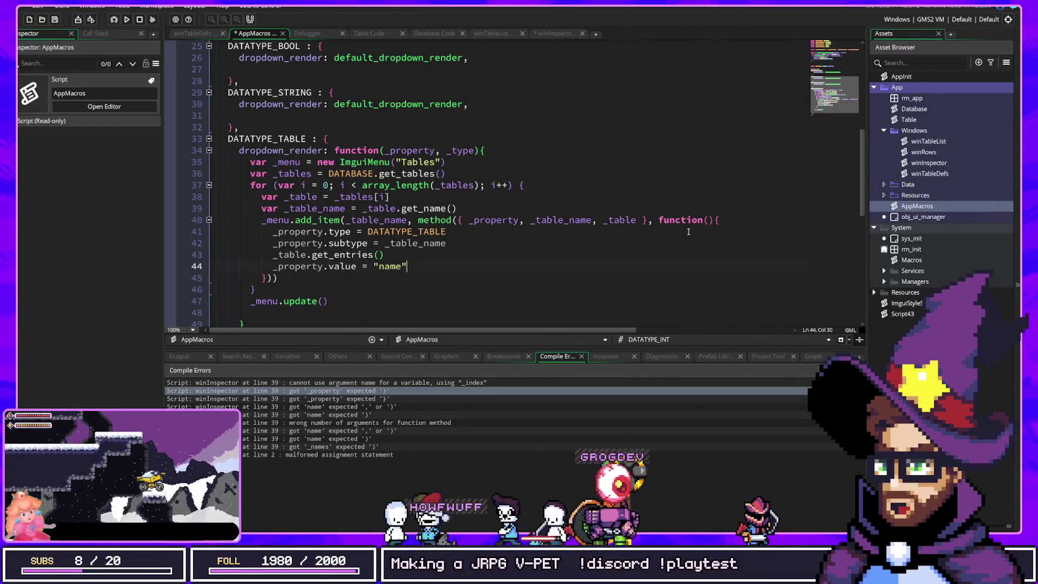
key(BackSpace)
key(BackSpace)
key(BackSpace)
text(0)
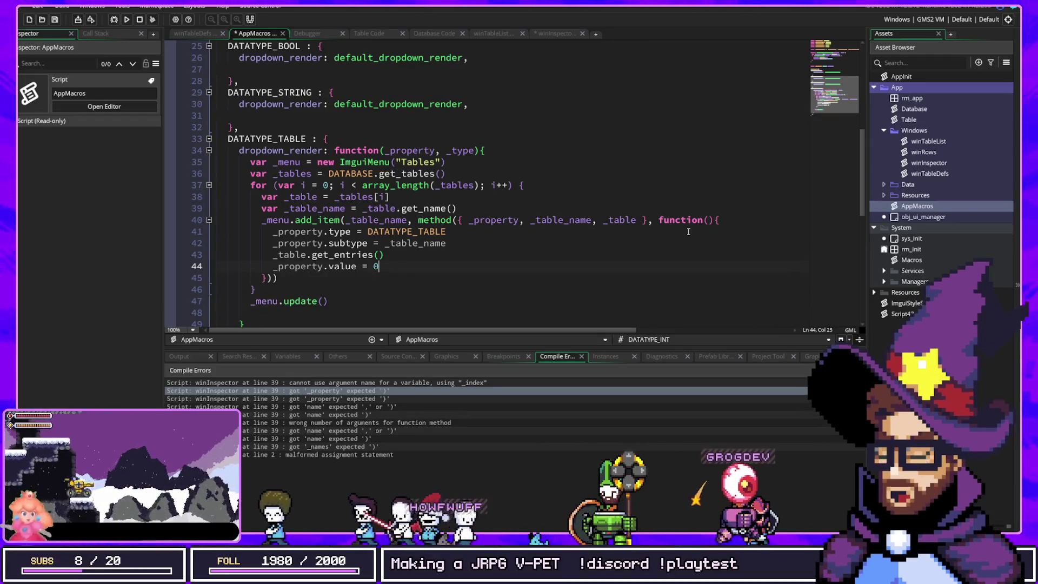
key(ctrl+z)
text("name")
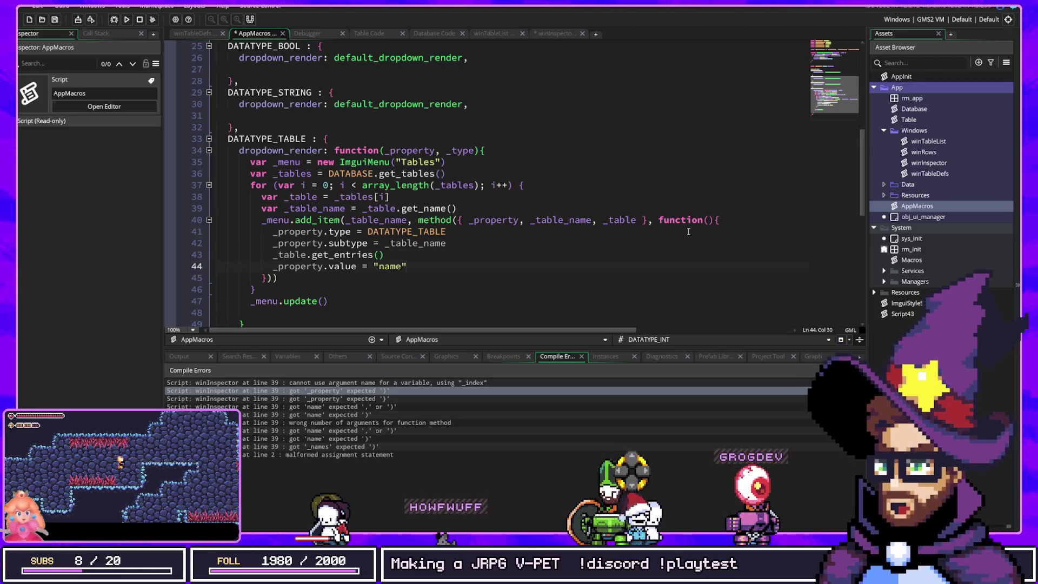
key(Up)
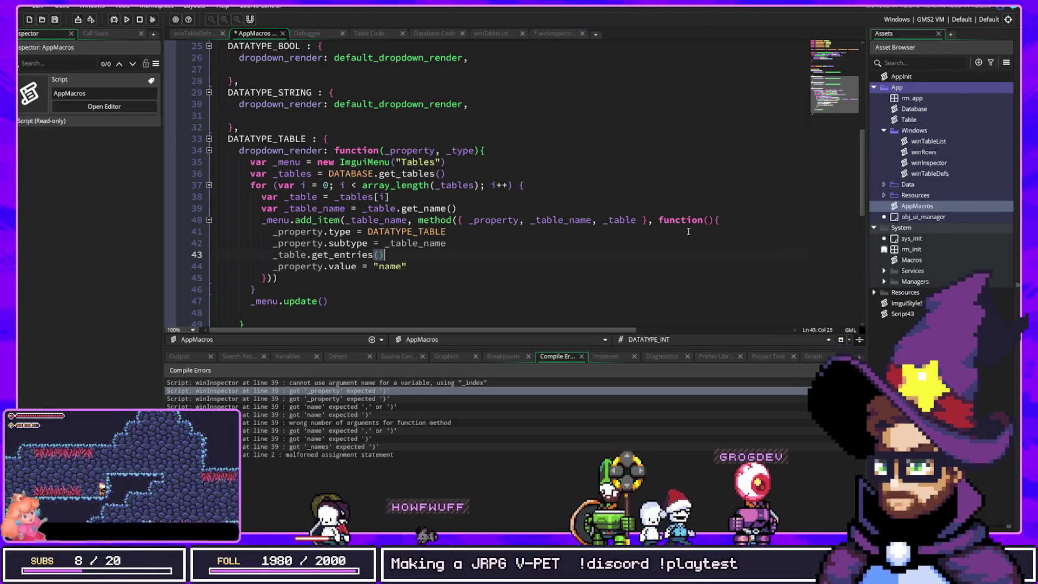
key(Left)
key(Left)
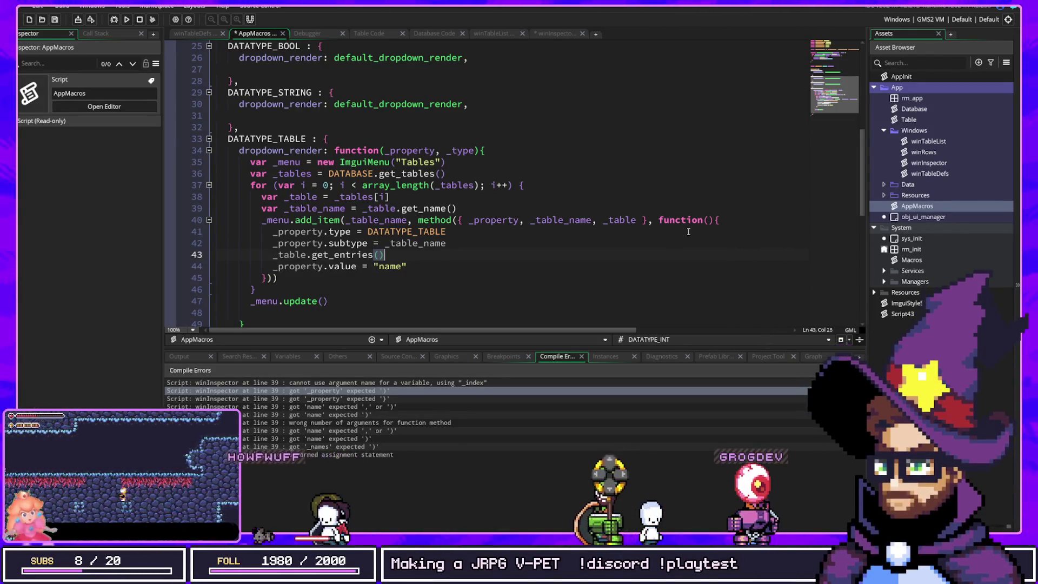
key(Right)
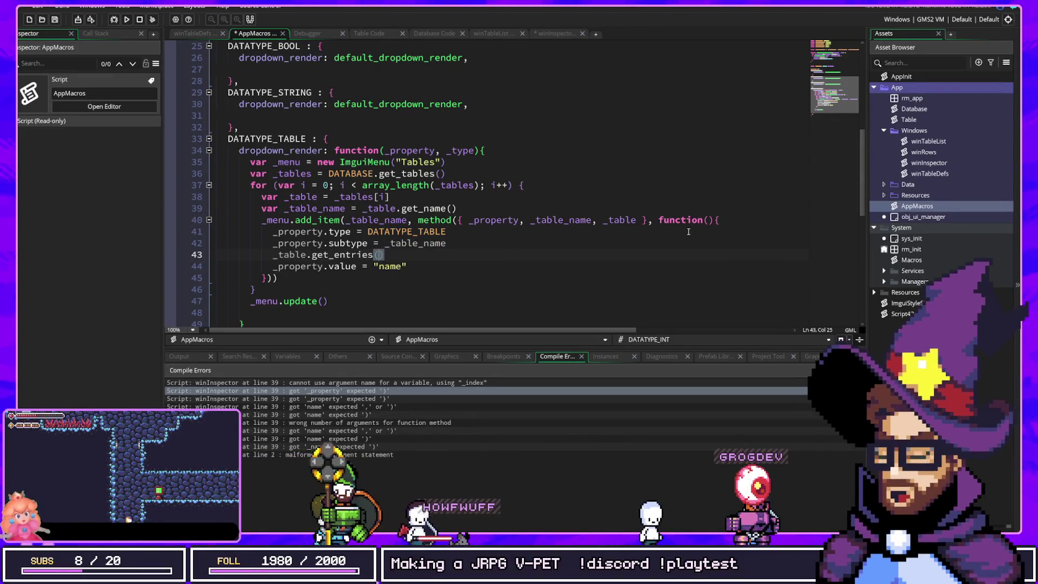
key(Home)
text(var _entries =)
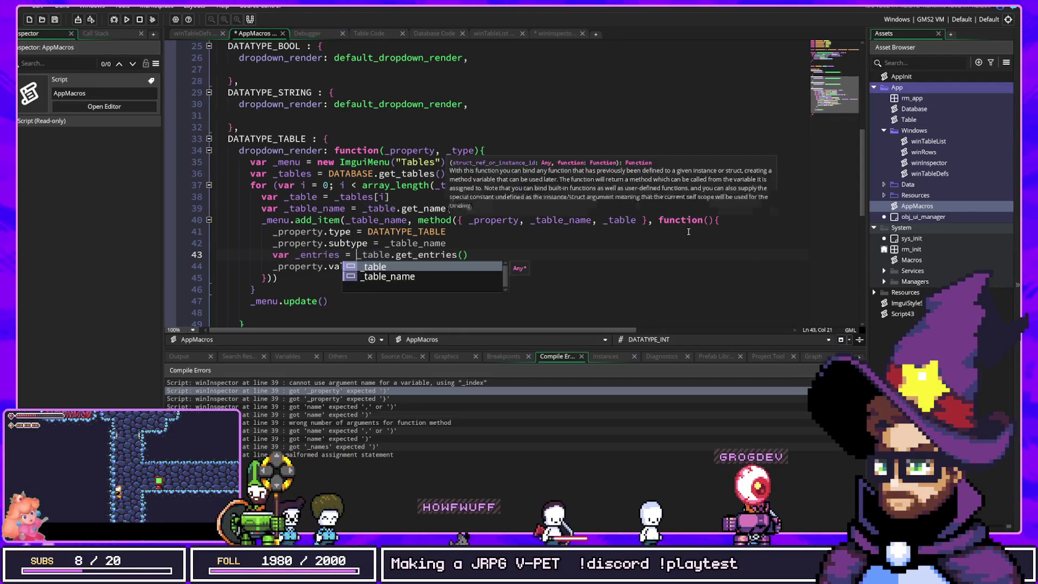
Try a blank line below the _entries assignment, then undo it.
key(End)
key(Return)
key(ctrl+z)
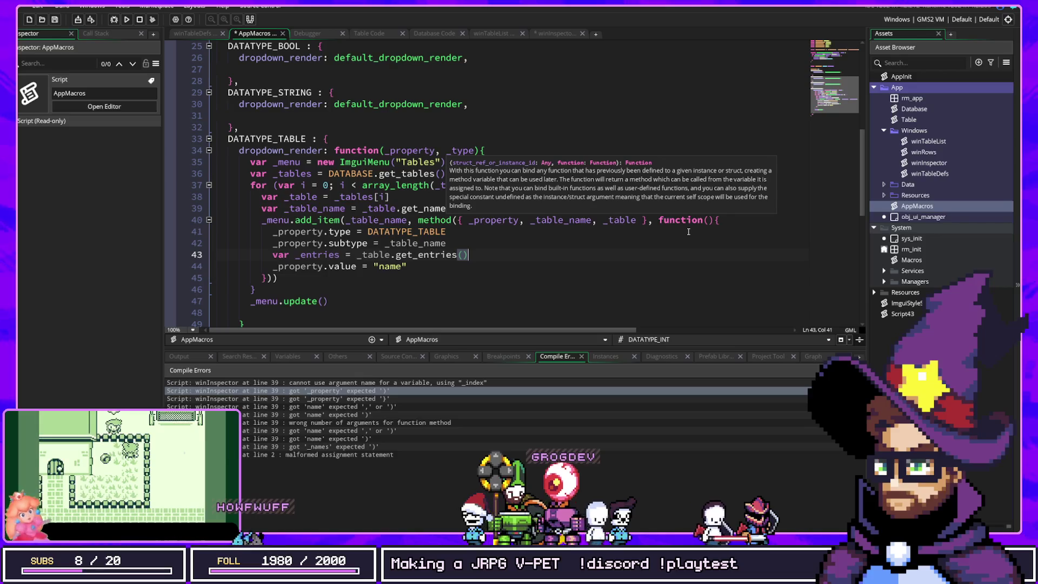
key(Up)
key(Down)
key(End)
key(Return)
key(ctrl+z)
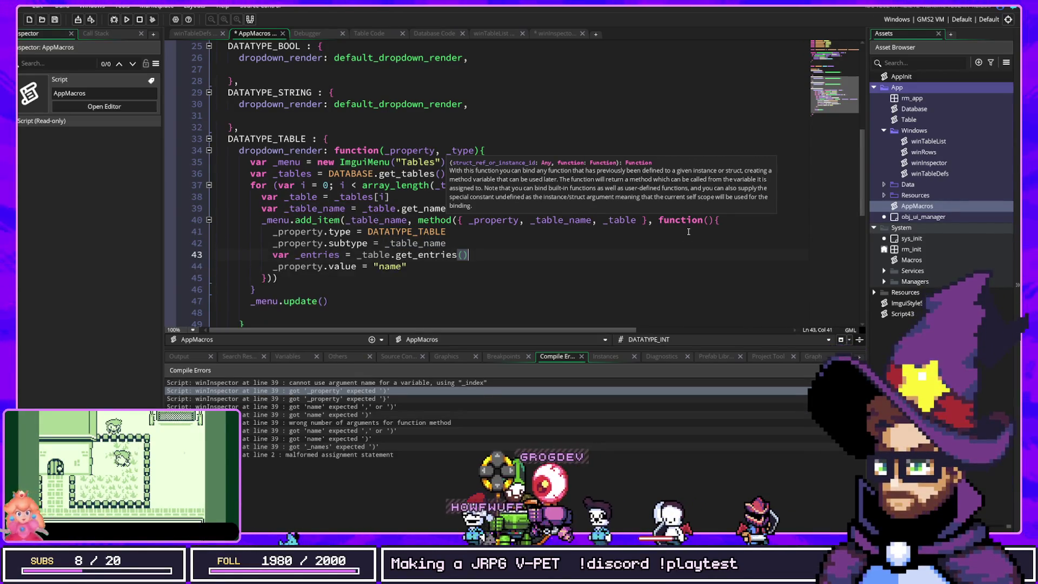
key(Escape)
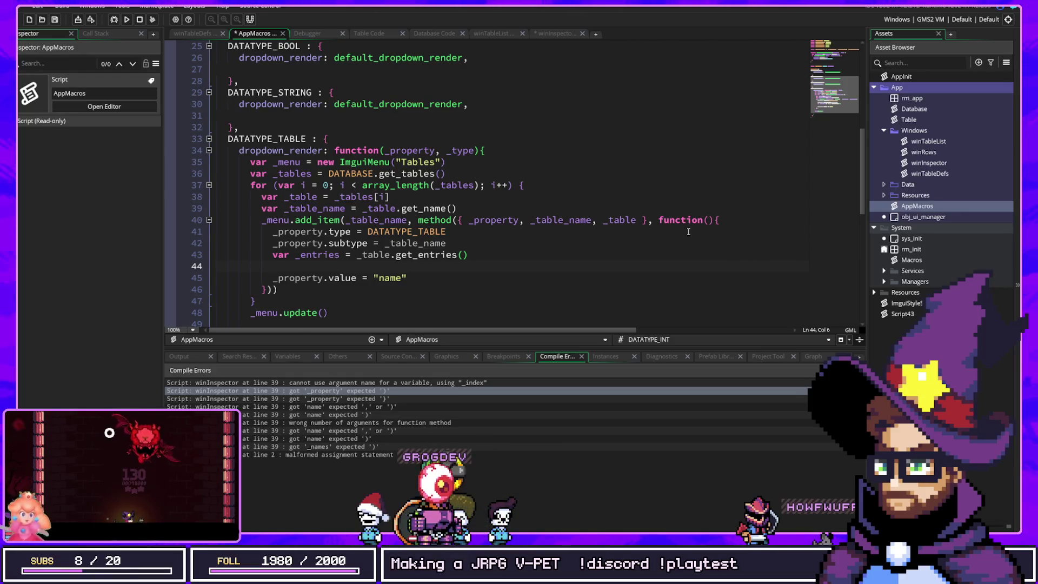
Declare var _default_value = _entries[0].key for the property value, then jump to winInspector's first compile error.
text(_entries)
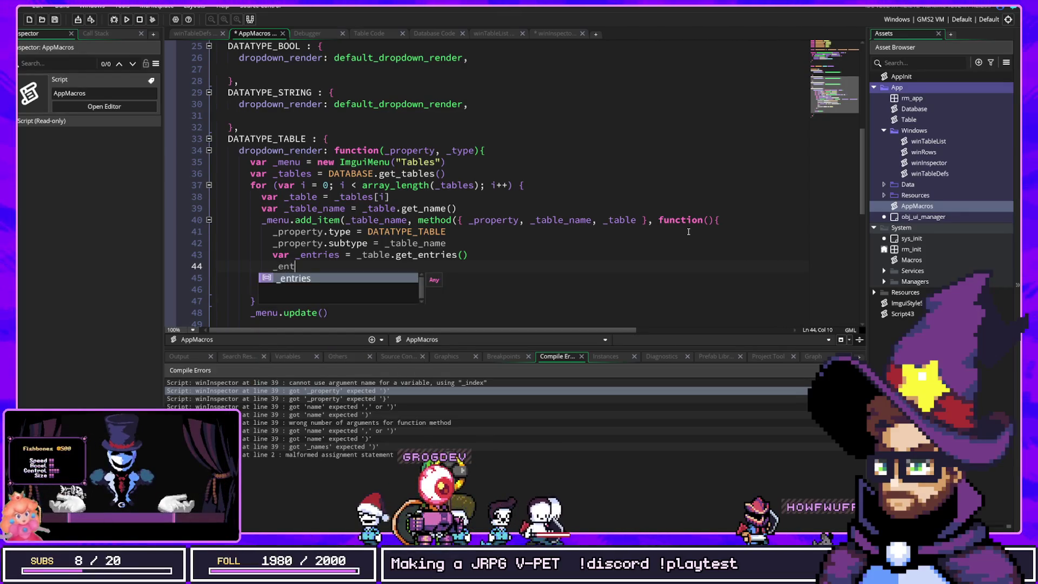
text([0,])
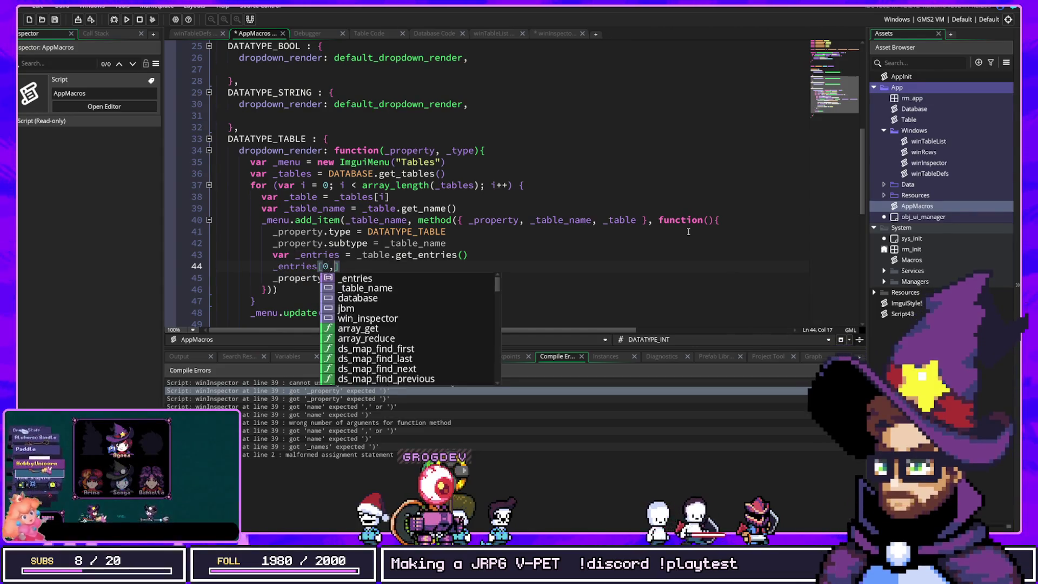
key(BackSpace)
key(BackSpace)
text(].)
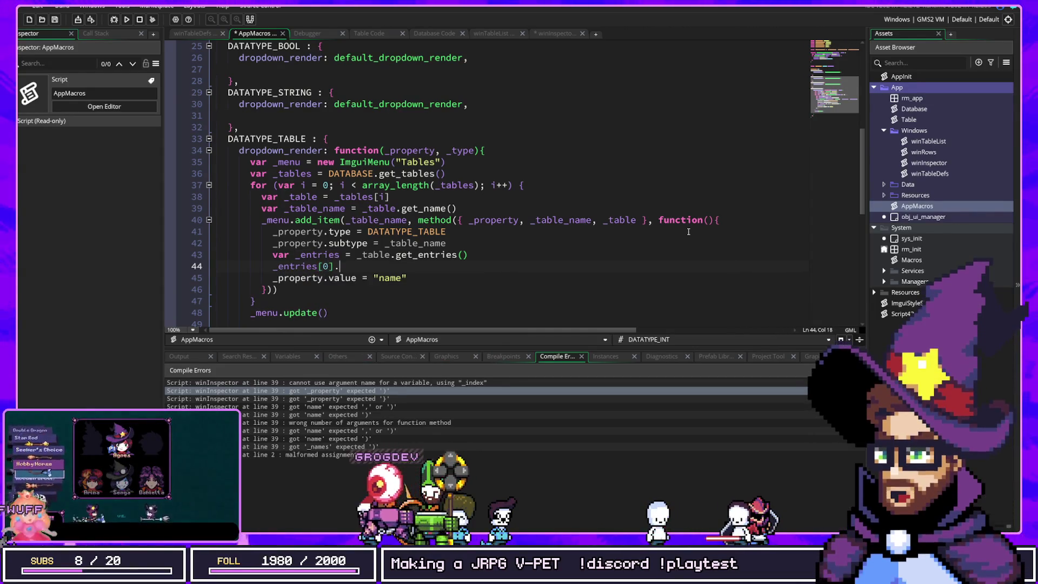
text(key_entries[0].key)
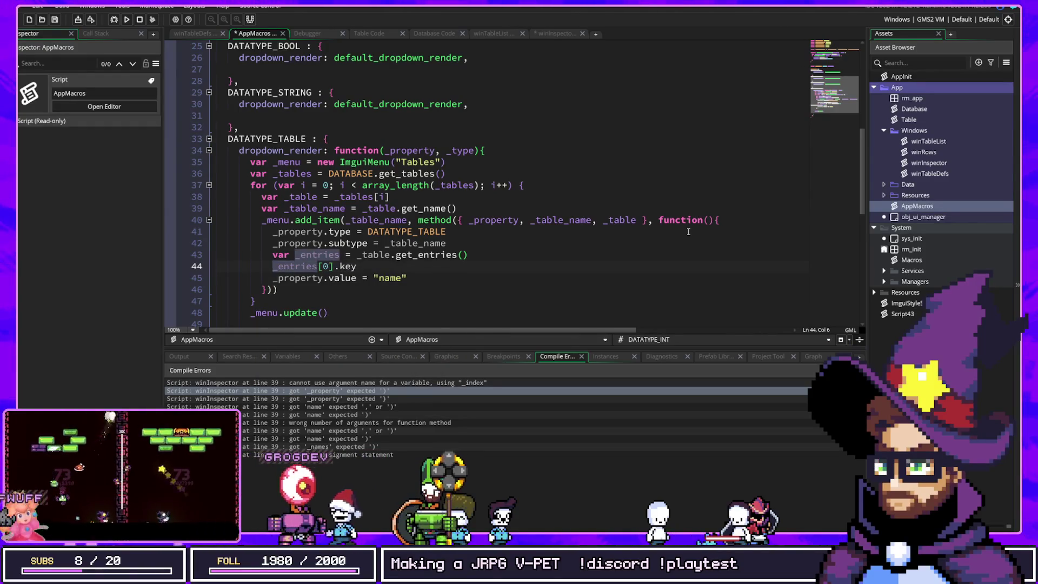
key(BackSpace)
key(BackSpace)
text(default_value =)
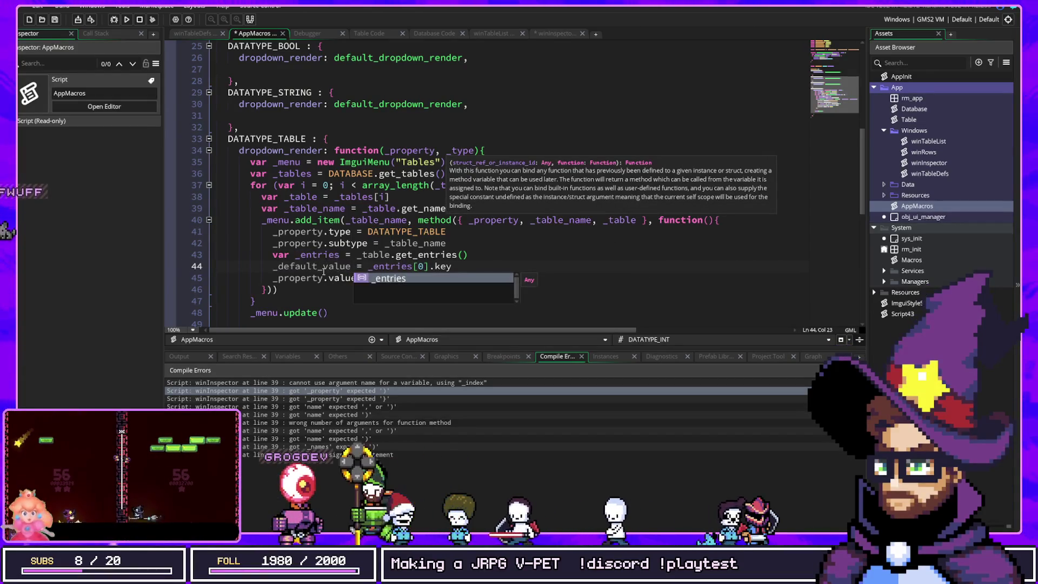
click(324, 266)
key(Home)
text(var)
text(r)
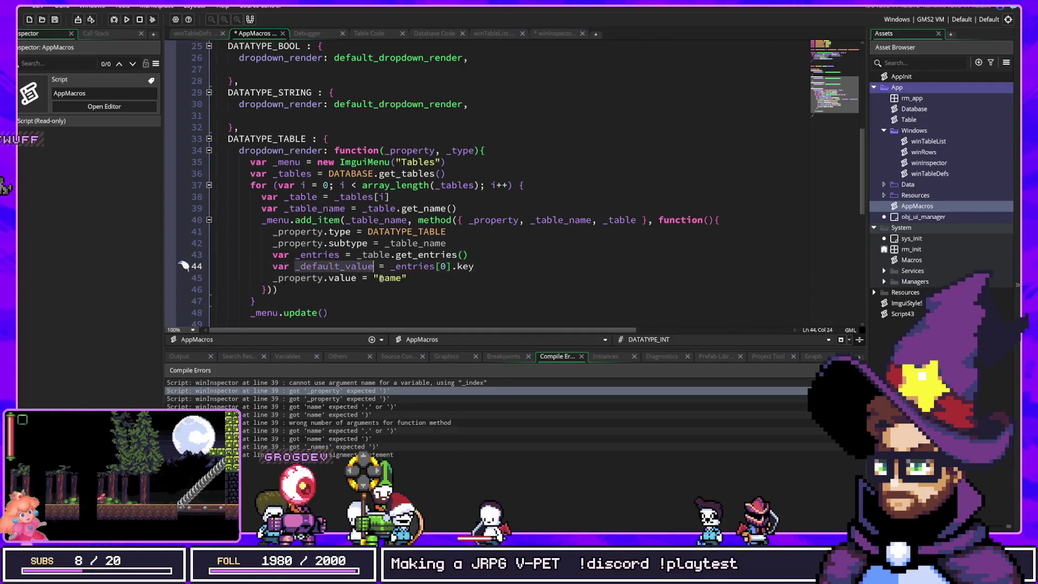
click(410, 276)
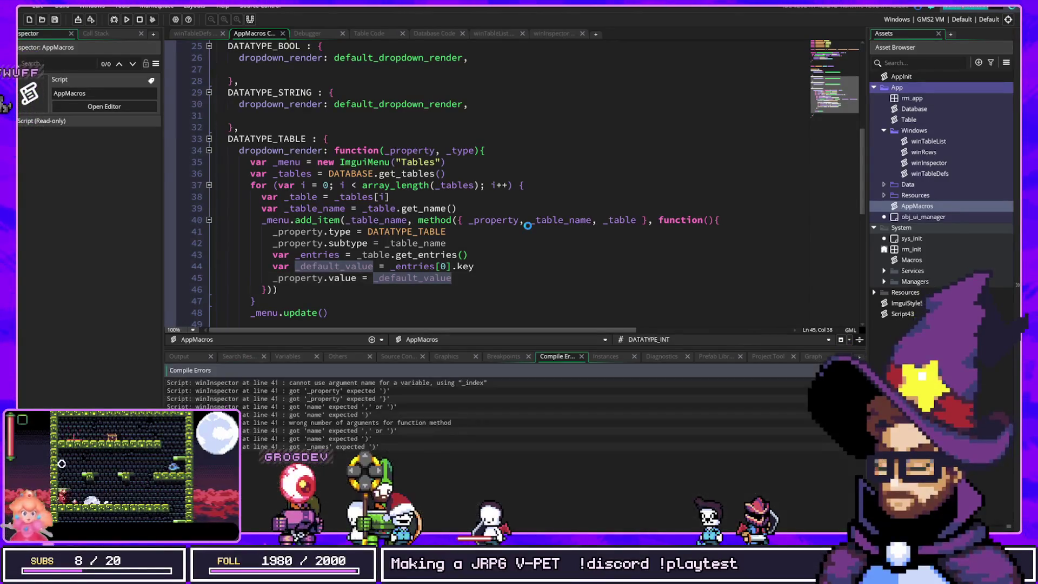
double_click(325, 382)
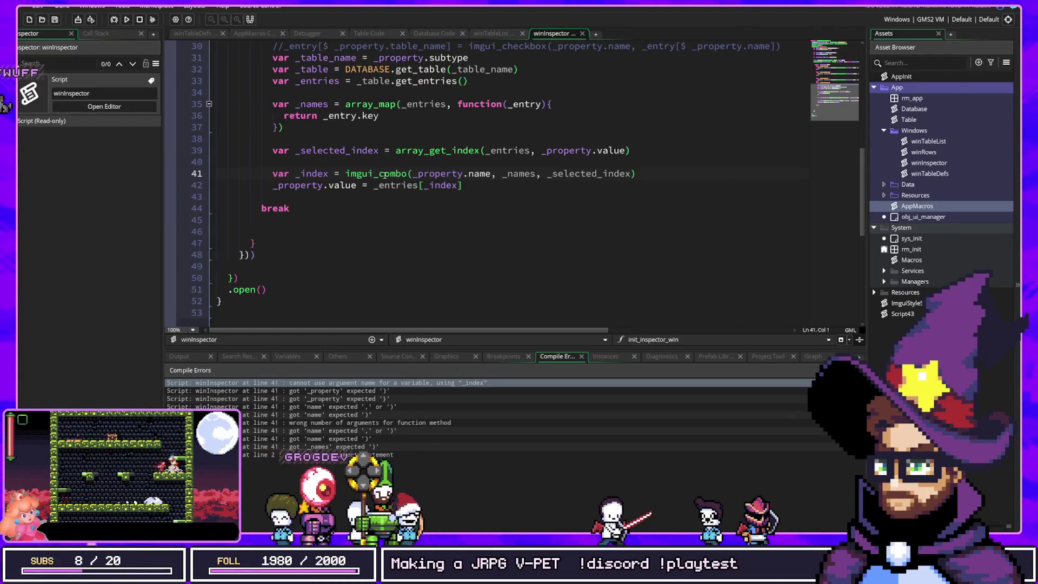
mouse_move(349, 175)
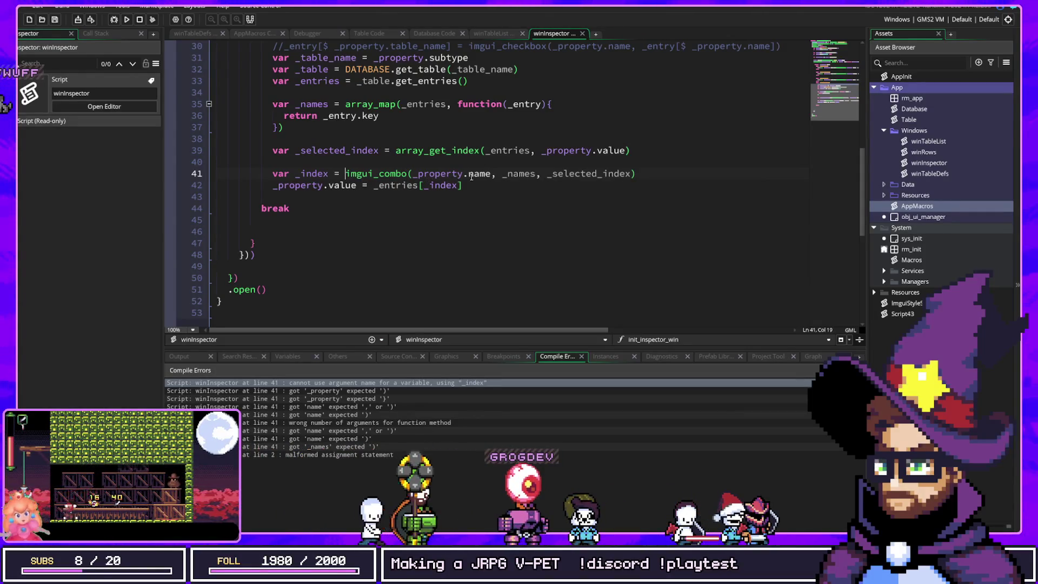
click(326, 392)
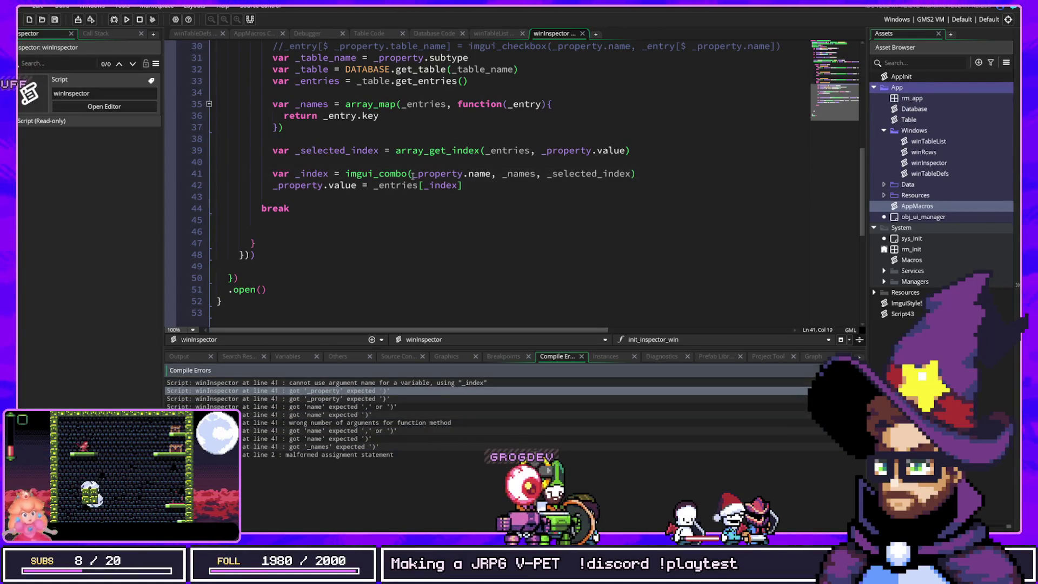
click(355, 150)
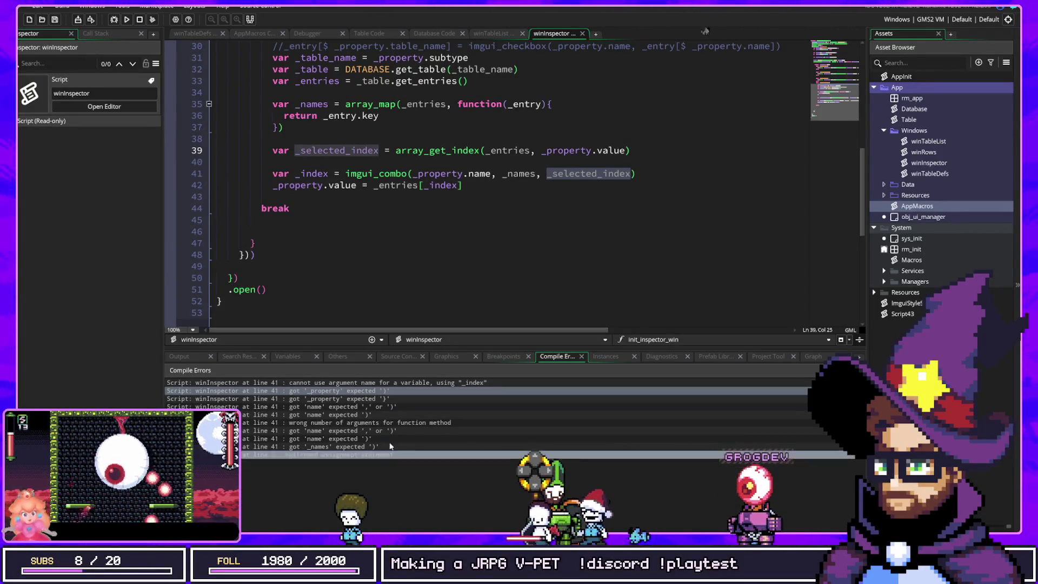
click(430, 382)
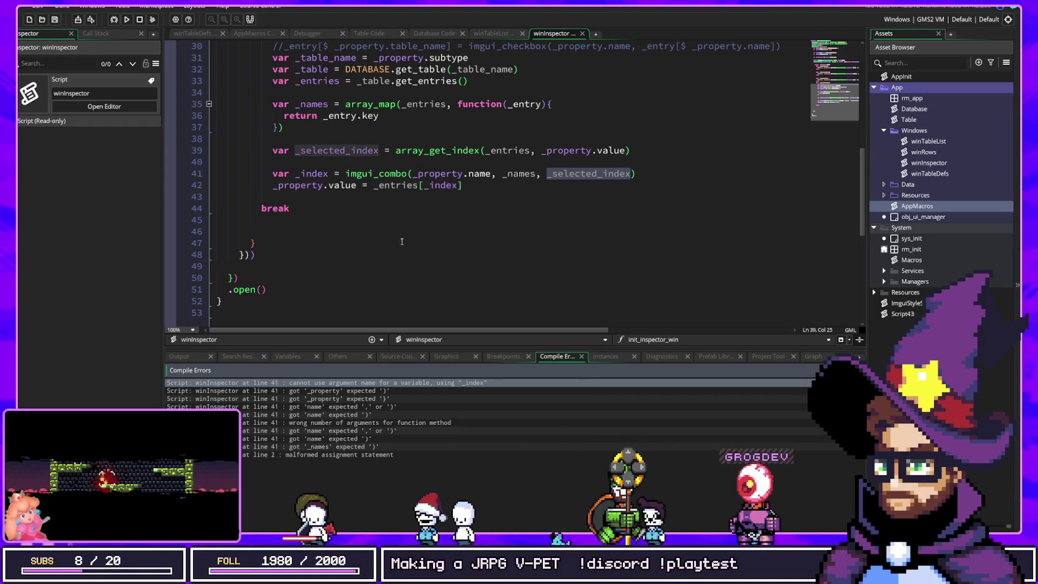
scroll(395, 238, up, 2)
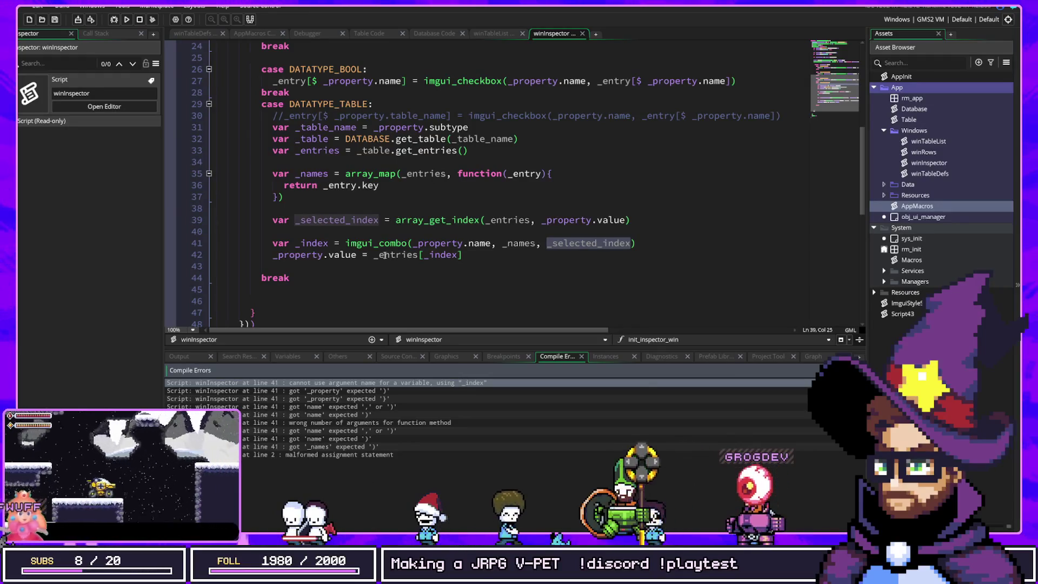
double_click(318, 244)
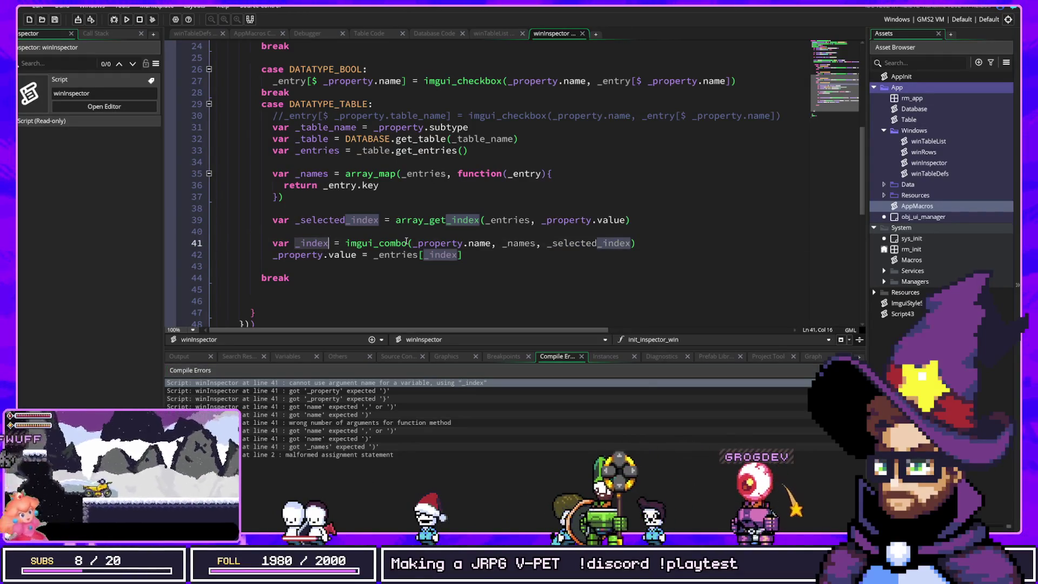
double_click(332, 392)
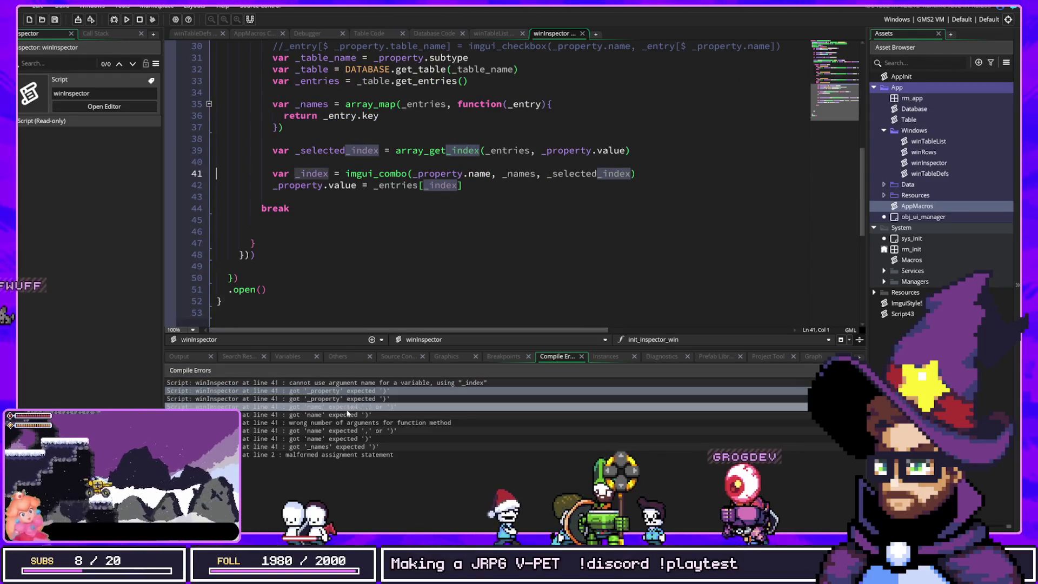
click(376, 406)
double_click(375, 398)
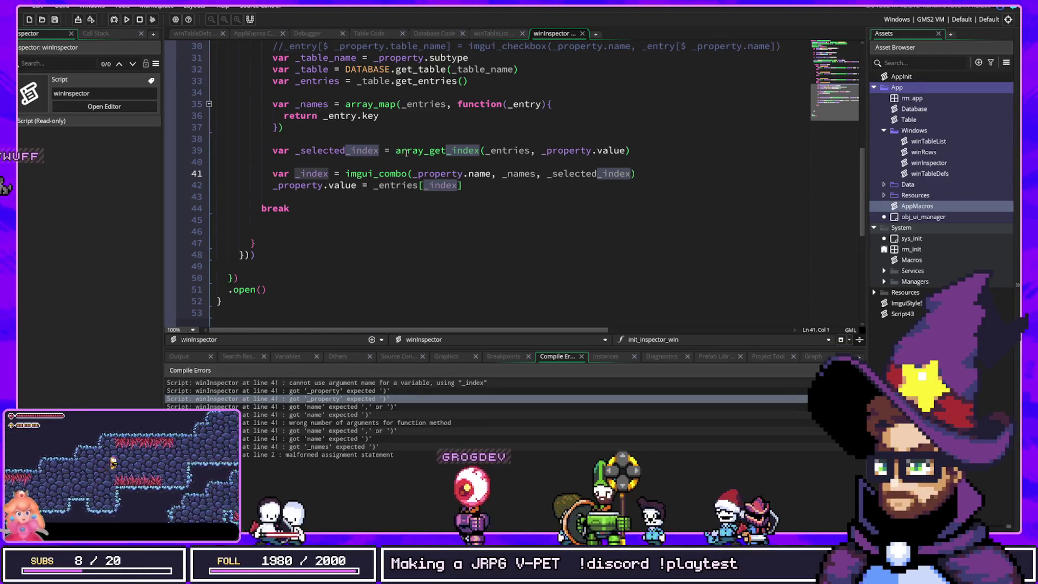
scroll(377, 153, up, 2)
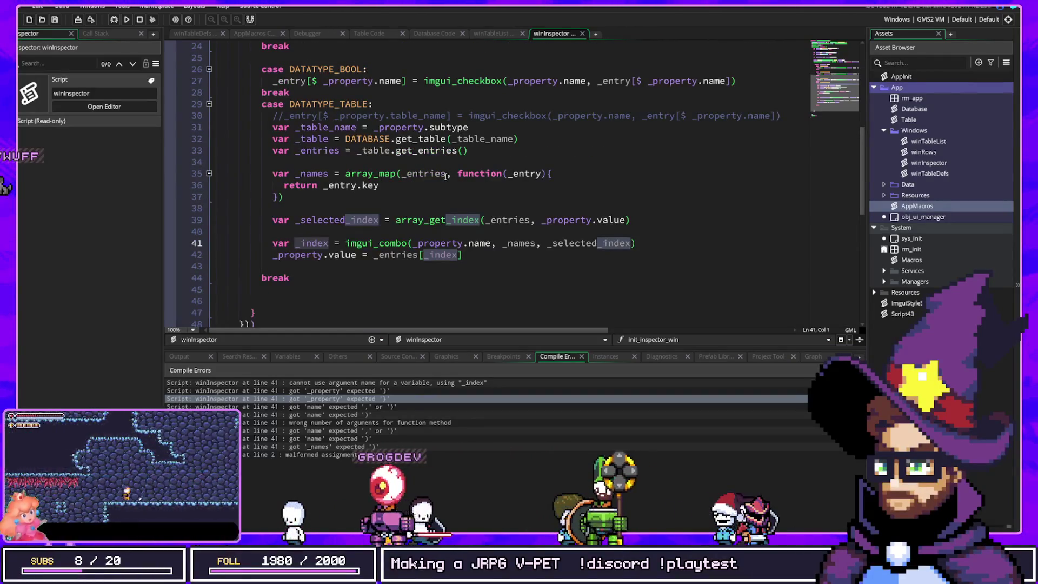
click(296, 244)
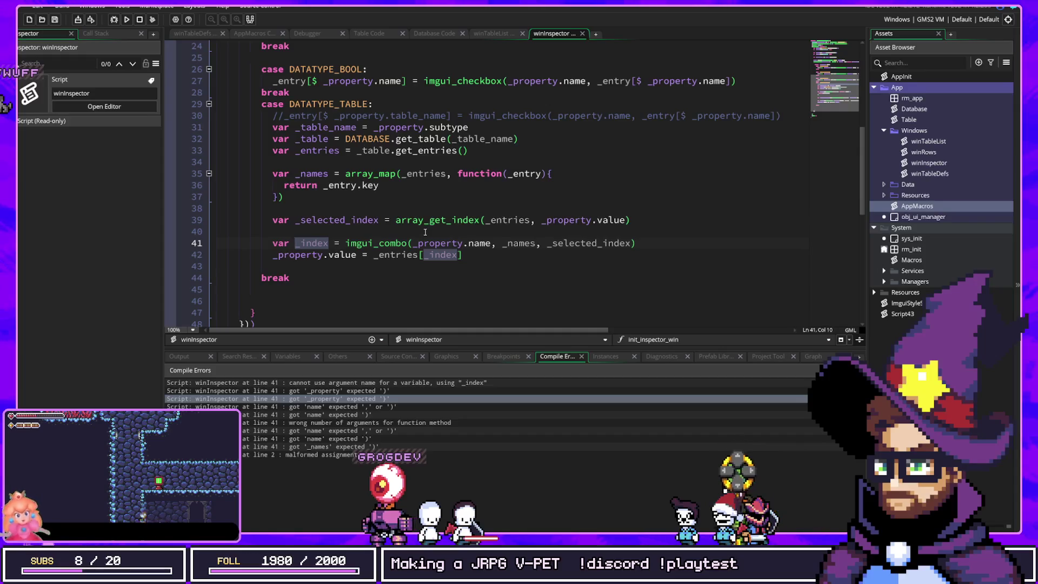
scroll(422, 228, up, 8)
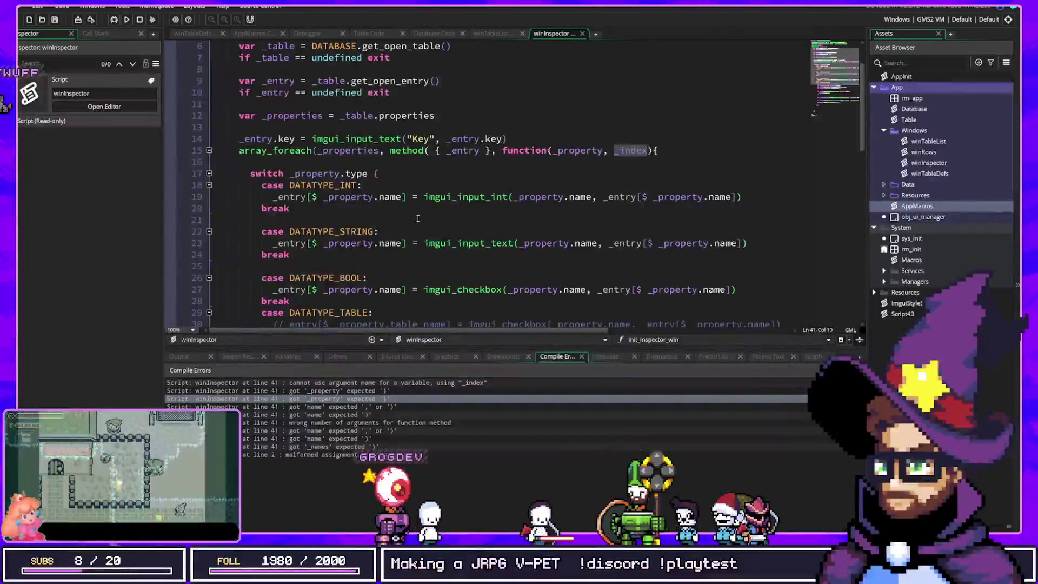
scroll(422, 208, down, 10)
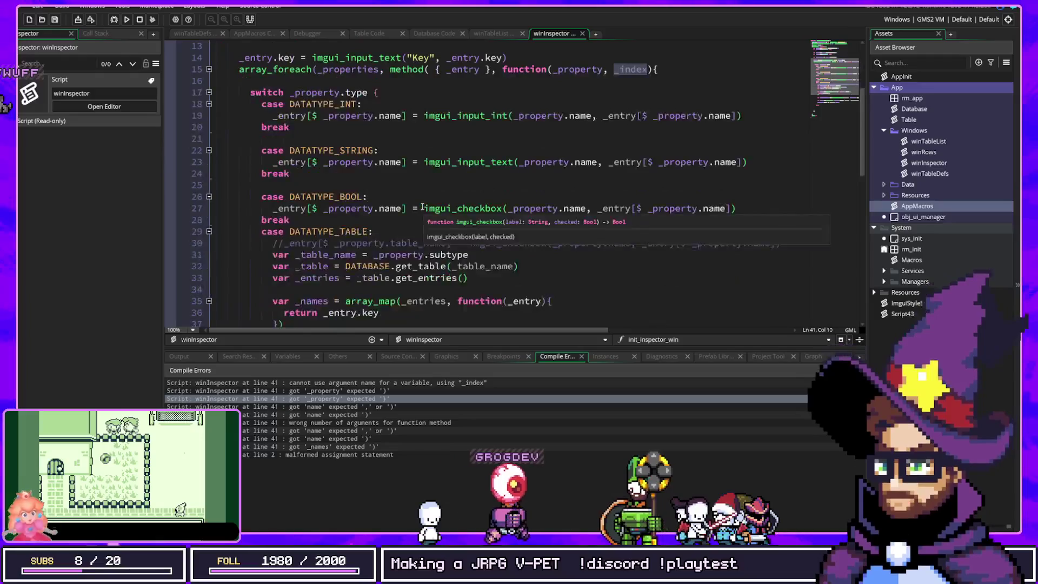
scroll(422, 207, up, 8)
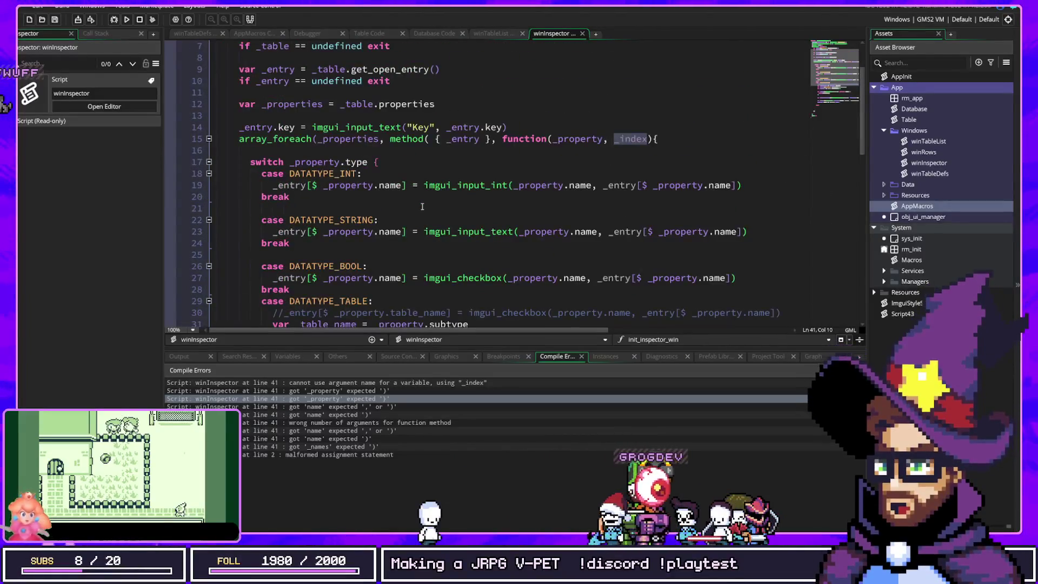
scroll(422, 207, down, 4)
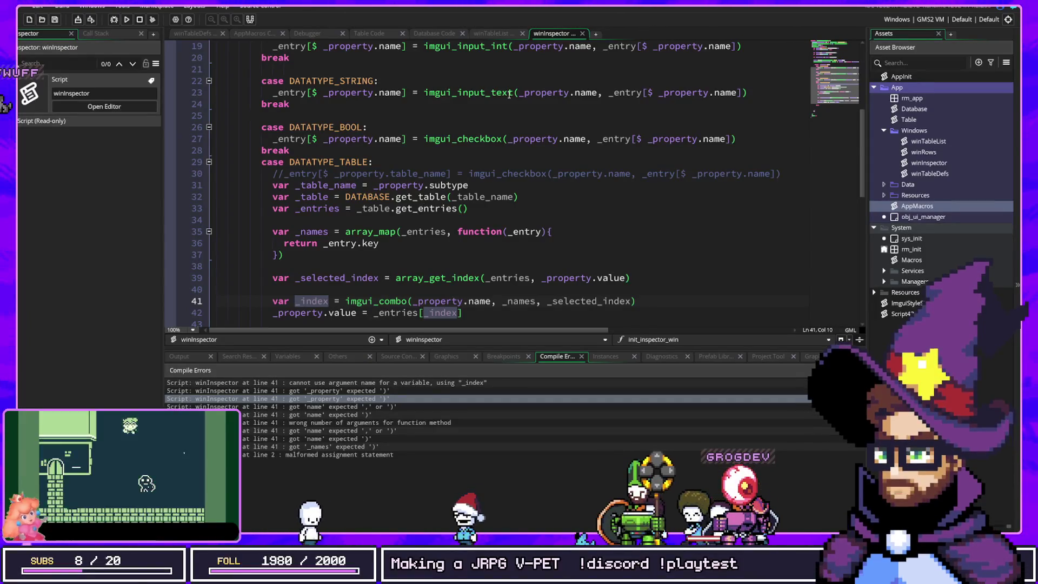
scroll(503, 130, down, 2)
scroll(497, 148, up, 2)
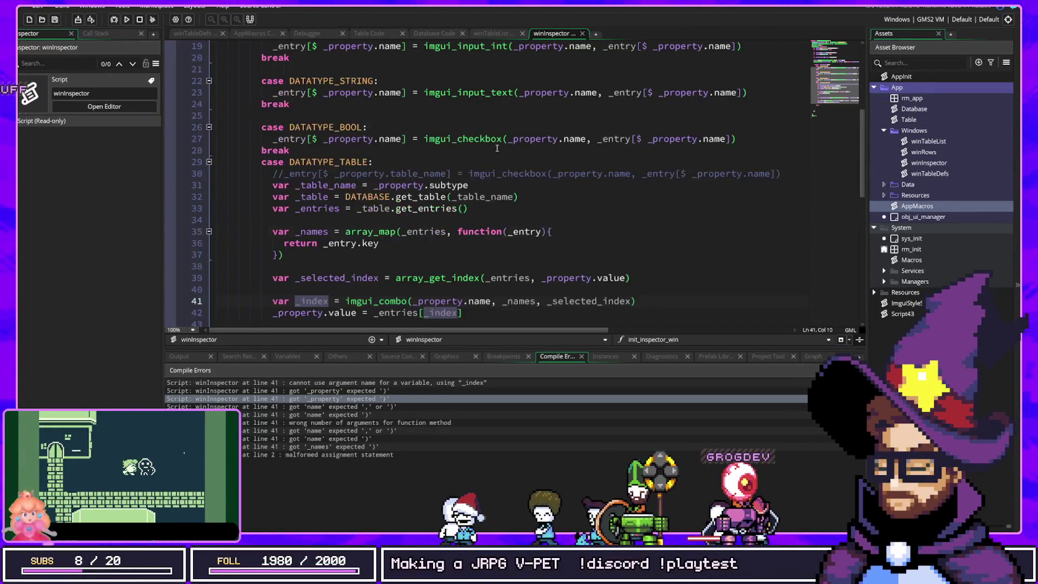
scroll(497, 148, down, 2)
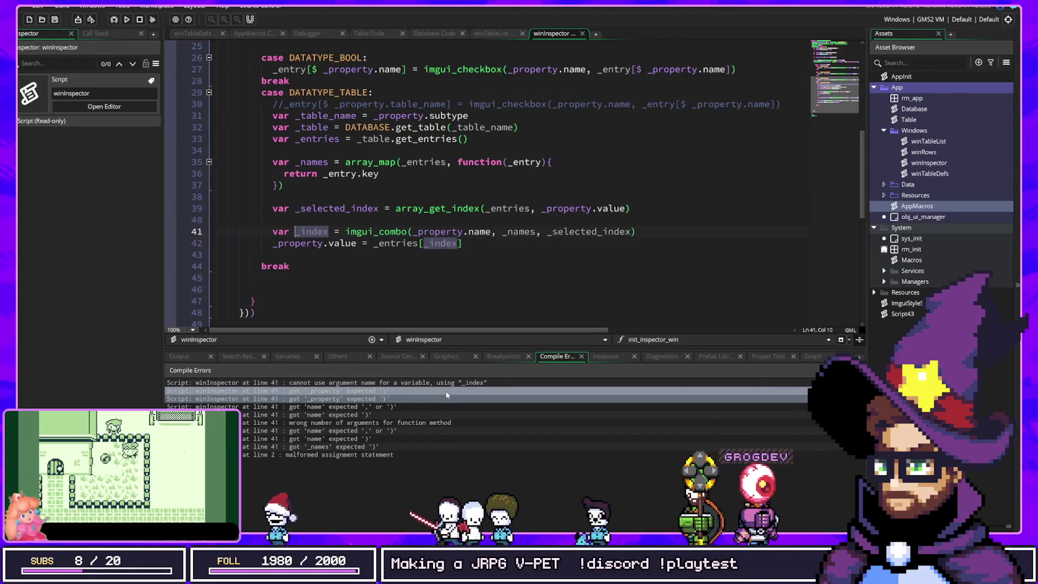
scroll(406, 253, up, 8)
scroll(406, 253, down, 8)
scroll(405, 253, up, 4)
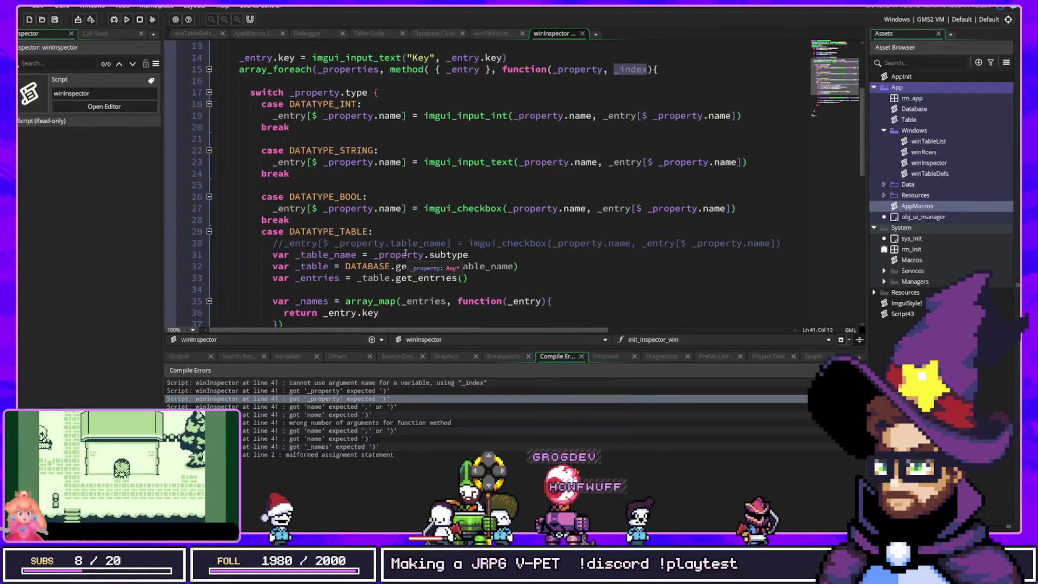
scroll(406, 253, up, 4)
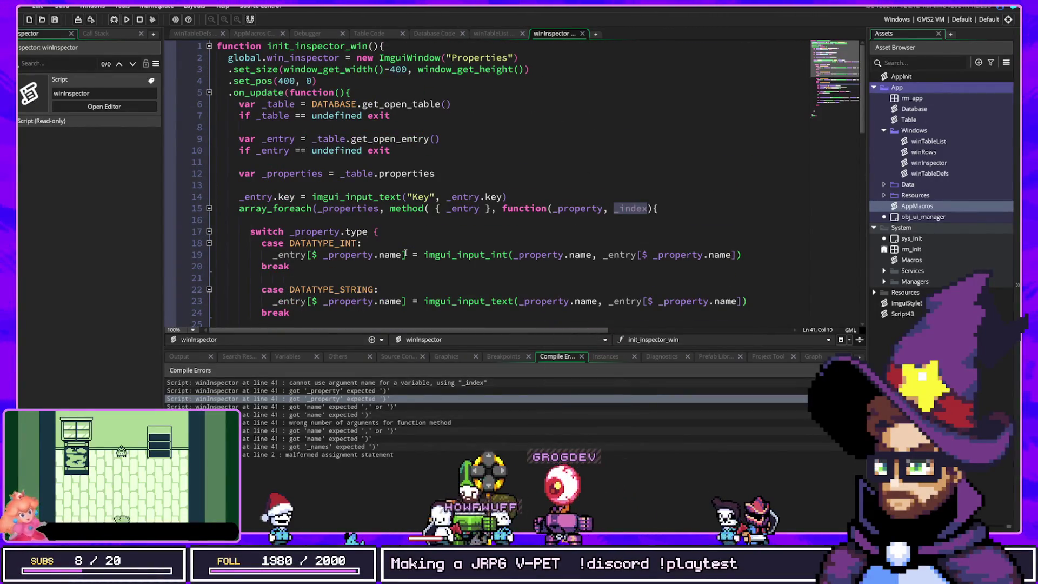
click(573, 220)
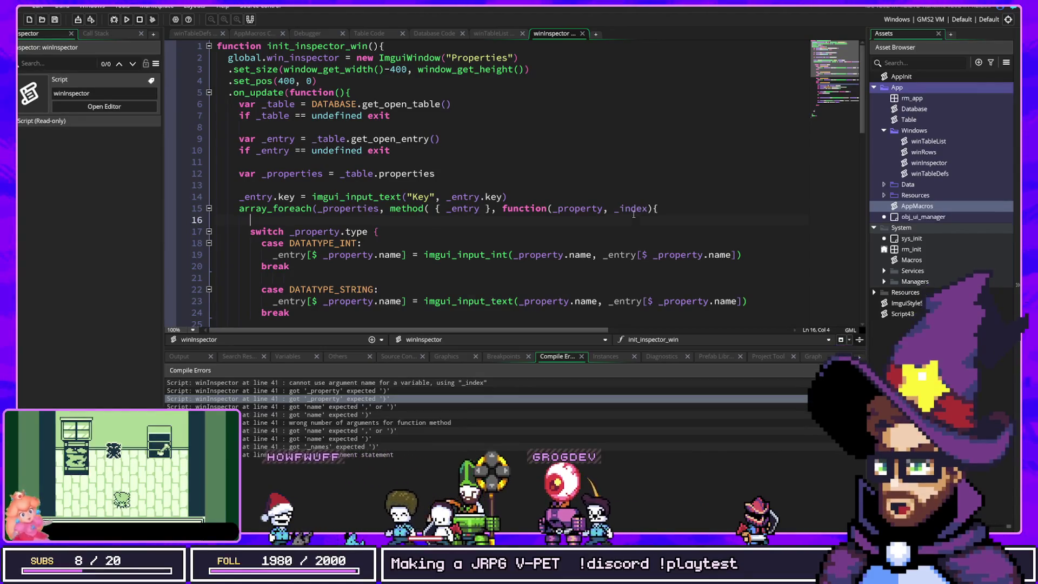
double_click(635, 208)
scroll(330, 221, down, 10)
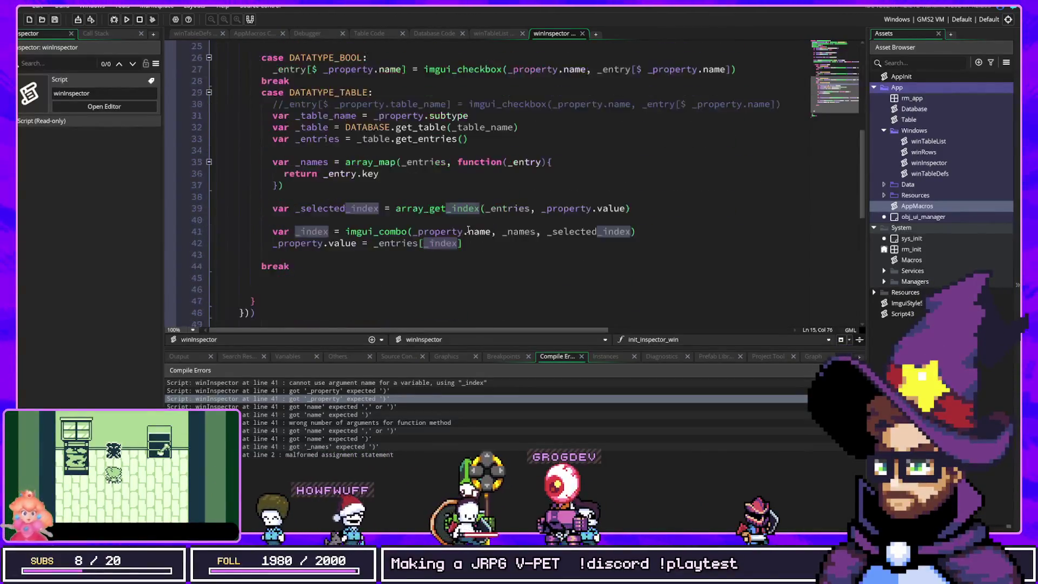
click(300, 162)
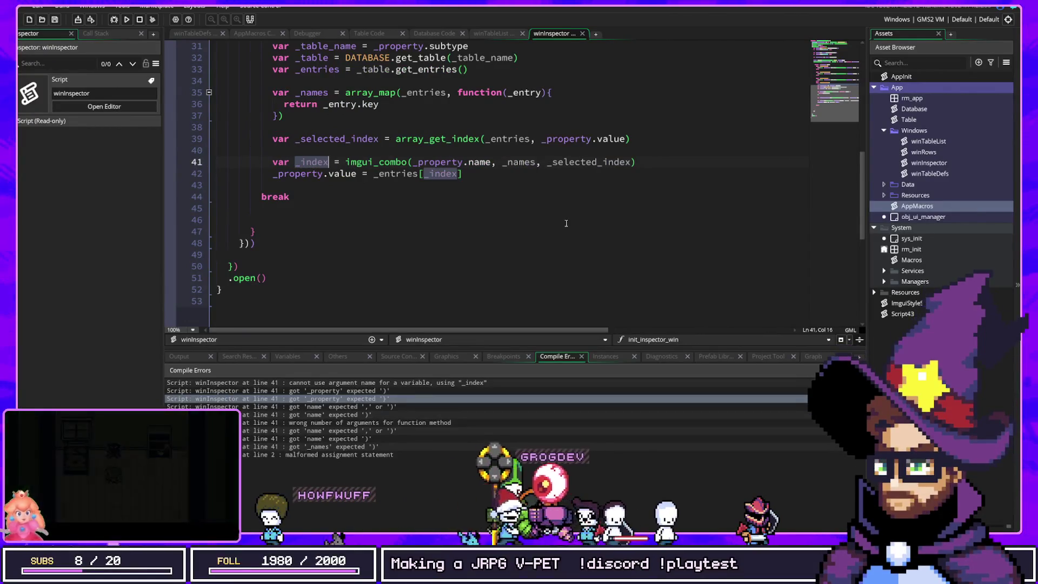
Rename the conflicting combo result variable on line 41 to _return_index.
key(BackSpace)
key(BackSpace)
key(BackSpace)
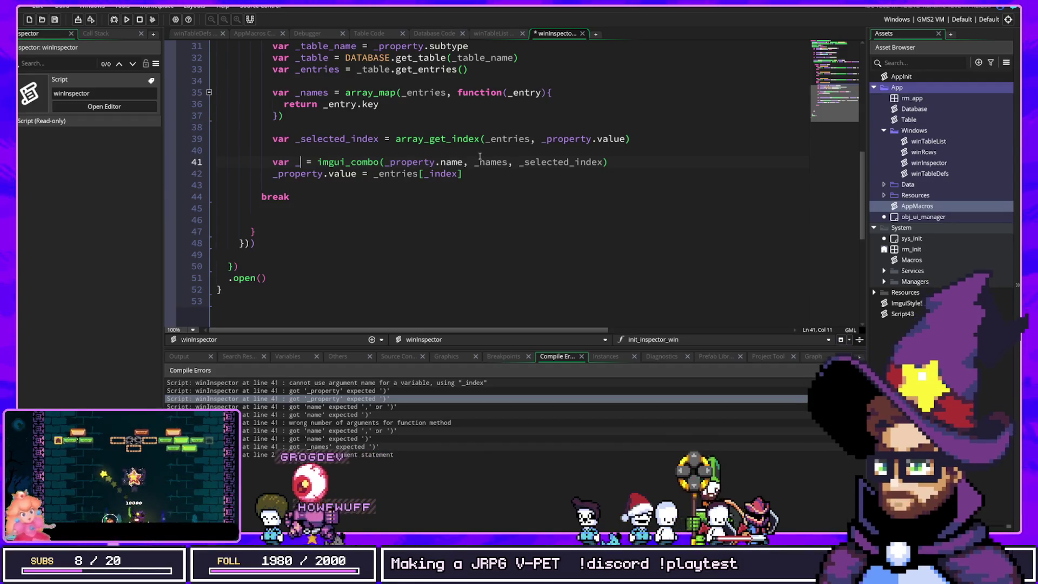
double_click(321, 164)
click(306, 163)
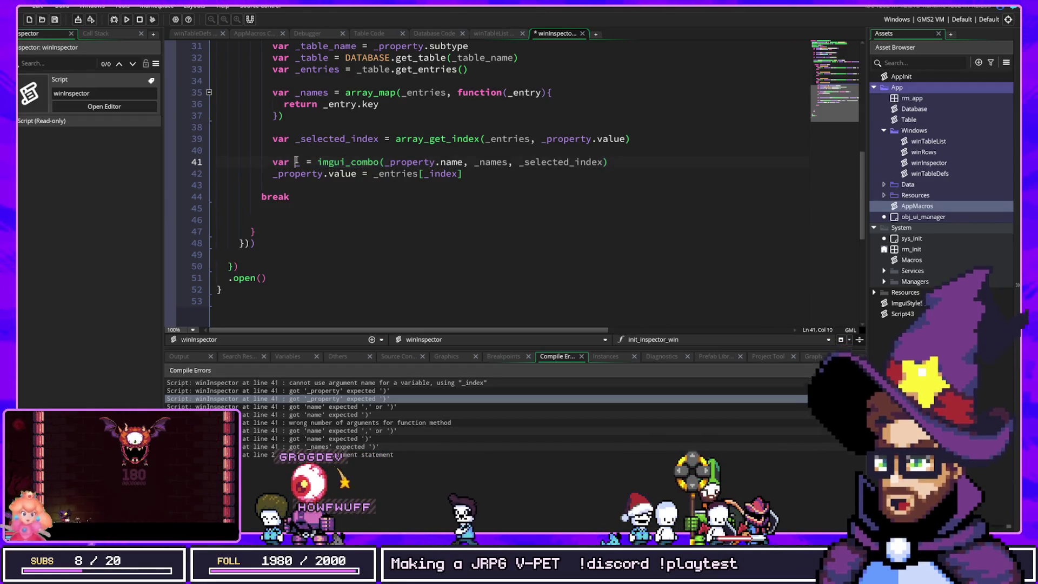
key(BackSpace)
text(return_in)
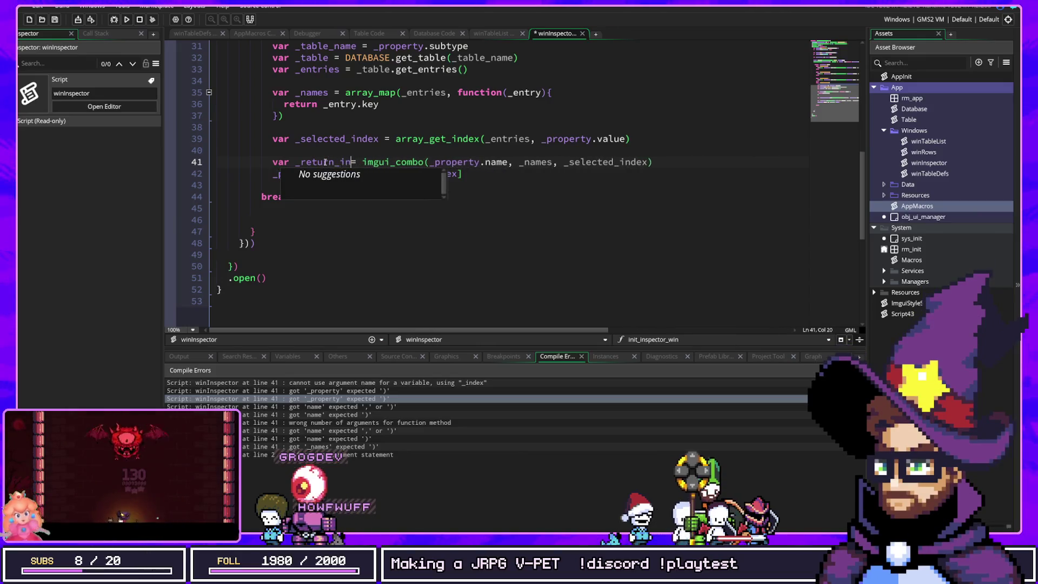
text(dex)
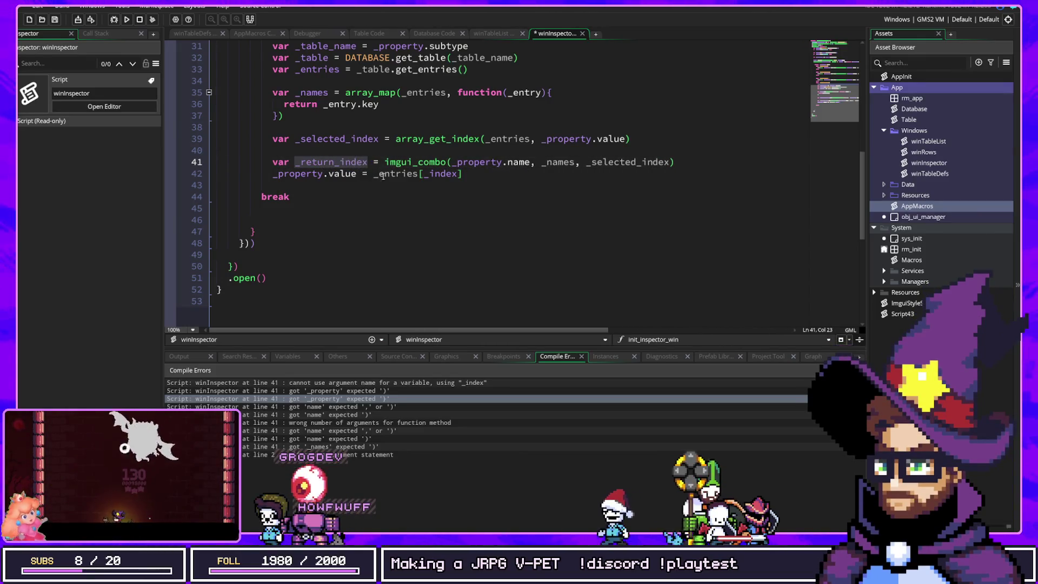
click(354, 163)
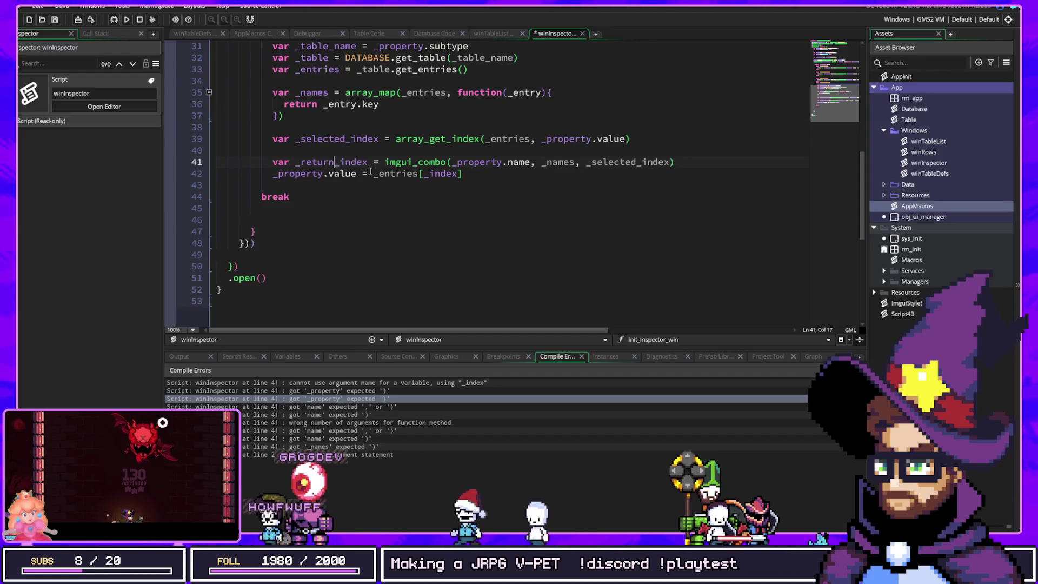
Use _return_index in the line 42 _entries lookup and run the project with F5.
double_click(341, 163)
key(ctrl+c)
double_click(441, 175)
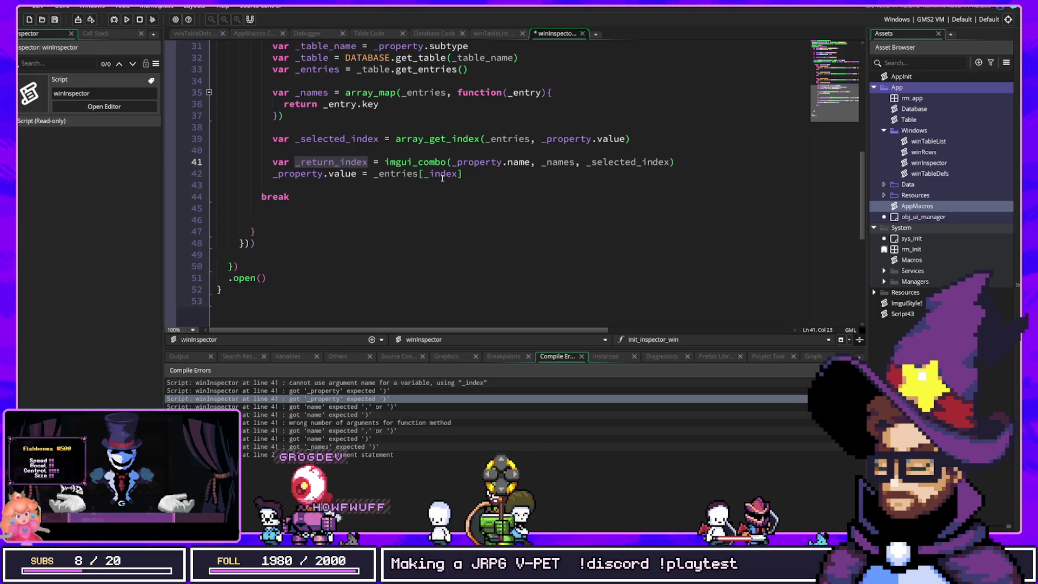
key(ctrl+v)
key(F5)
mouse_move(464, 139)
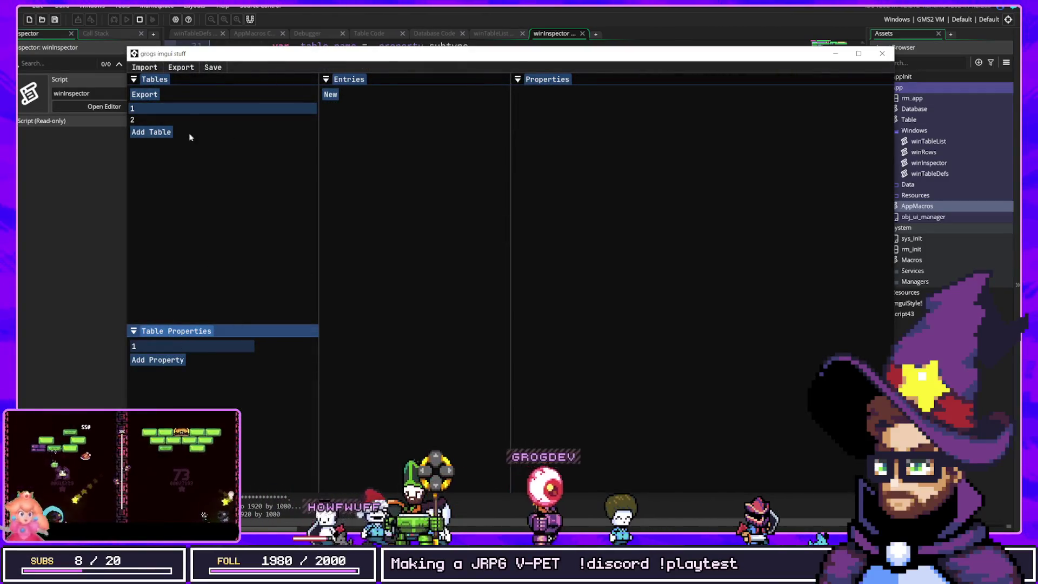
Add two entries to table 2 and rename the first entry's key to Knight.
click(175, 121)
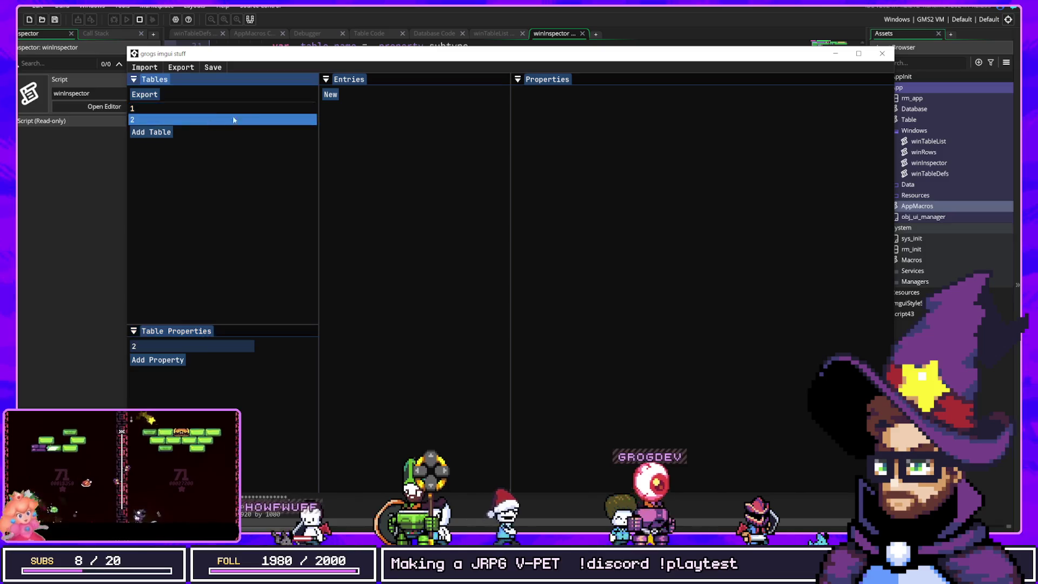
click(330, 94)
click(330, 106)
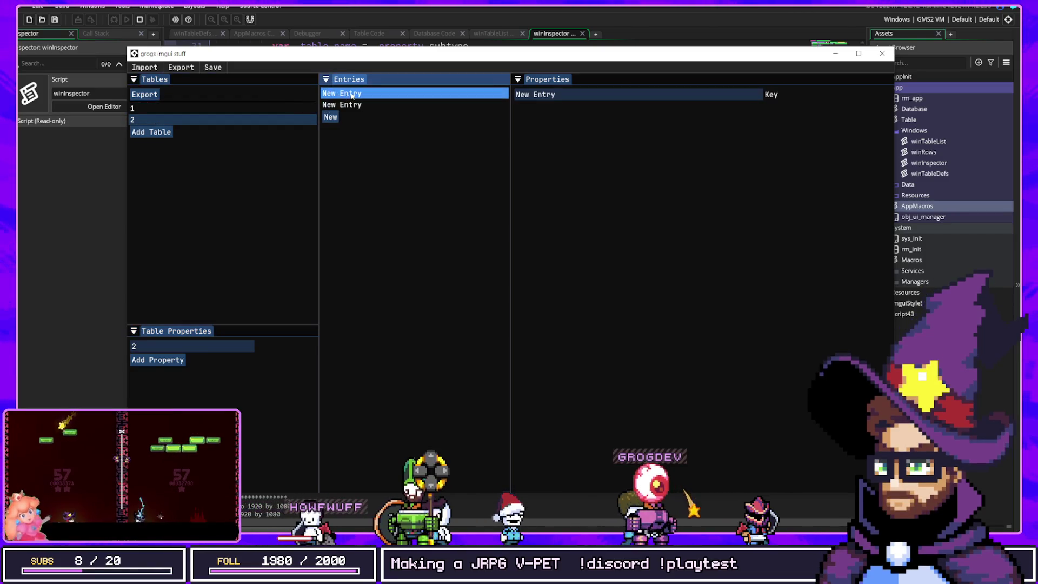
click(570, 95)
key(ctrl+a)
text(Knight)
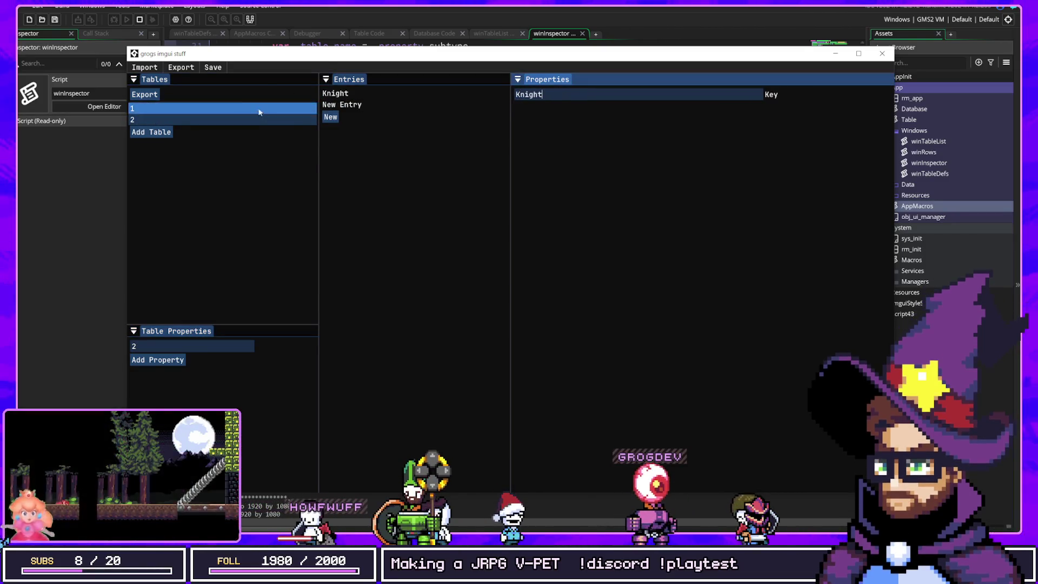
click(184, 112)
Give table 1 a new property of type Tables > 2 and add a new entry.
click(184, 112)
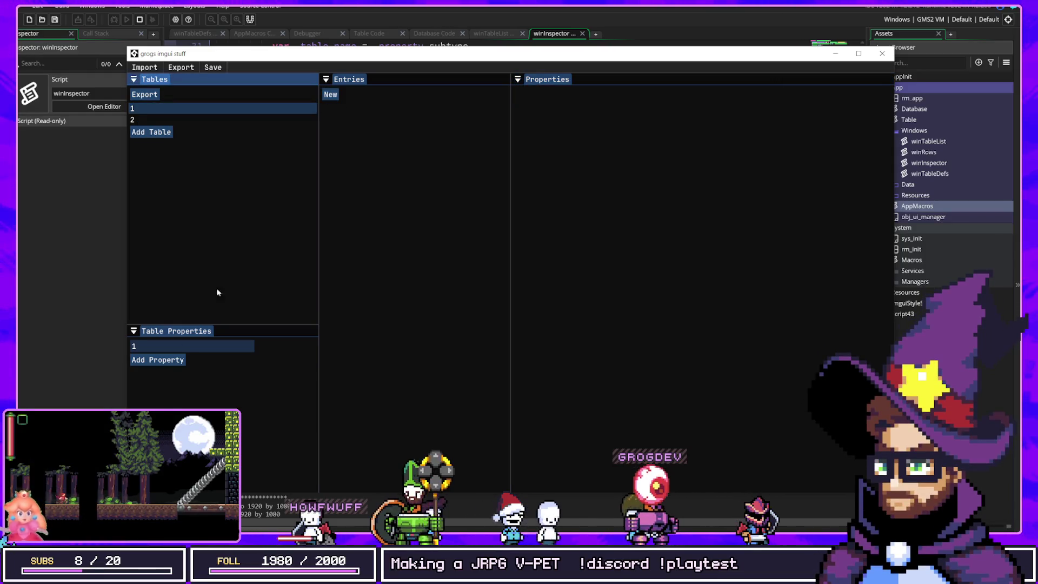
click(163, 360)
click(278, 359)
mouse_move(276, 409)
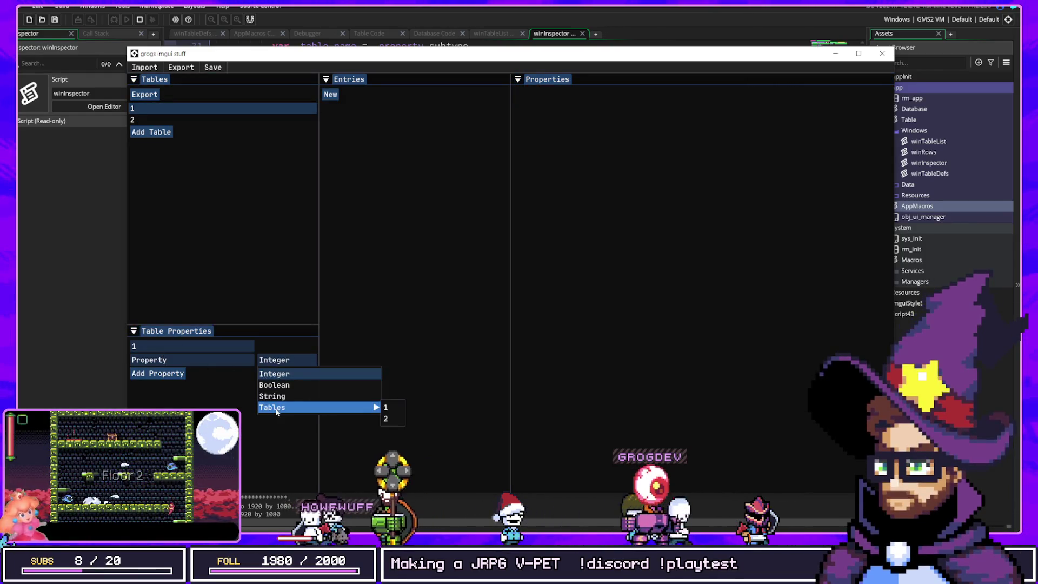
click(387, 417)
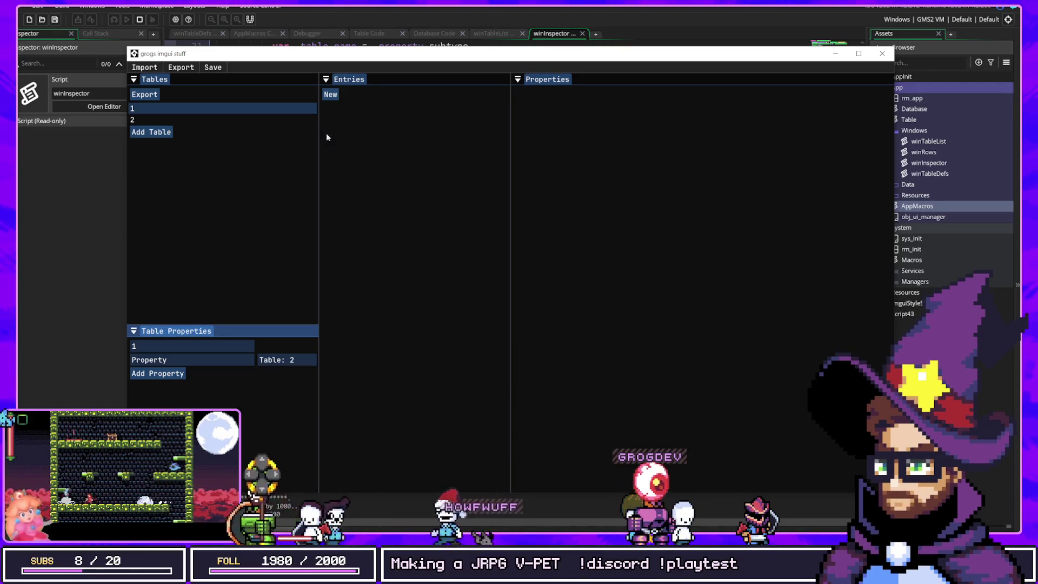
click(331, 94)
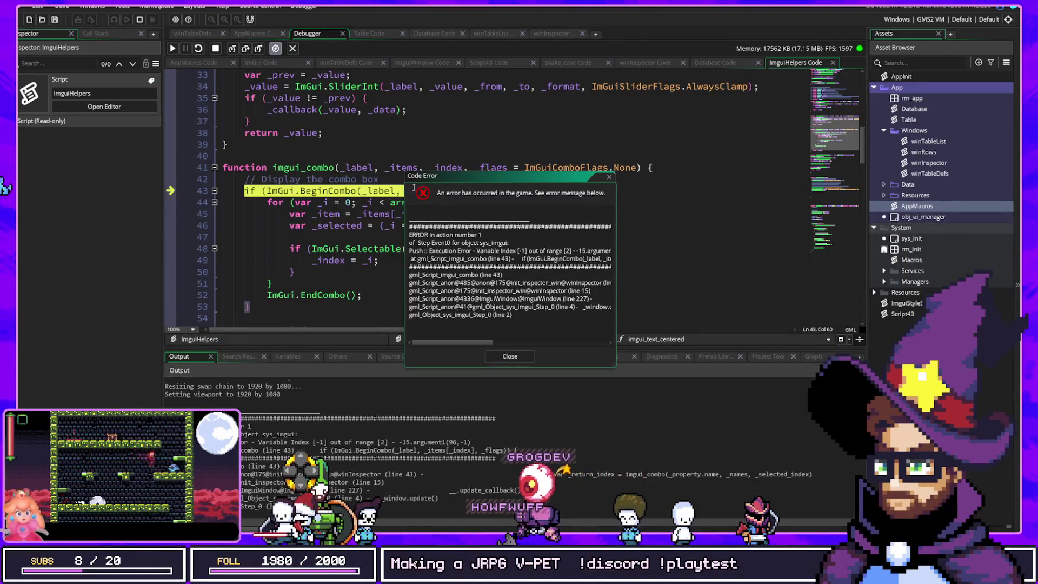
Move the Code Error dialog aside and trace the crash to winInspector line 41.
drag(487, 178, 636, 158)
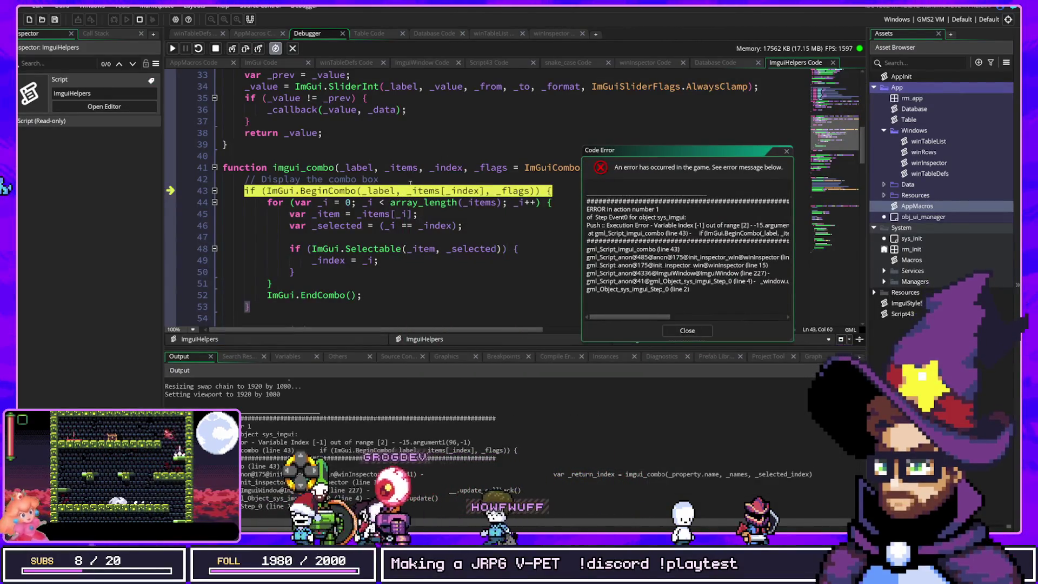
mouse_move(448, 169)
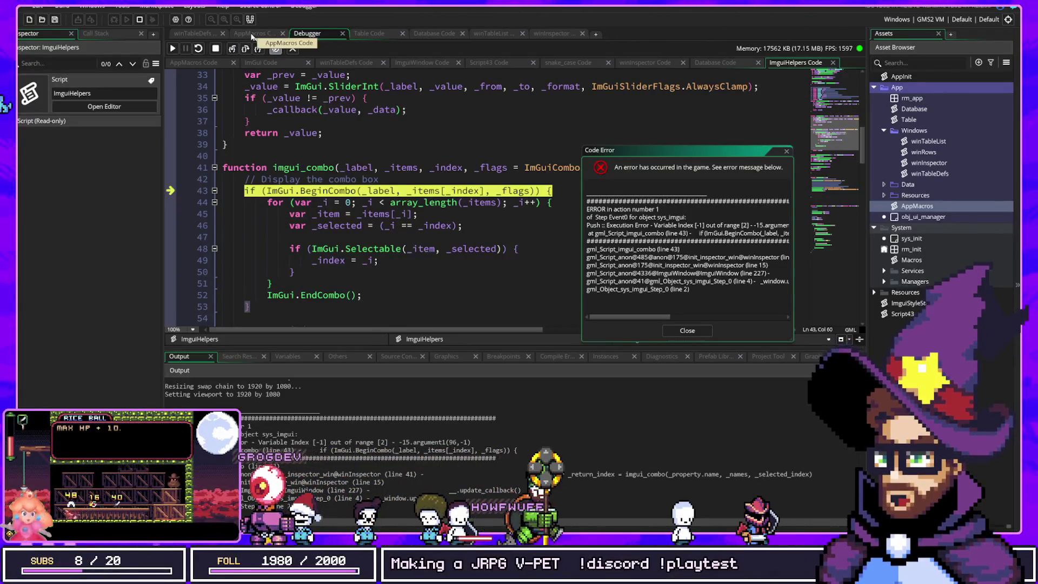
click(251, 35)
click(193, 33)
click(90, 34)
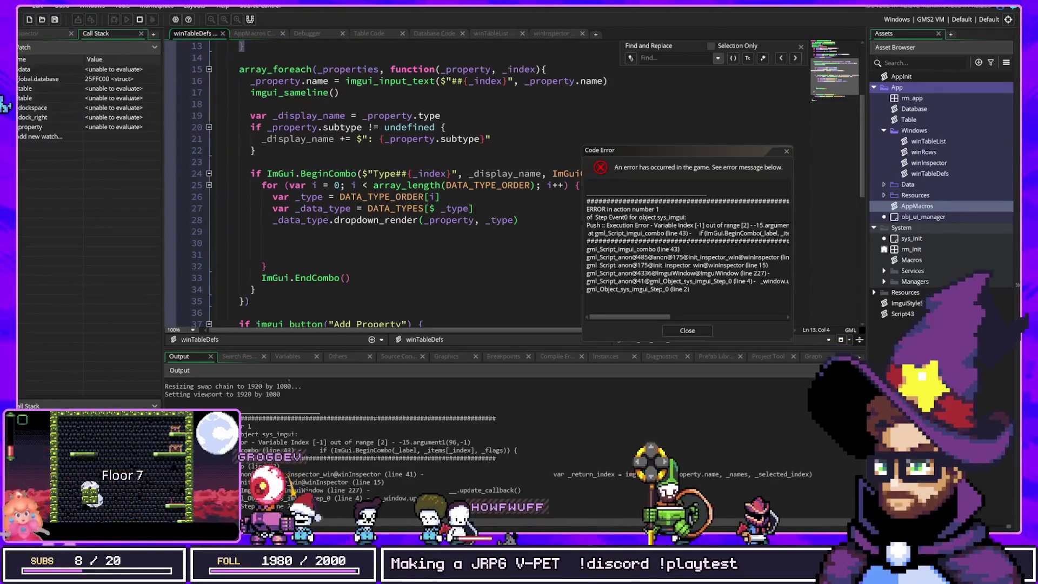
click(307, 33)
click(645, 63)
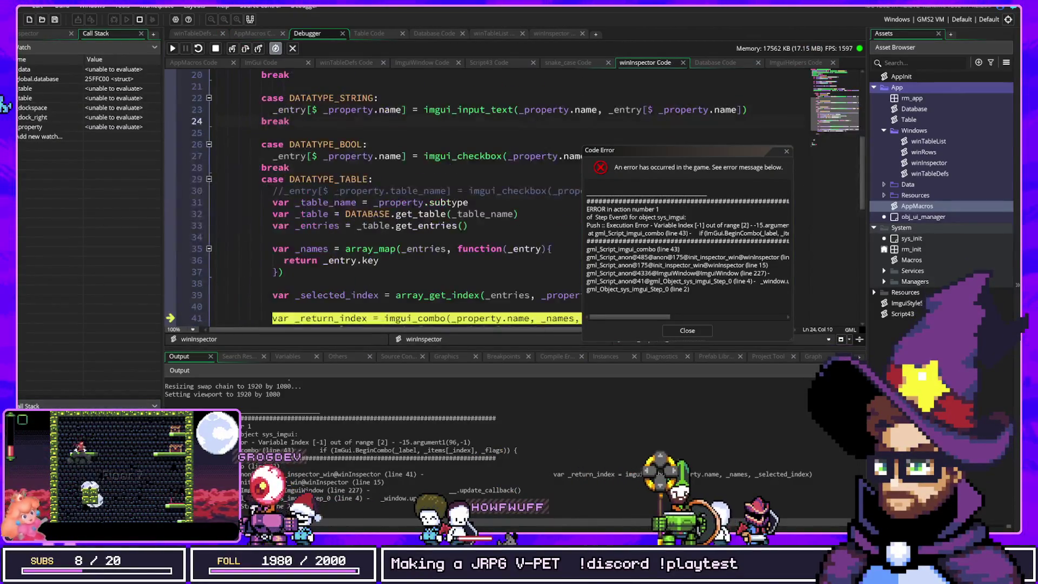
Set a breakpoint on winInspector line 41 and restart the game under the debugger.
drag(679, 155, 792, 135)
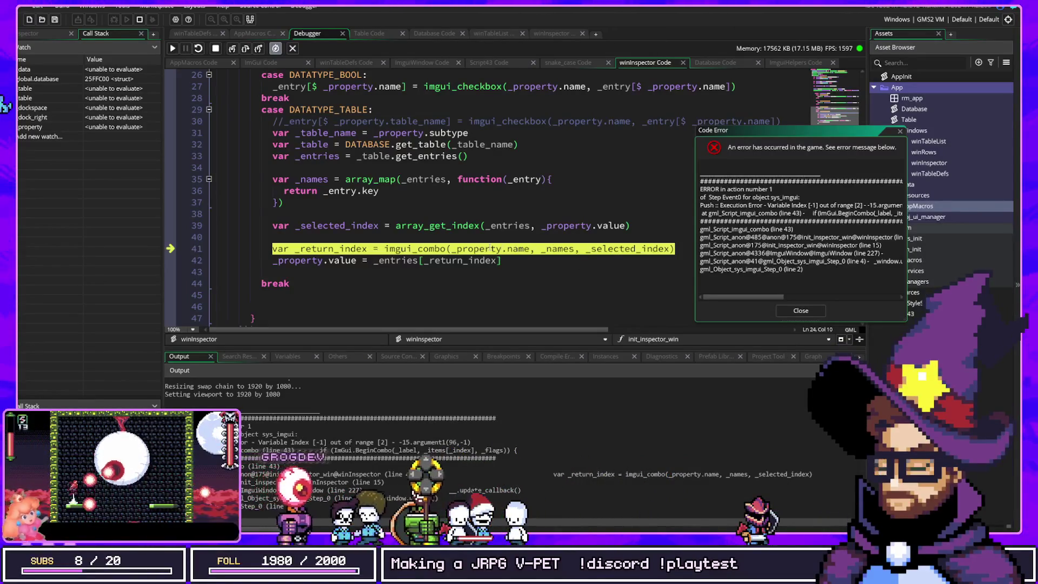
click(486, 223)
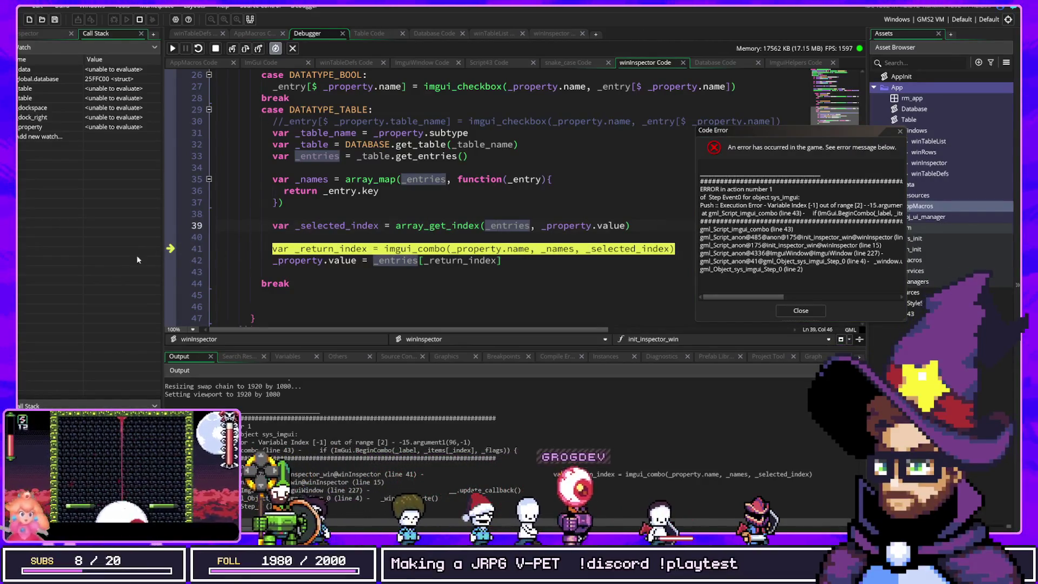
click(170, 248)
key(F6)
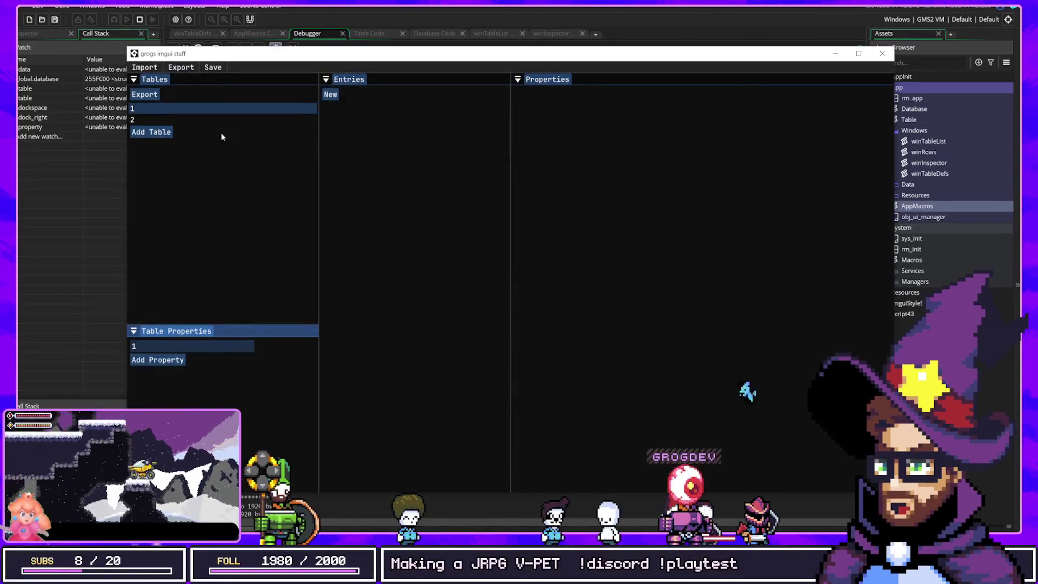
Restart the game, then add two entries to table 2 and name the first Knight.
click(227, 119)
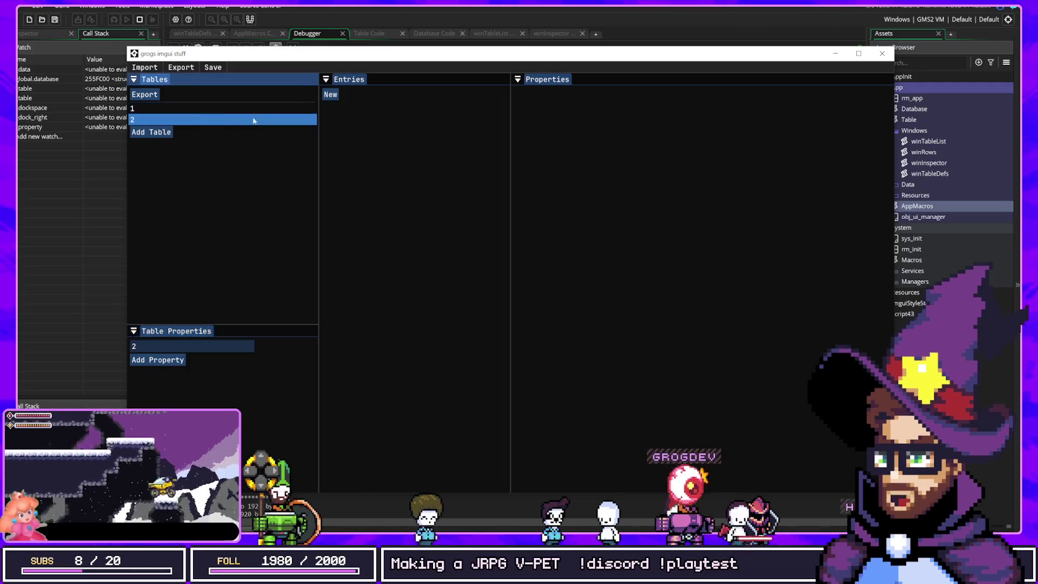
click(330, 94)
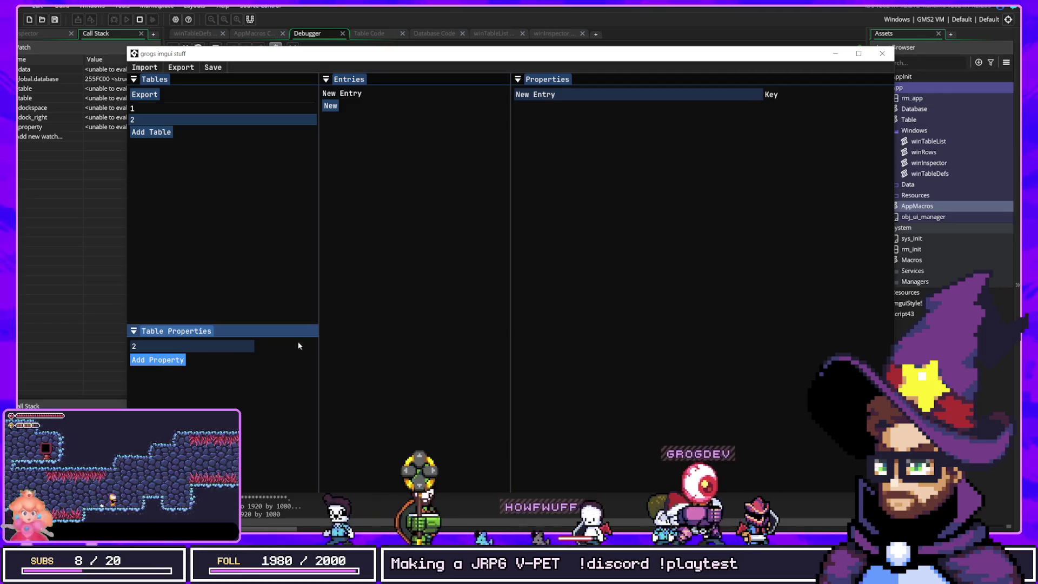
click(150, 20)
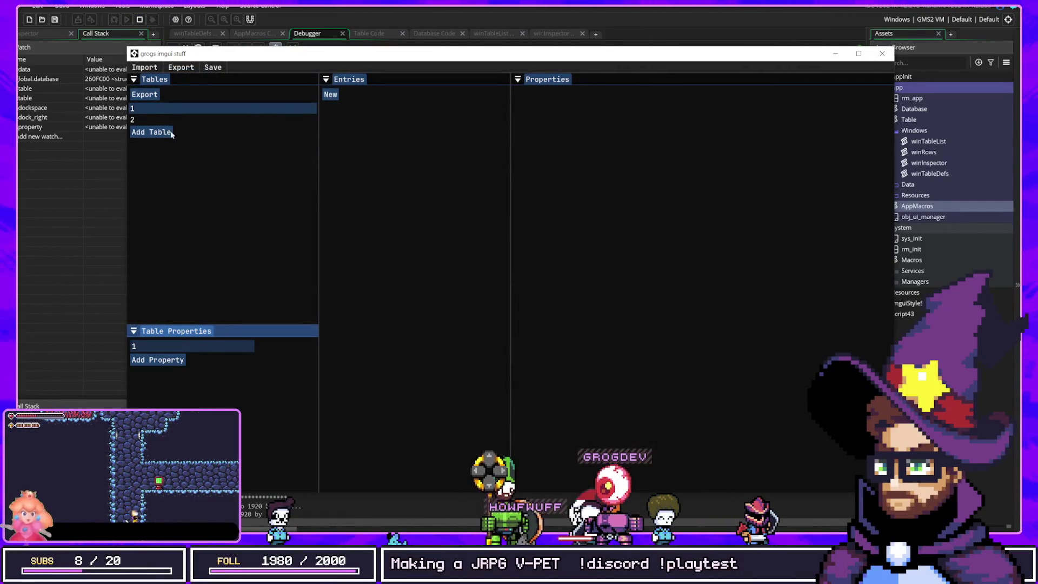
click(169, 120)
click(330, 94)
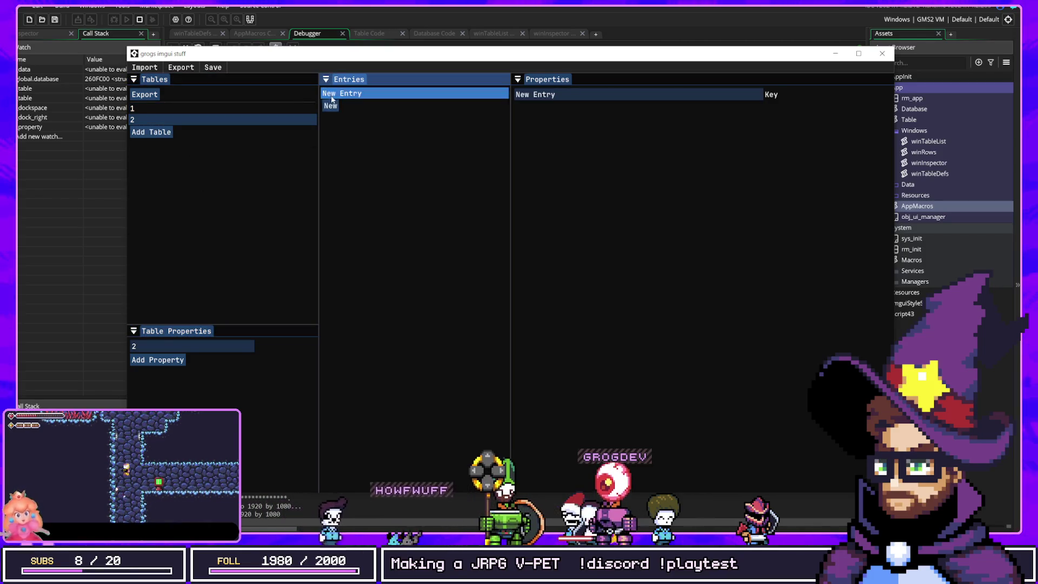
click(330, 105)
click(563, 98)
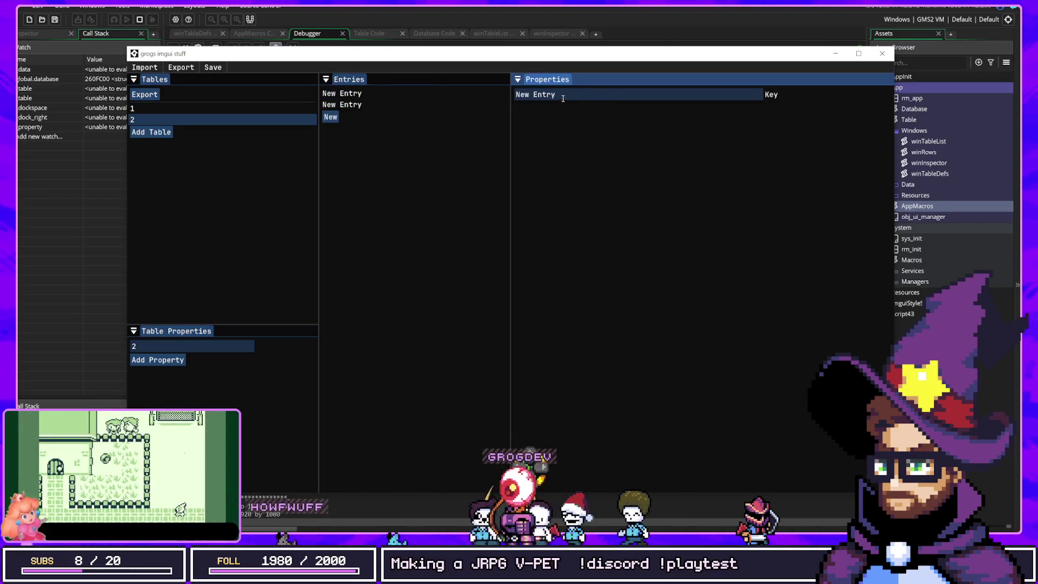
text(Knight)
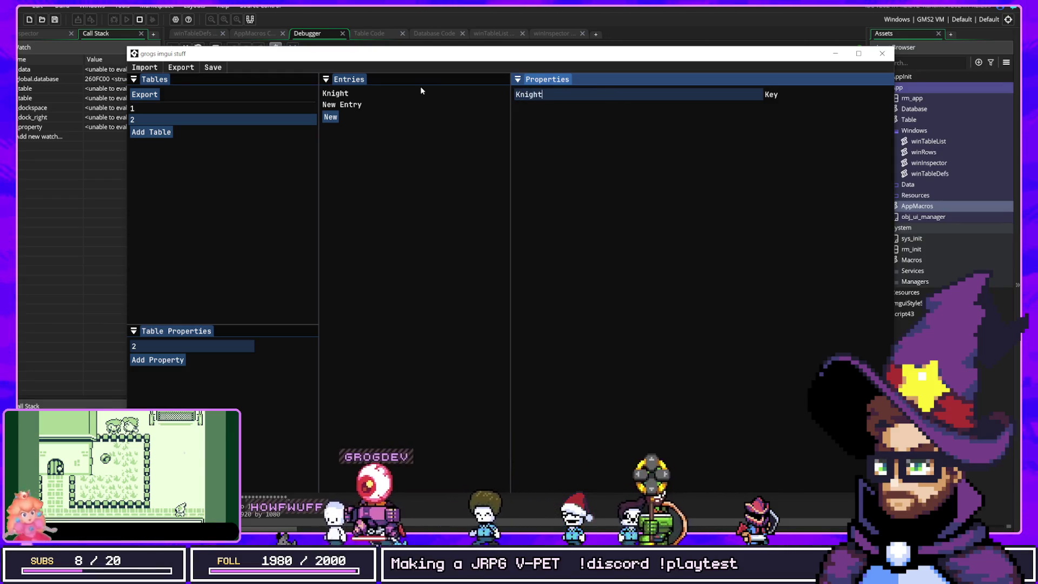
Give table 1 a property of type Tables > 2 and add a test entry.
click(200, 108)
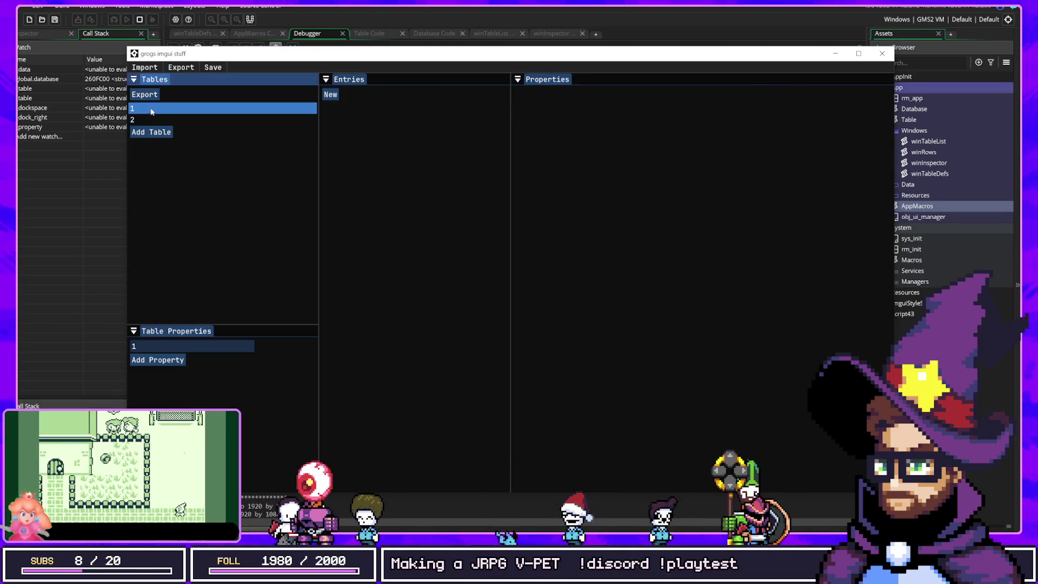
click(166, 358)
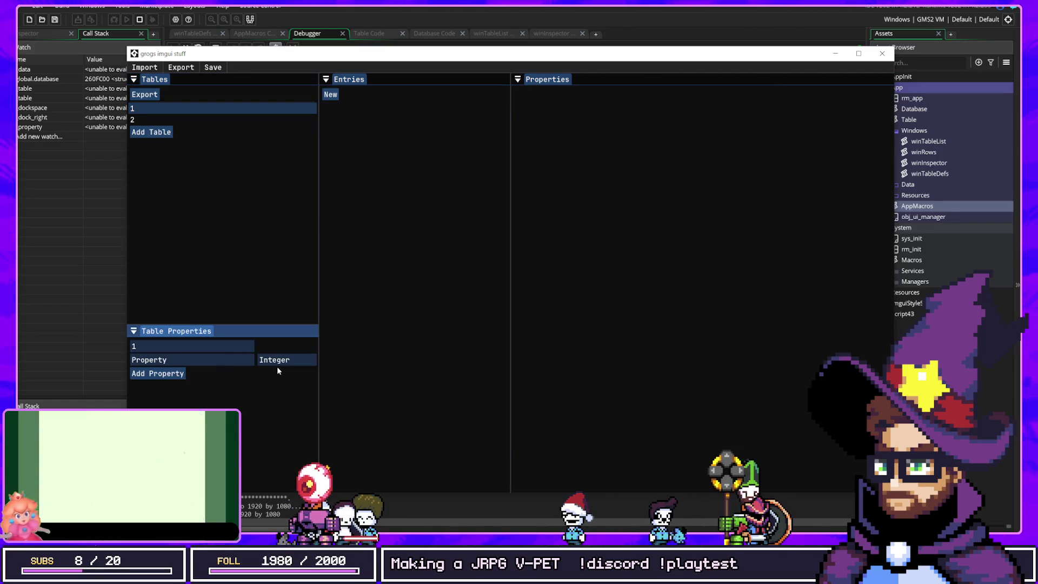
click(277, 360)
mouse_move(286, 410)
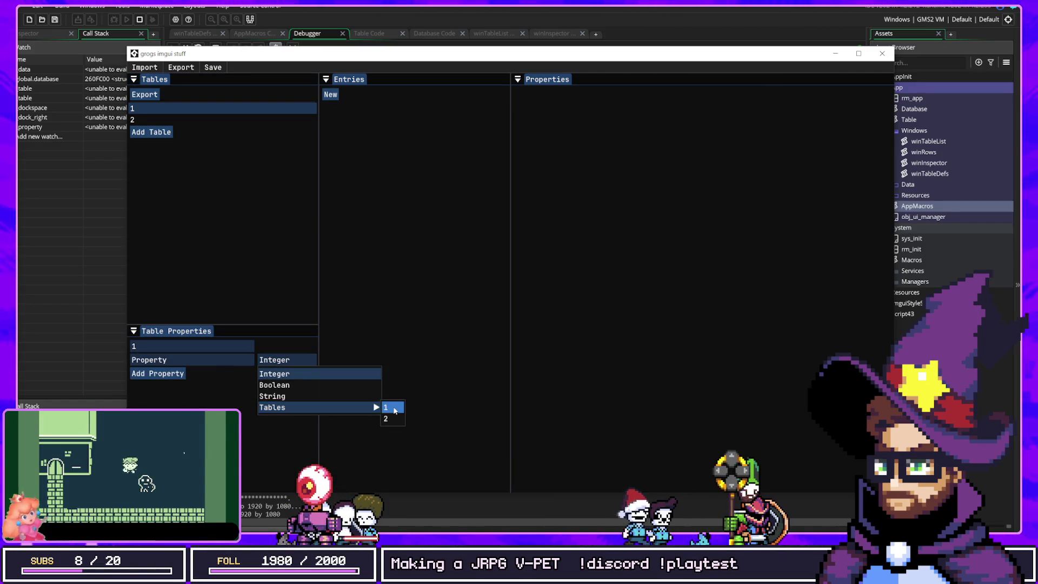
click(386, 418)
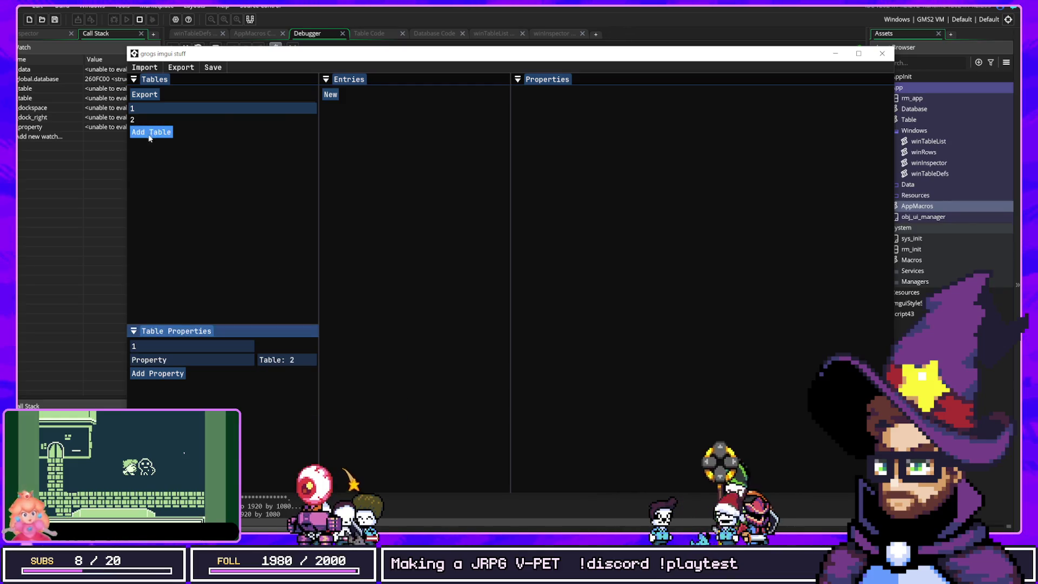
click(425, 130)
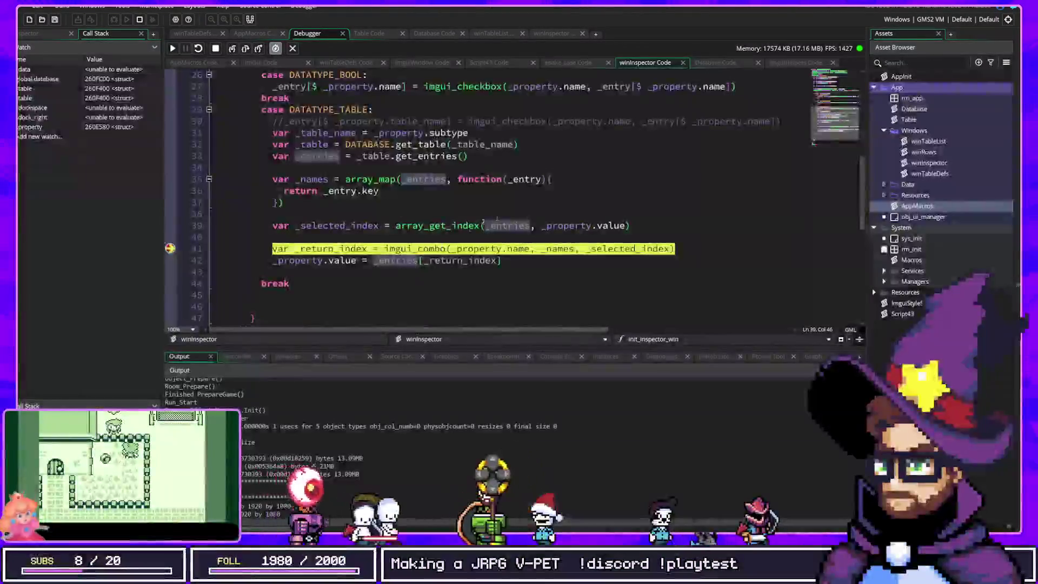
Add _names to the watch list and inspect the array built from the entries.
mouse_move(575, 227)
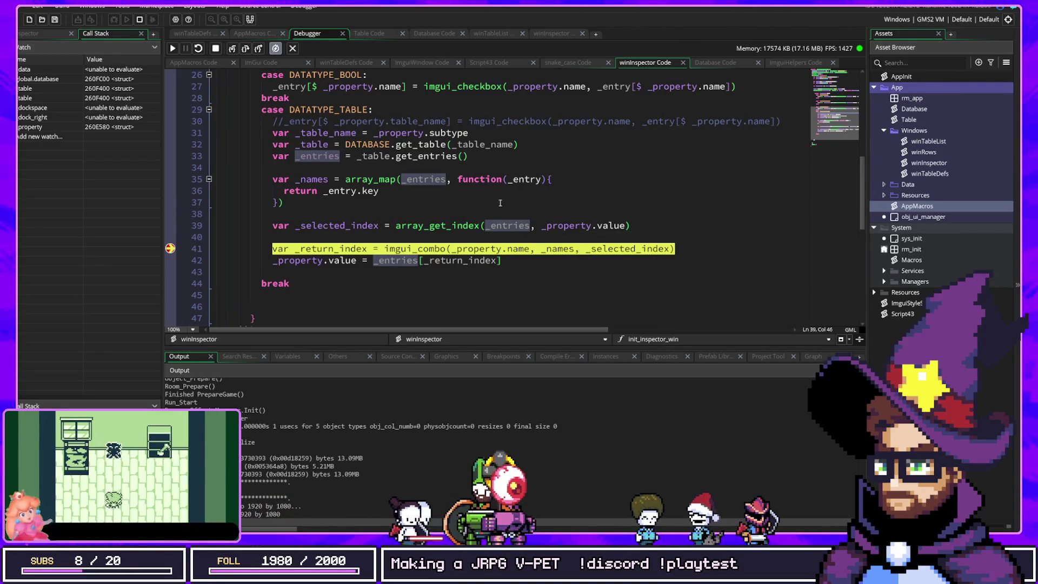
drag(318, 180, 98, 130)
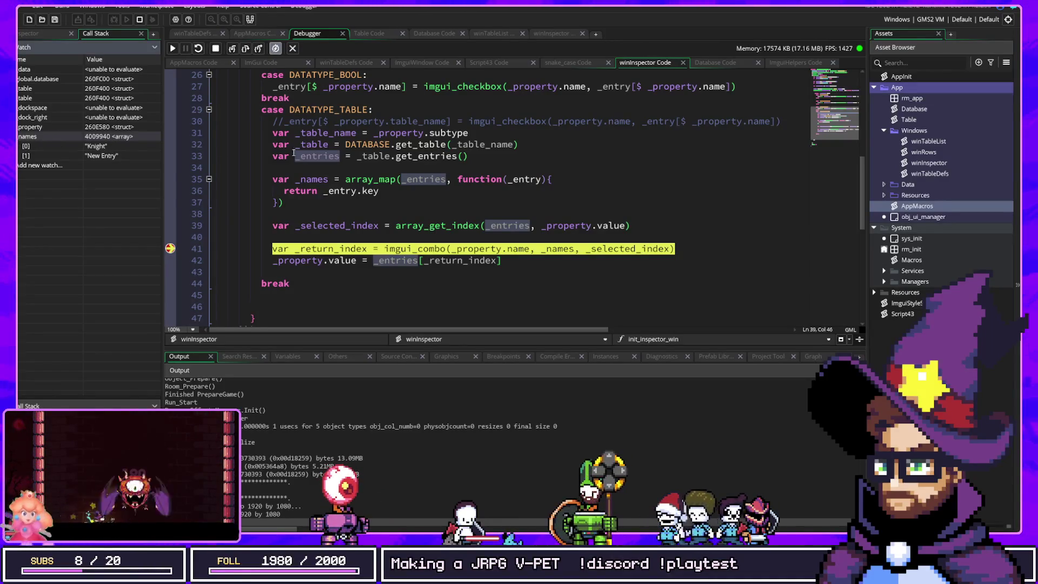
mouse_move(336, 225)
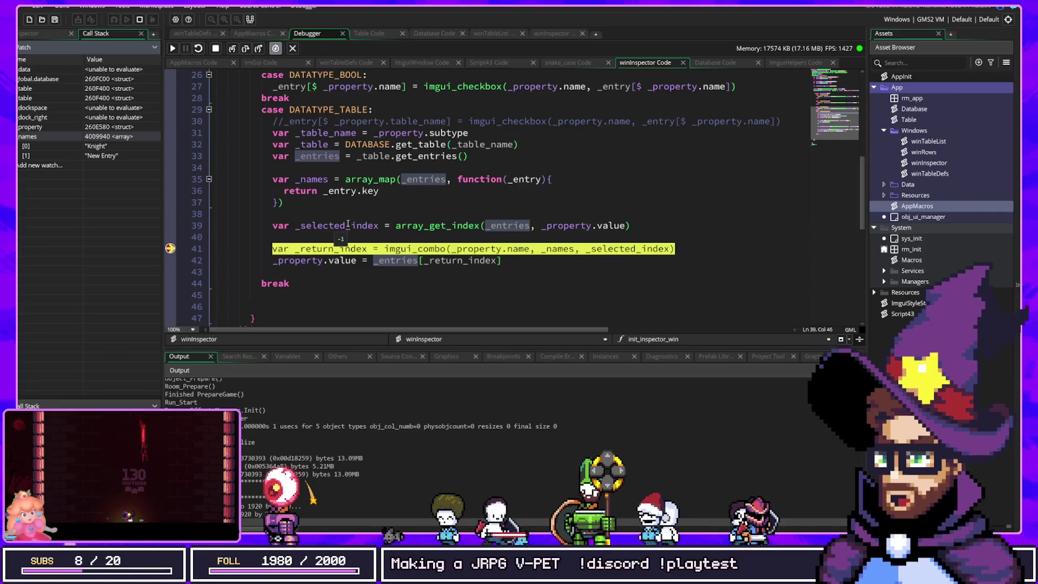
click(489, 225)
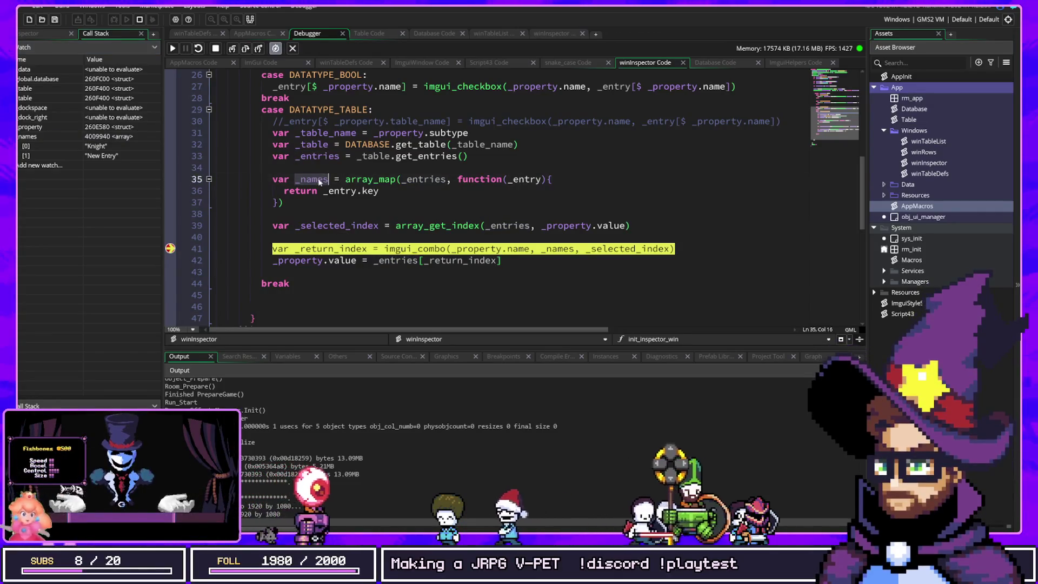
Resume the game, stop it after the crash, and relaunch it in debug mode.
click(172, 48)
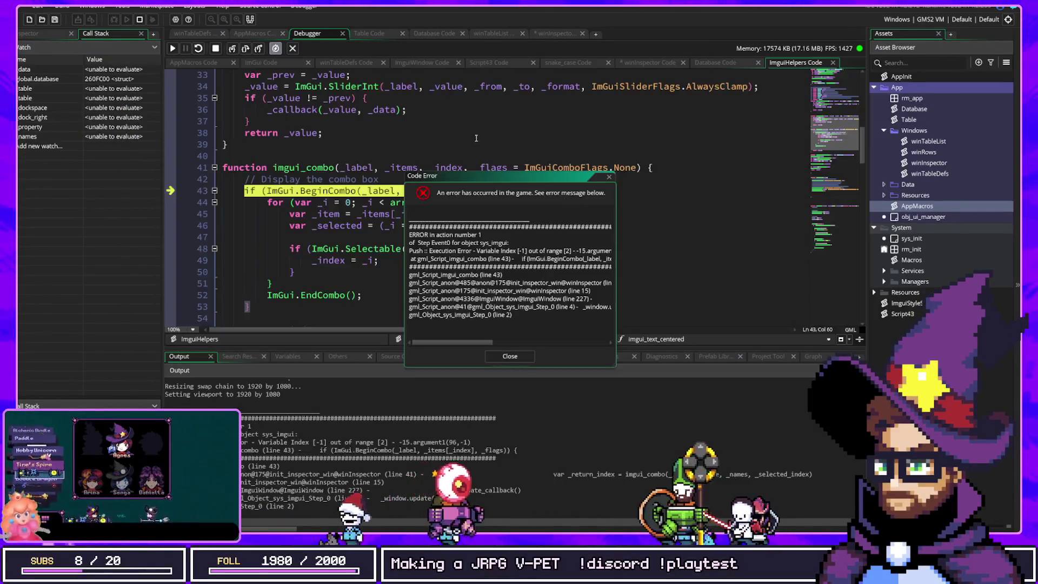
click(140, 20)
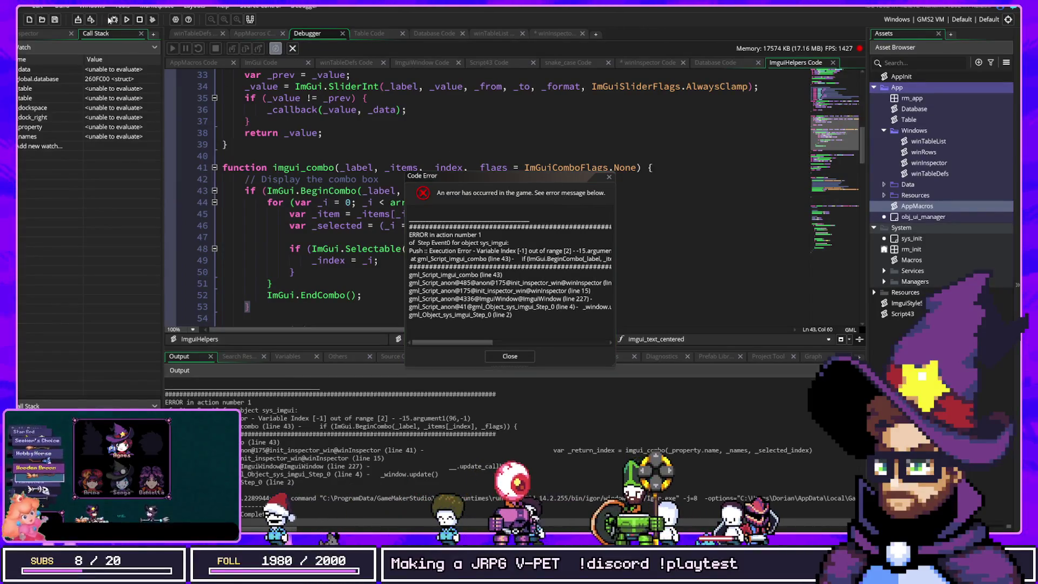
click(114, 20)
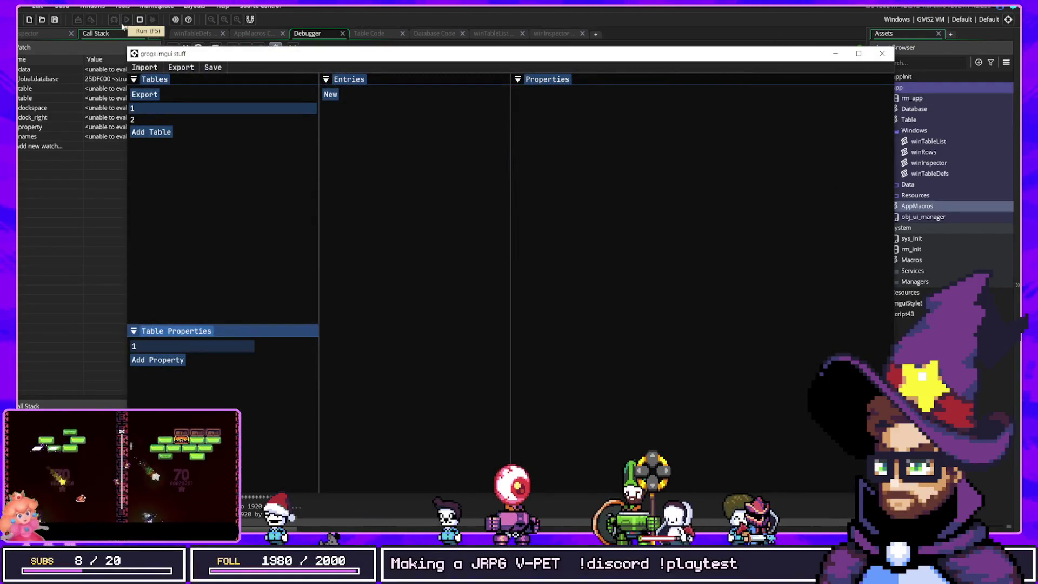
Add two entries to table 2 and name them Knight and Mage.
click(198, 120)
click(331, 94)
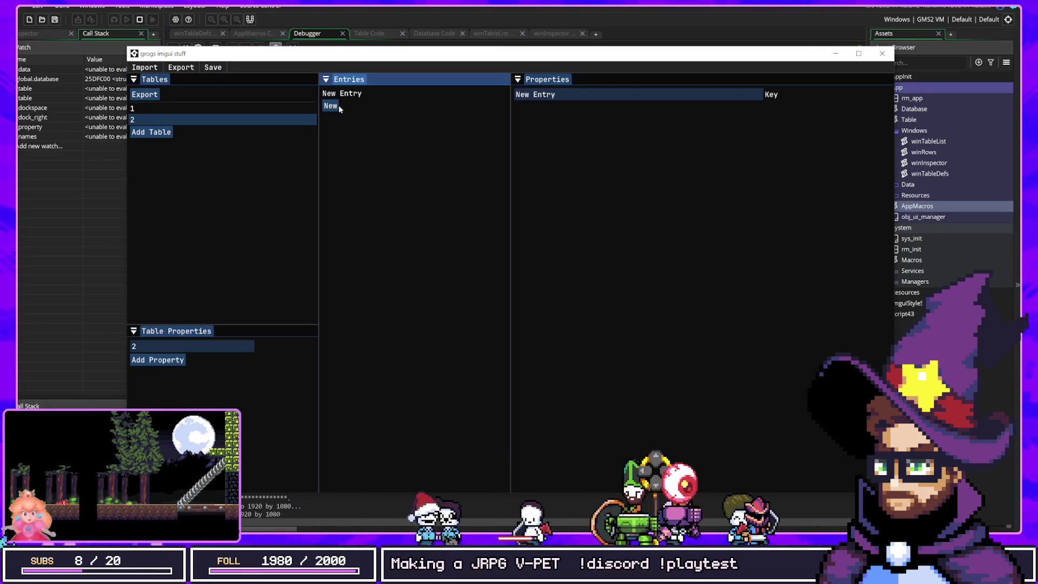
click(331, 106)
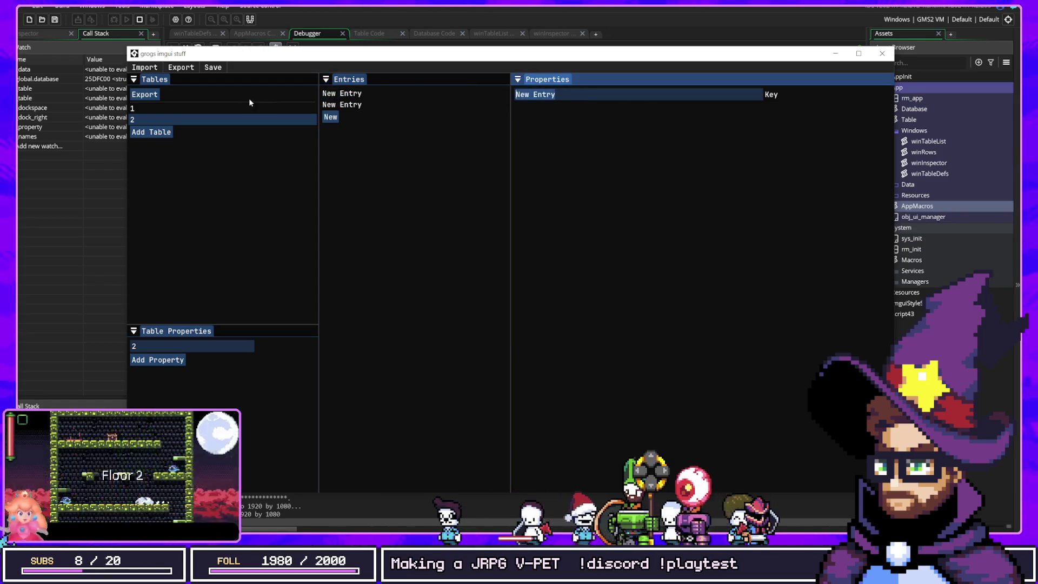
text(Knight)
click(367, 104)
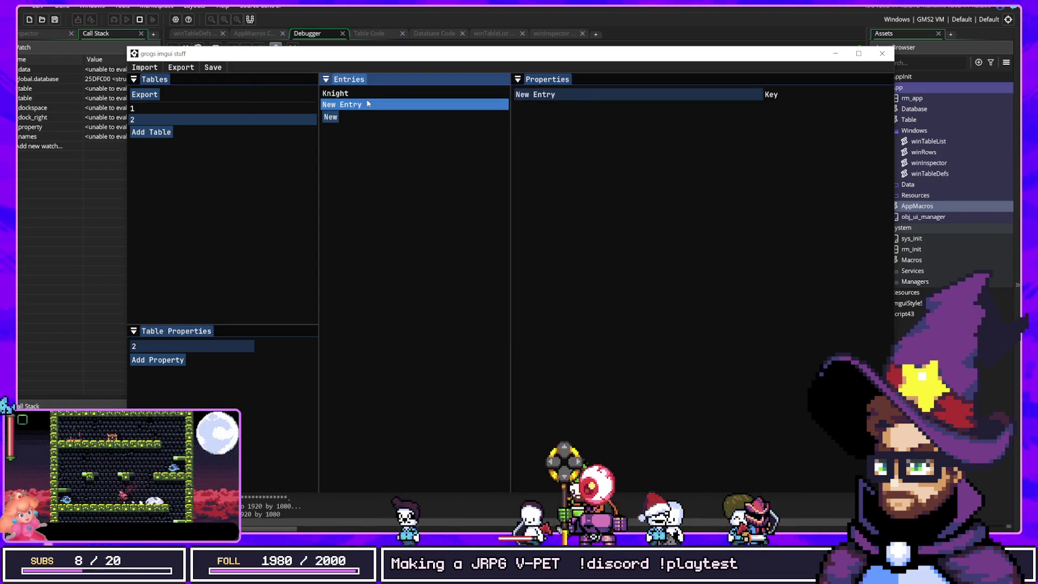
text(Mages)
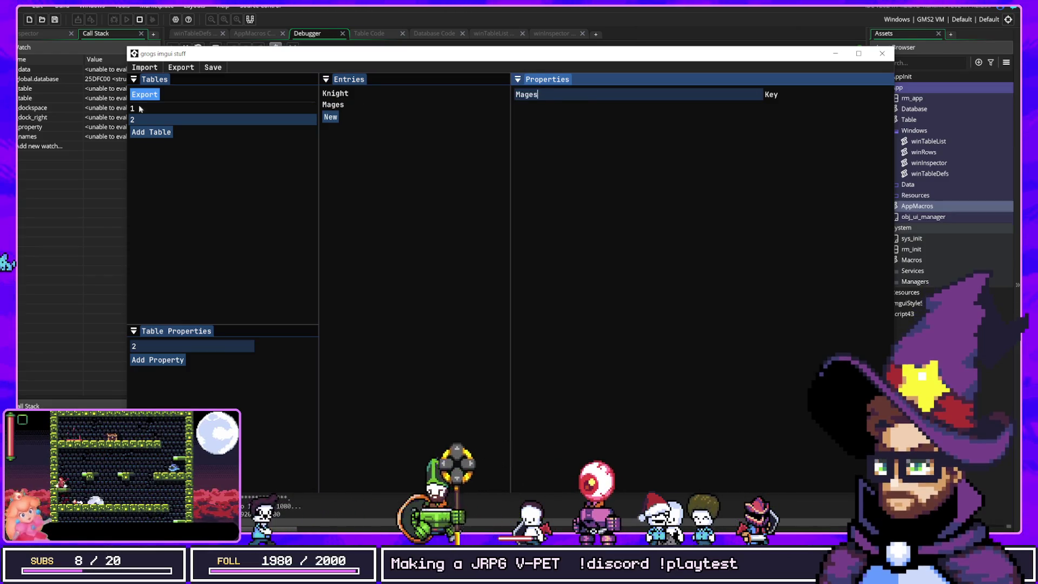
key(BackSpace)
click(193, 148)
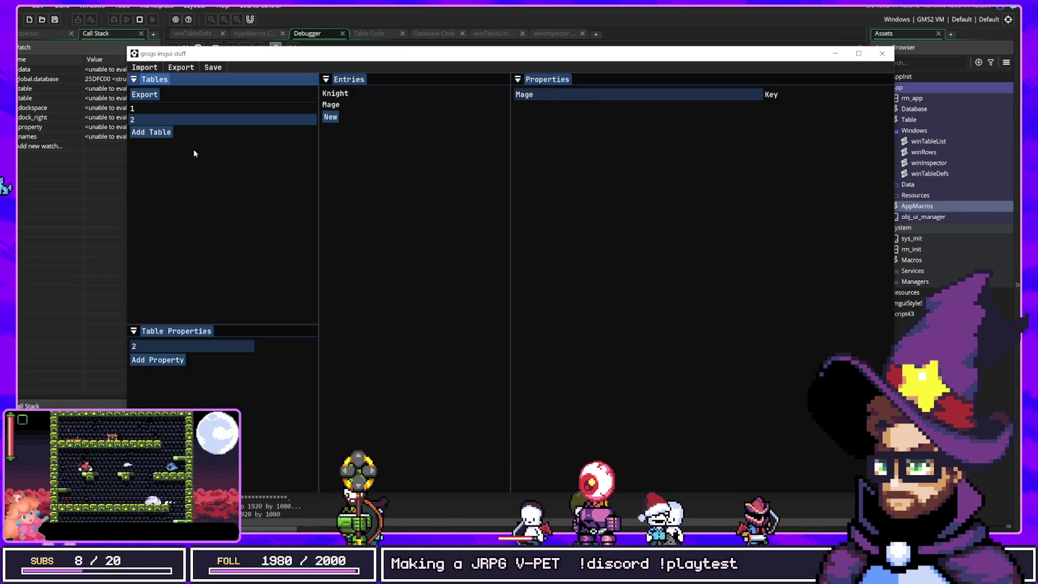
Add a table 1 property of type Tables > 2 and create a test entry.
click(151, 111)
click(165, 365)
click(286, 360)
mouse_move(336, 408)
click(393, 420)
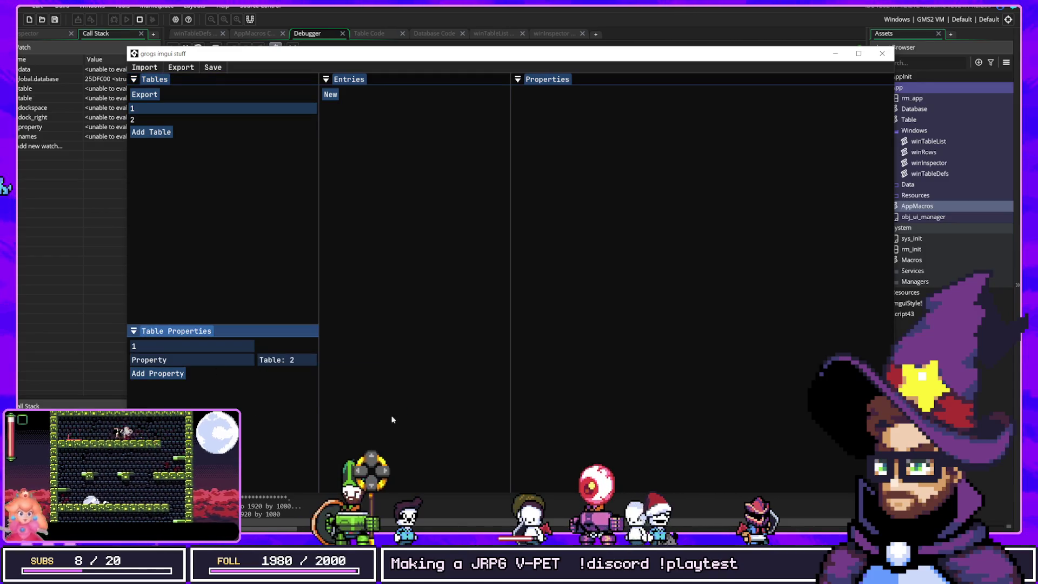
click(153, 99)
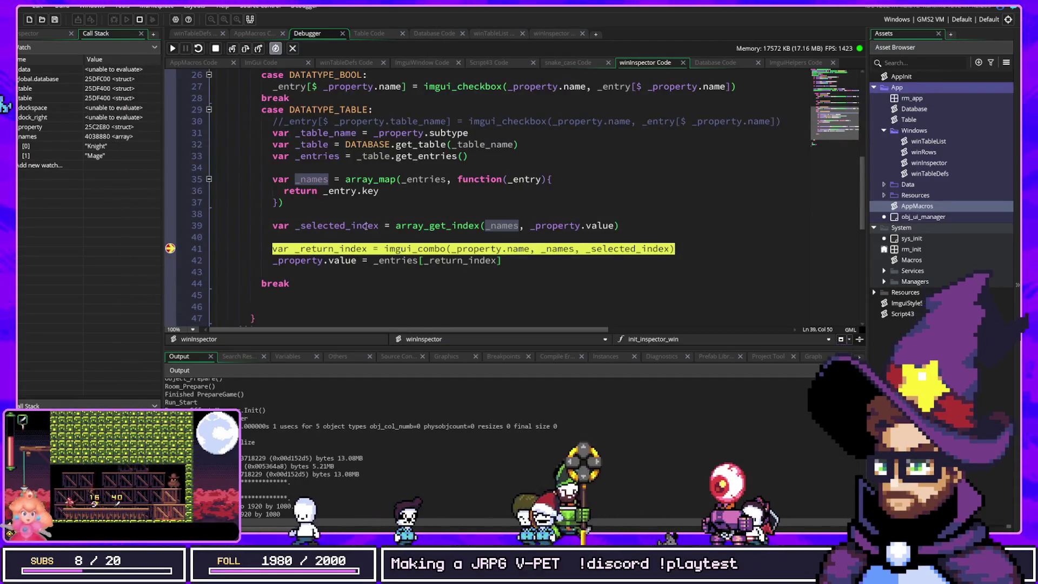
Resume the paused game, move the error report aside, and inspect line 39's _property value lookup.
click(173, 48)
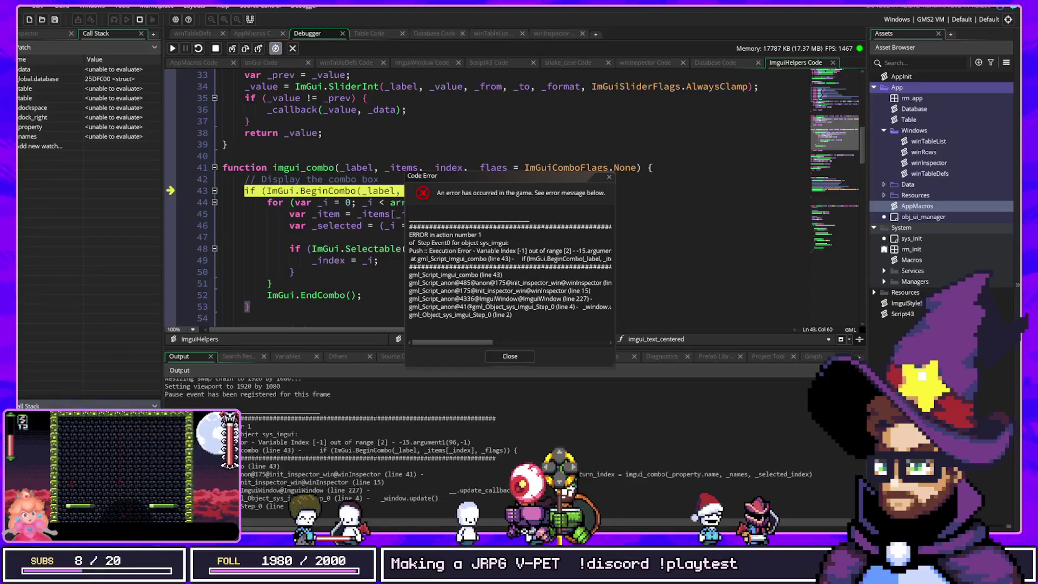
mouse_move(487, 176)
mouse_down()
mouse_move(791, 0)
mouse_move(756, 32)
mouse_up()
click(582, 227)
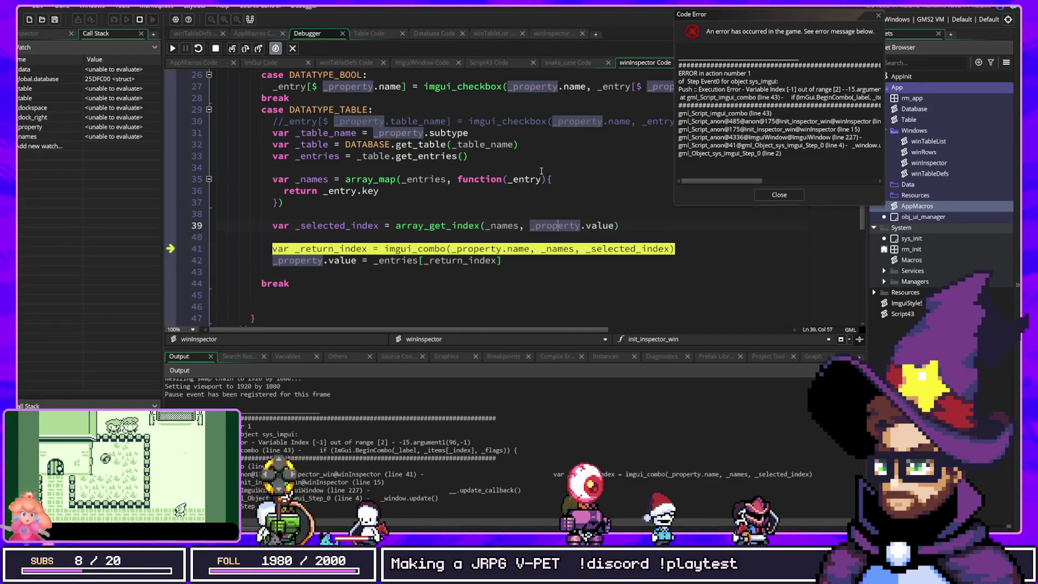
Stop the failed debug session, review how imgui_combo uses _index, and start a watch expression.
mouse_move(538, 174)
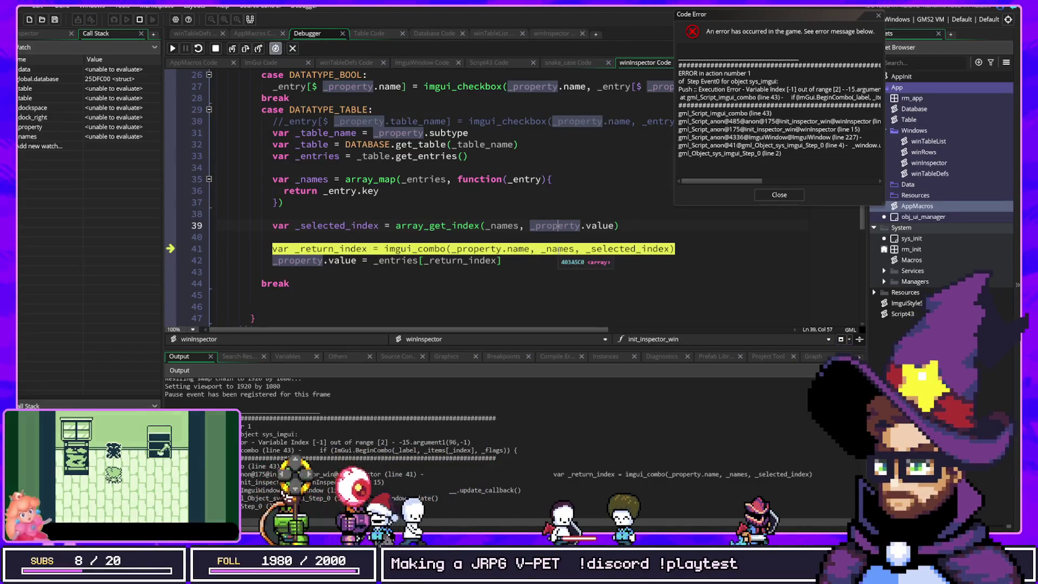
mouse_move(476, 252)
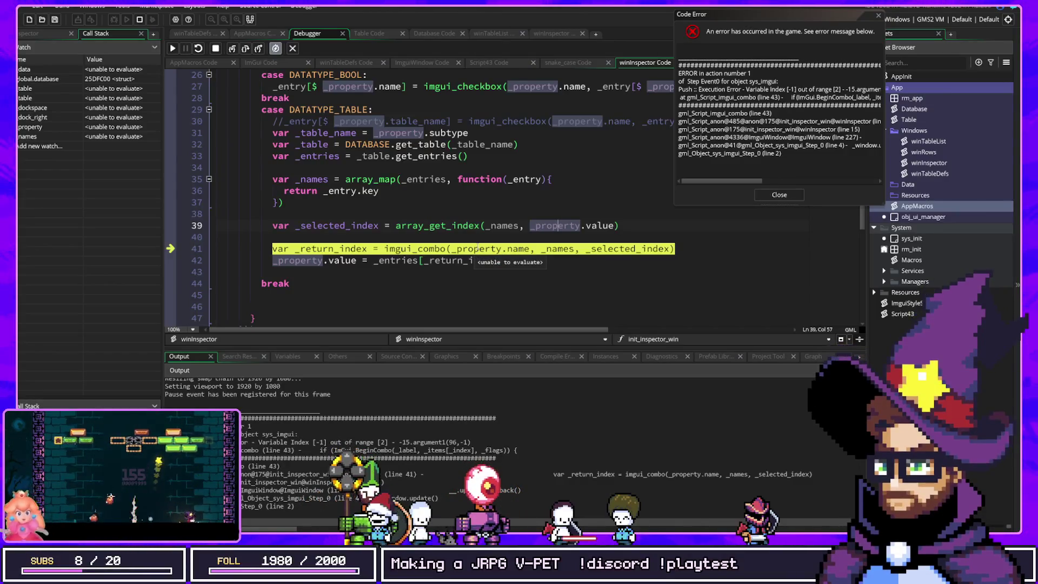
click(145, 20)
mouse_move(532, 247)
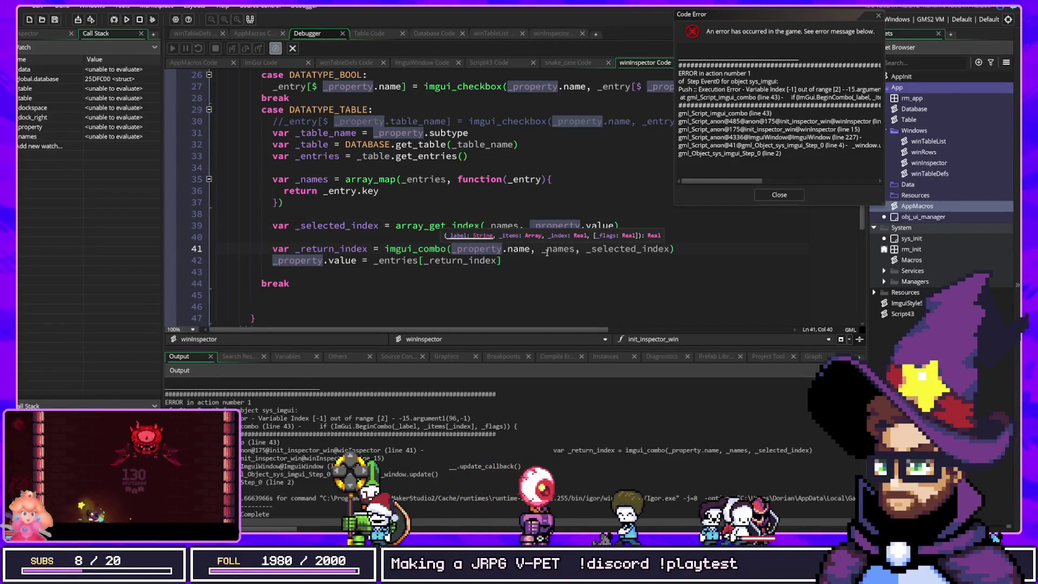
click(565, 259)
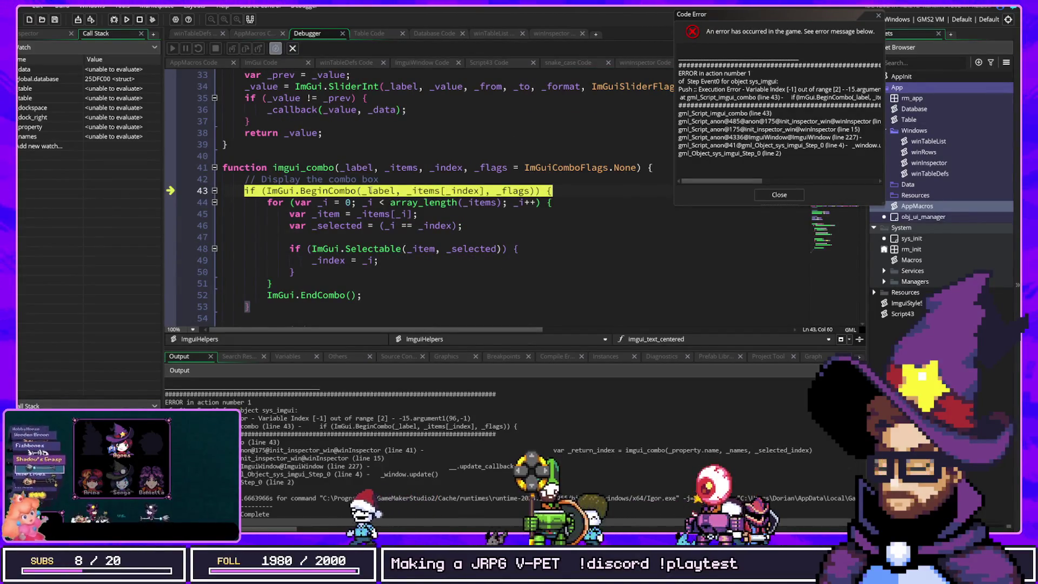
mouse_move(454, 190)
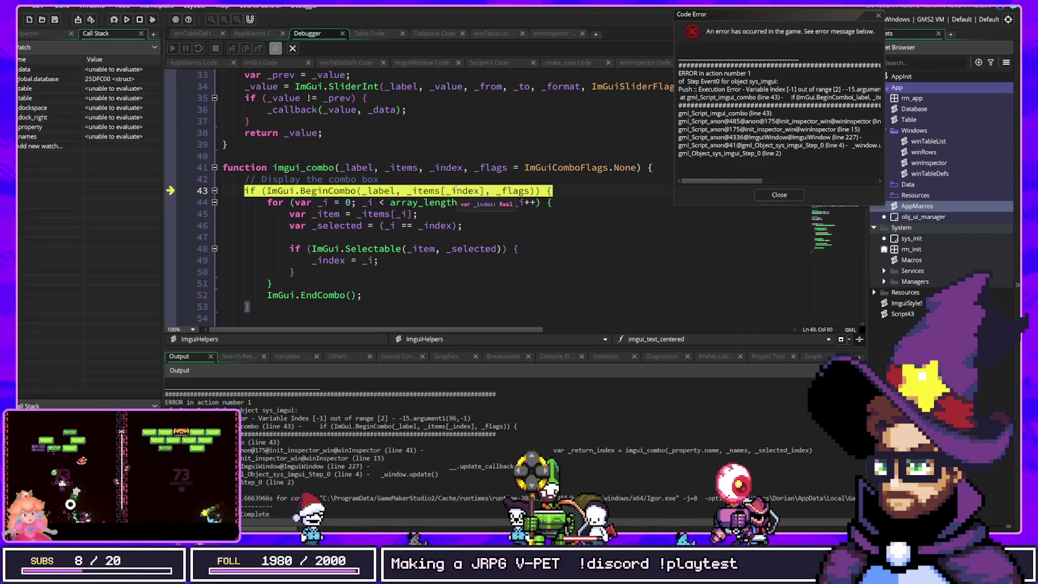
click(454, 167)
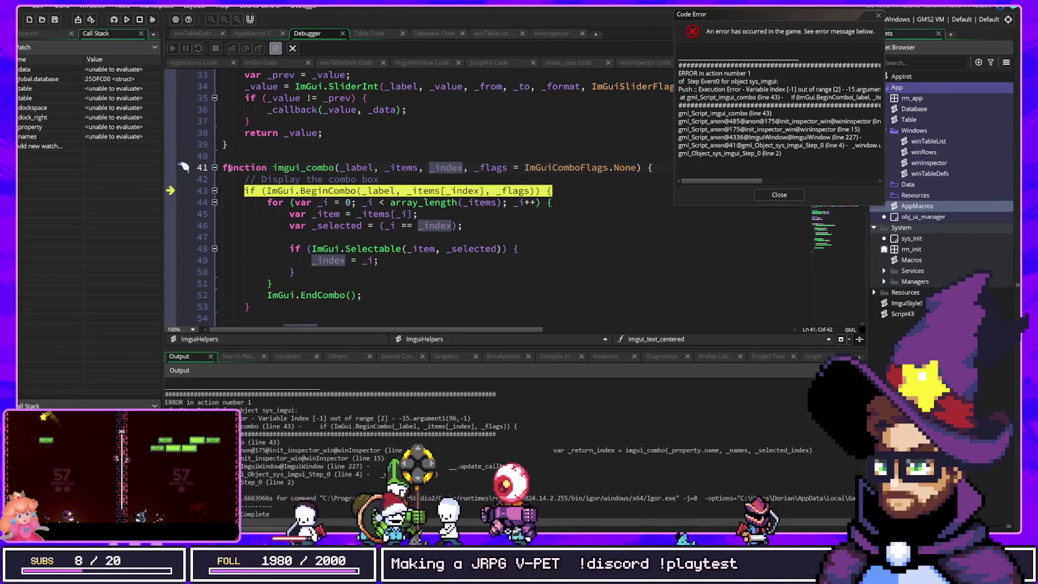
click(65, 146)
text(label)
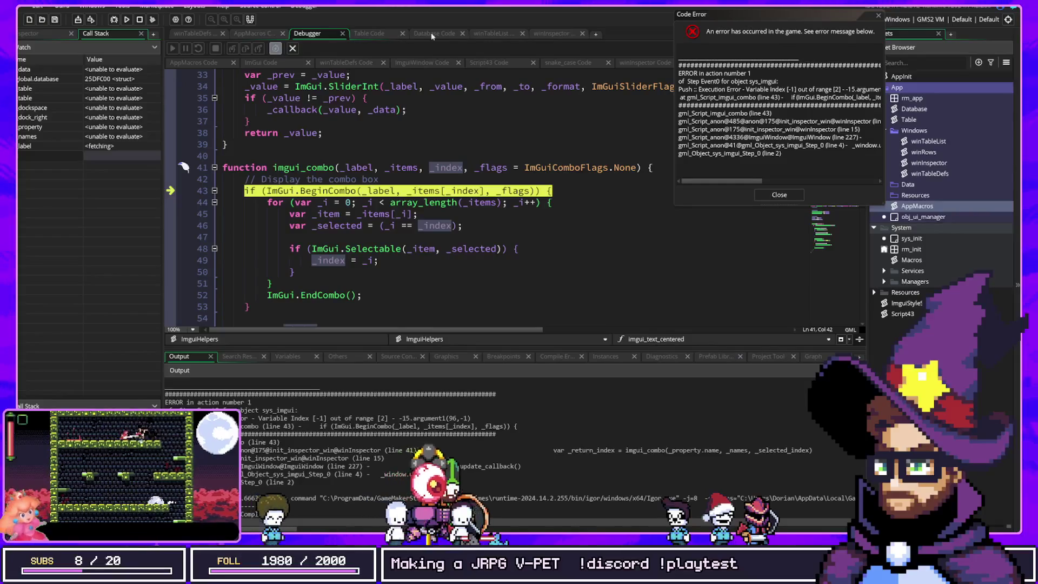
Set a breakpoint on winInspector's line 41 combo call and launch in debug mode.
click(492, 33)
click(552, 34)
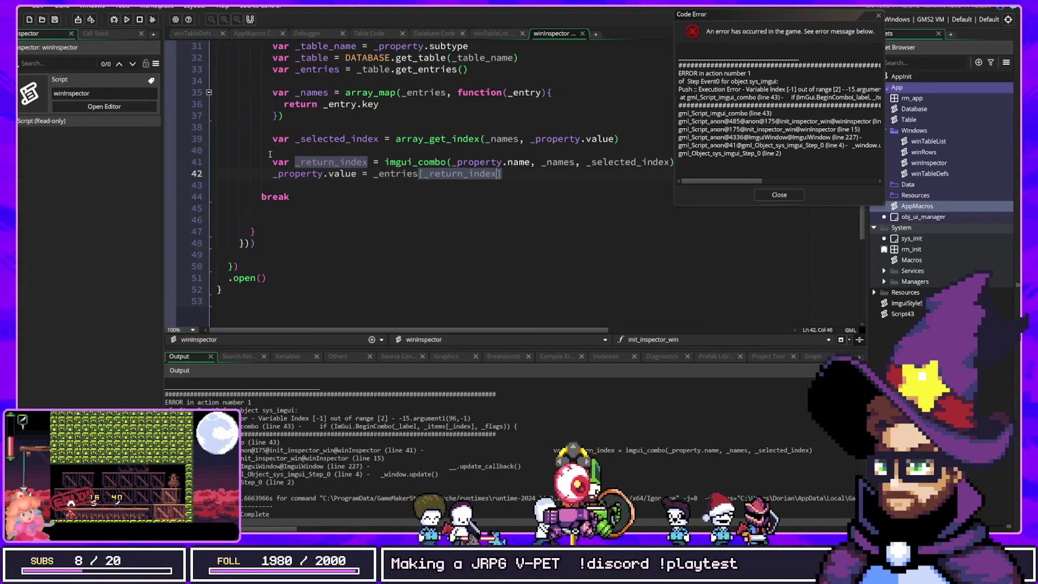
click(170, 163)
key(F6)
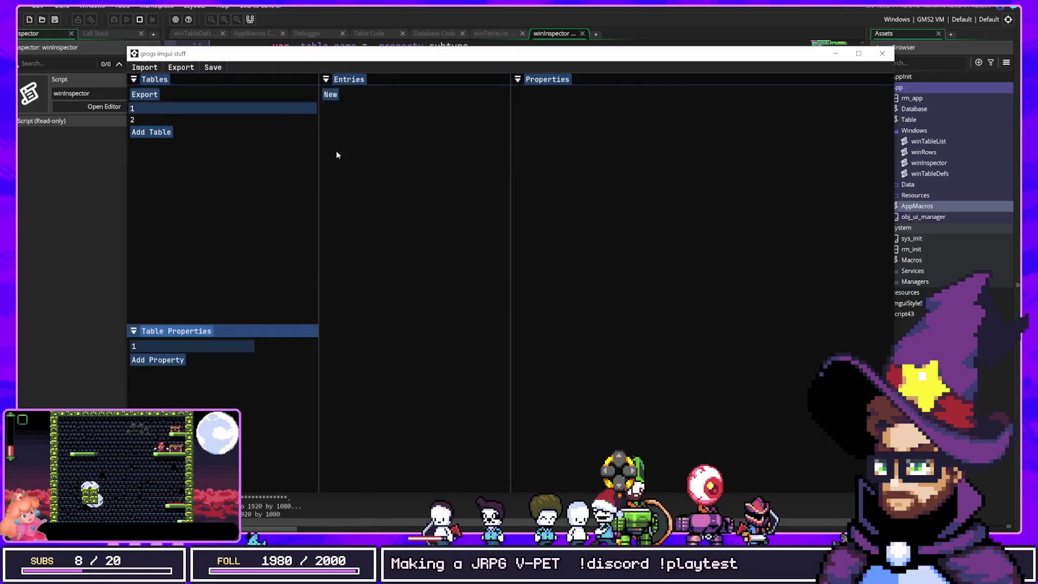
Add a property and a new entry to table 2, setting the entry key to Mage.
click(184, 120)
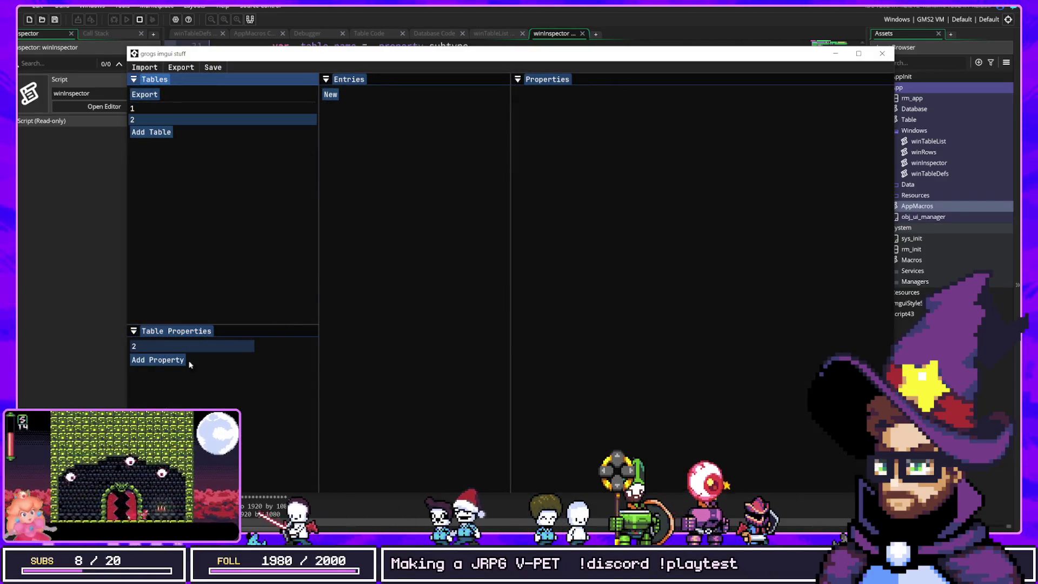
click(162, 360)
click(336, 94)
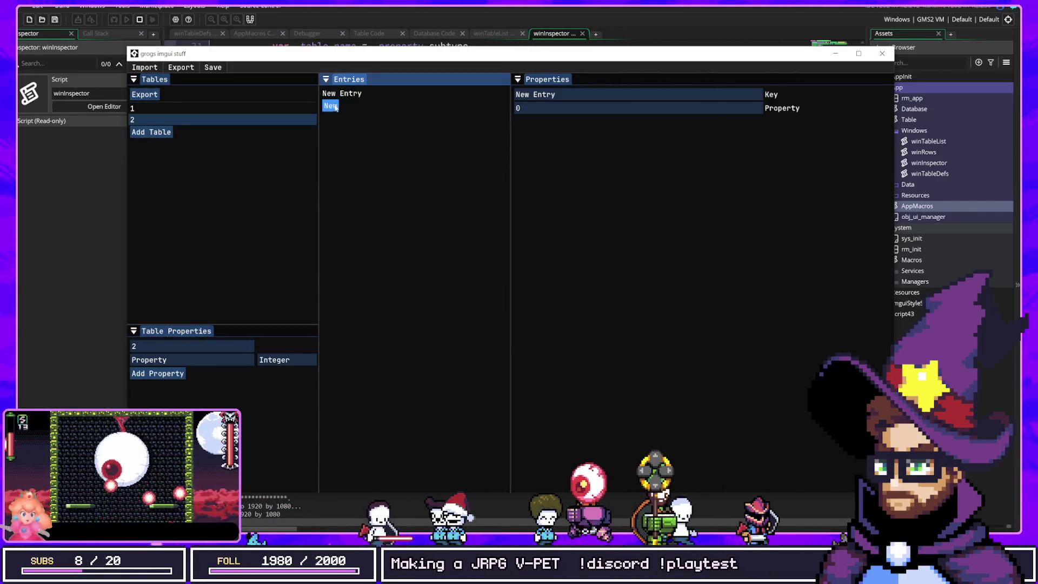
click(330, 104)
click(552, 95)
key(ctrl+a)
key(BackSpace)
text(Mage)
Give table 1 a property of type Tables > 2 and add a test entry.
click(168, 108)
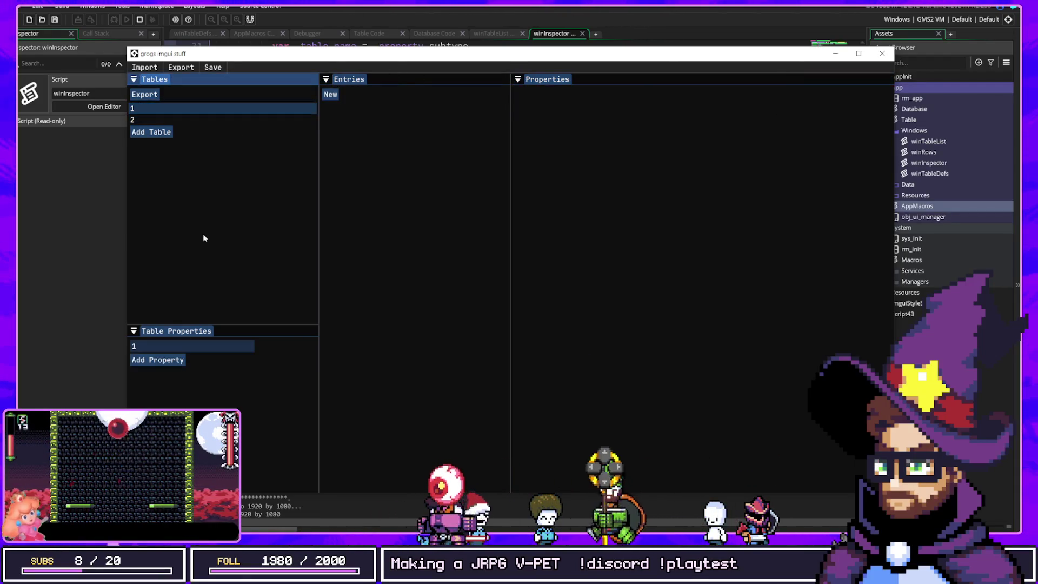
click(165, 360)
click(273, 361)
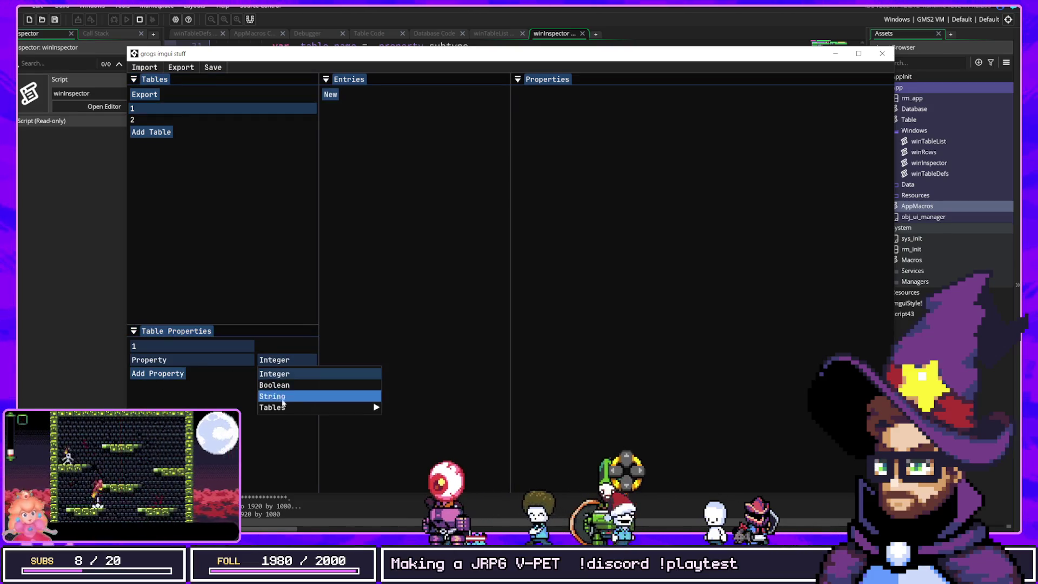
click(387, 419)
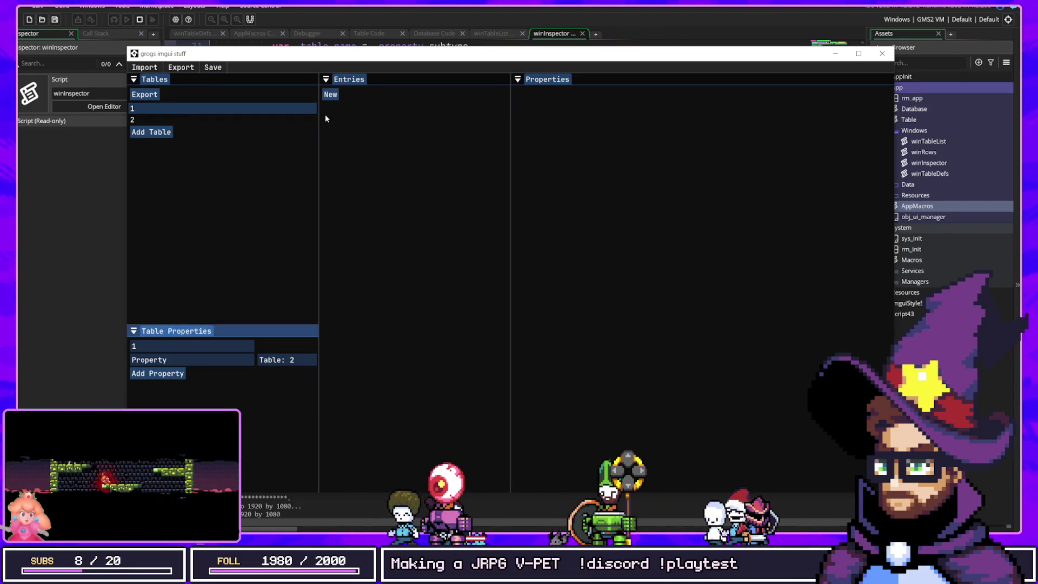
click(328, 96)
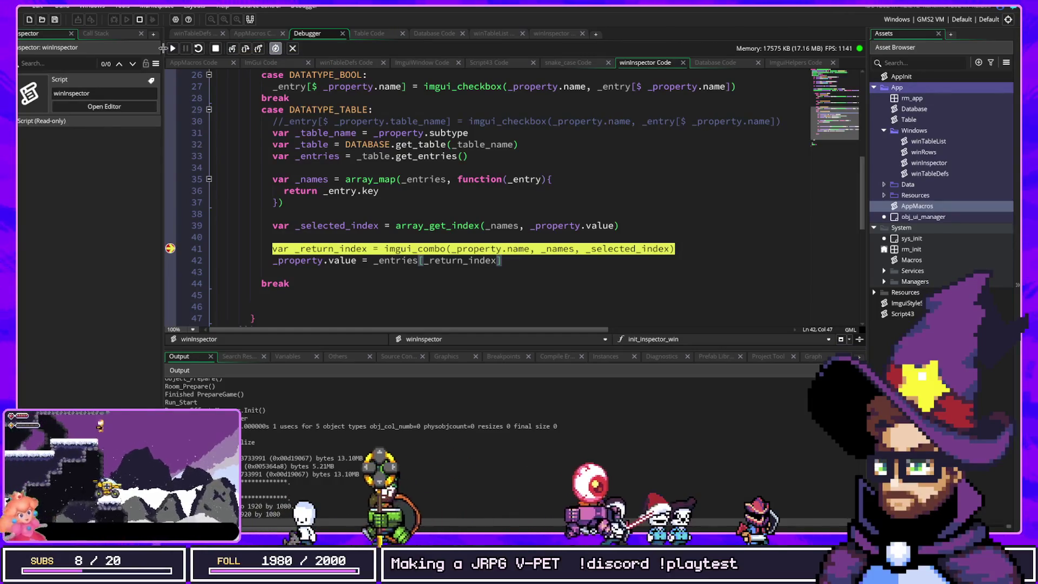
Resume to the breakpoint, show the Call Stack/Watch panel, and step to line 15's array_foreach.
click(173, 48)
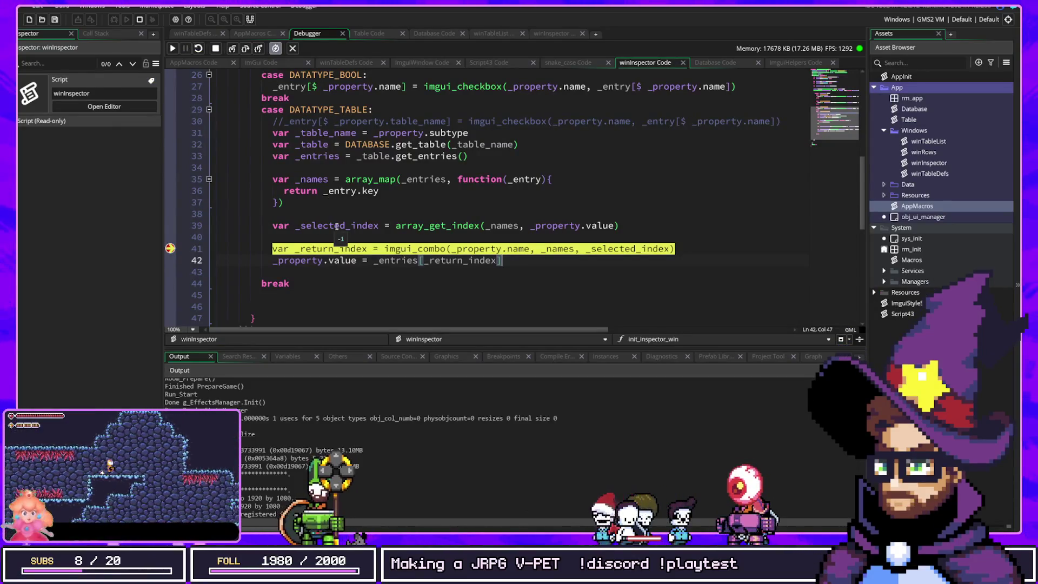
mouse_move(563, 226)
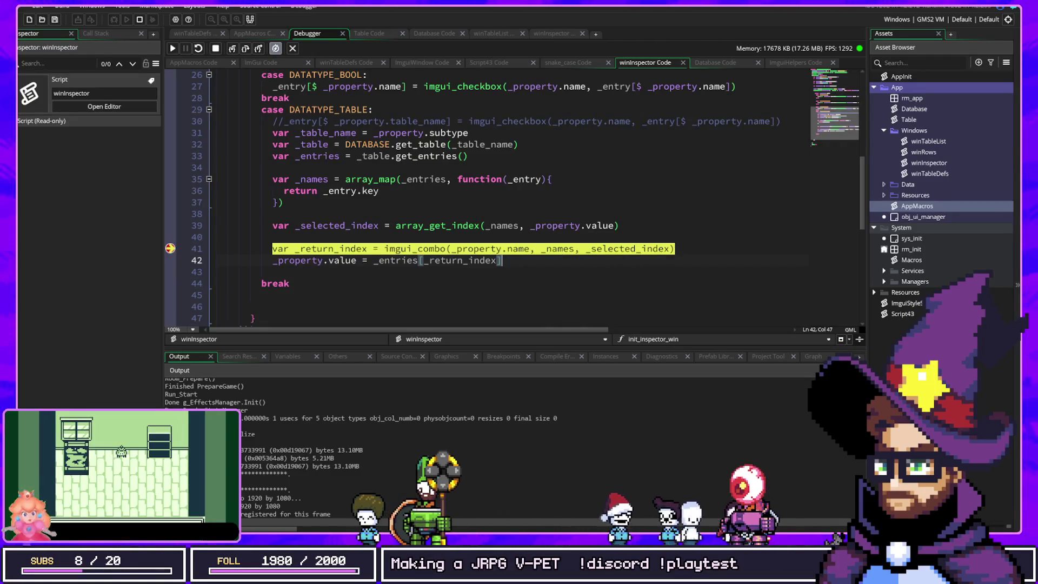
click(90, 34)
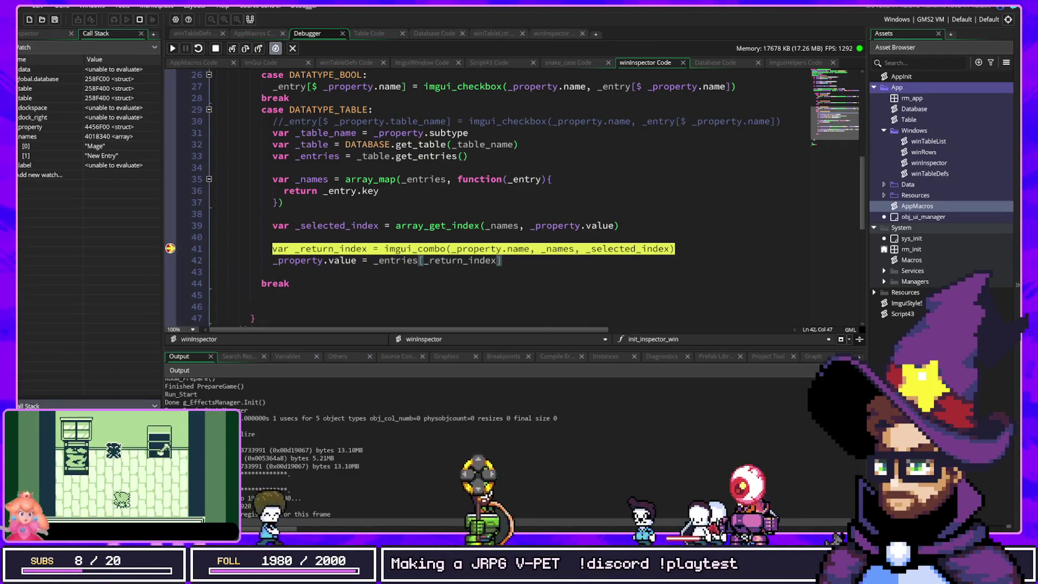
key(shift+F11)
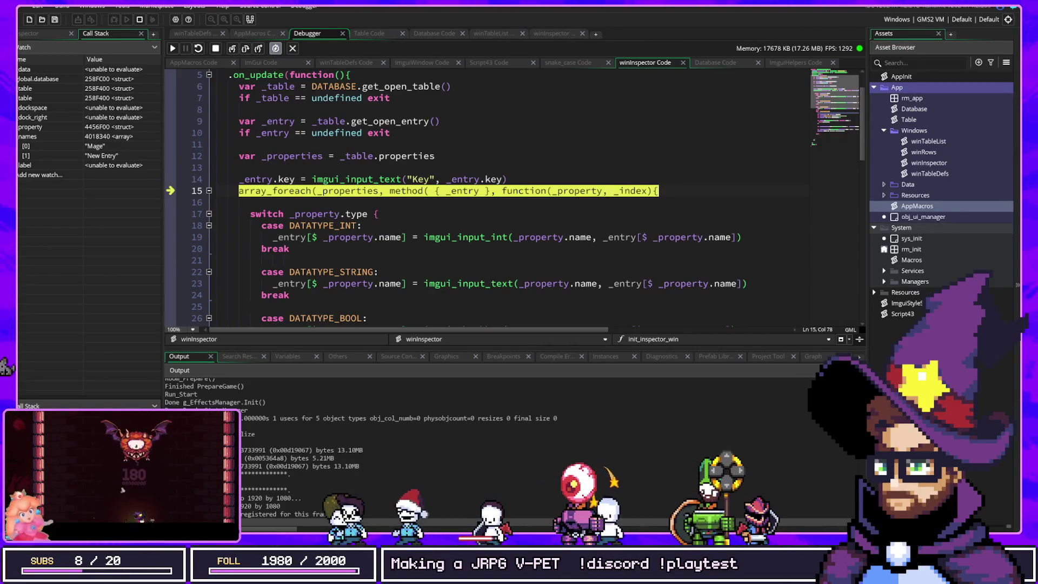
Append .key to _entries[_return_index] on winInspector line 42.
scroll(302, 270, down, 4)
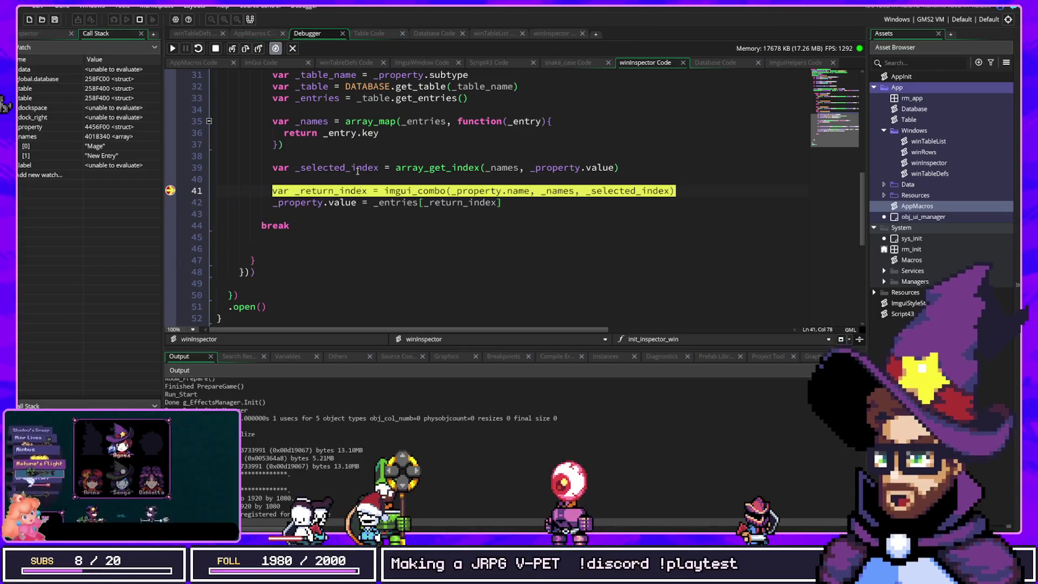
drag(365, 202, 306, 202)
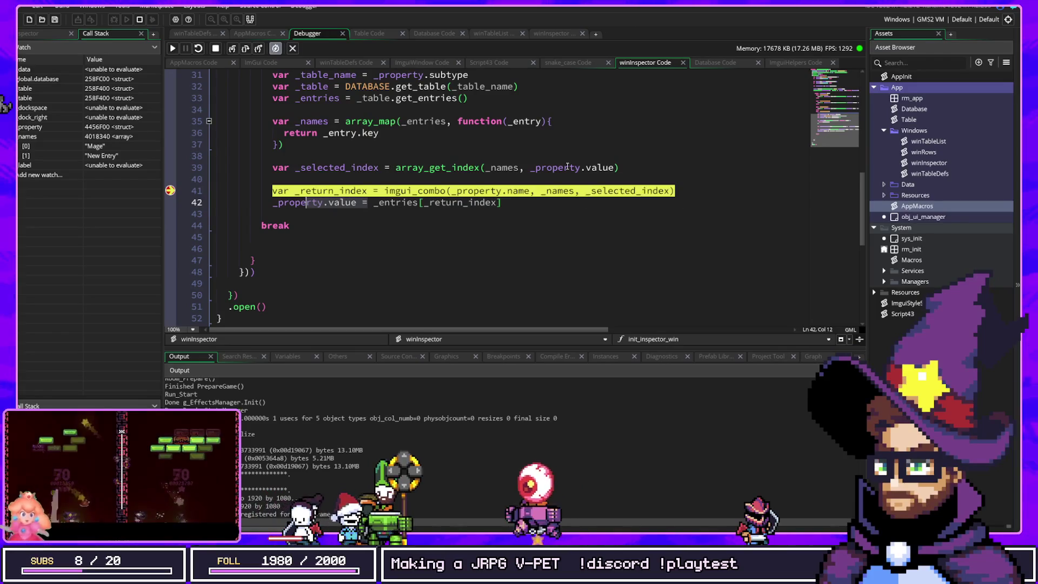
mouse_move(568, 167)
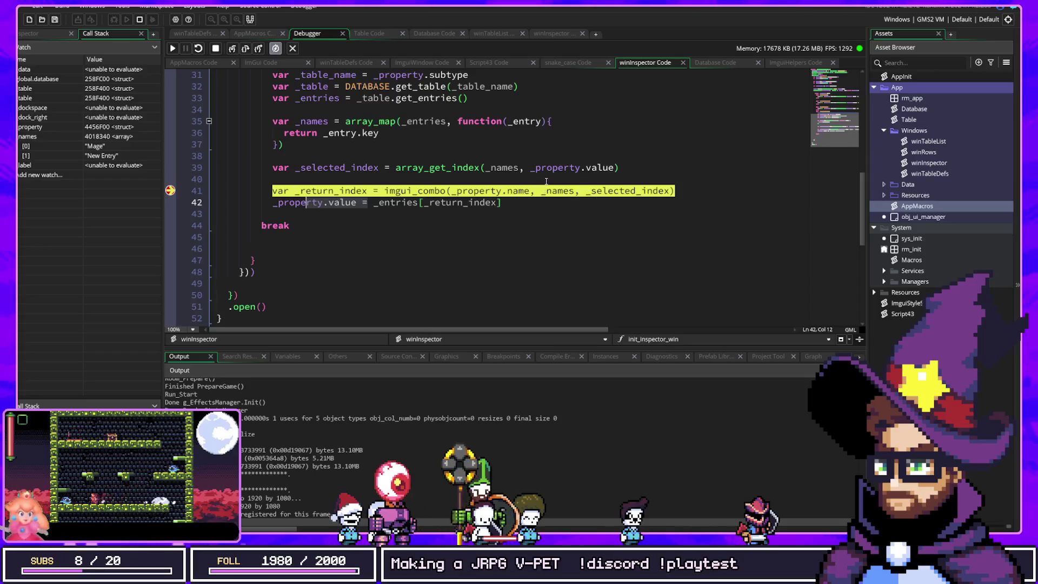
click(590, 207)
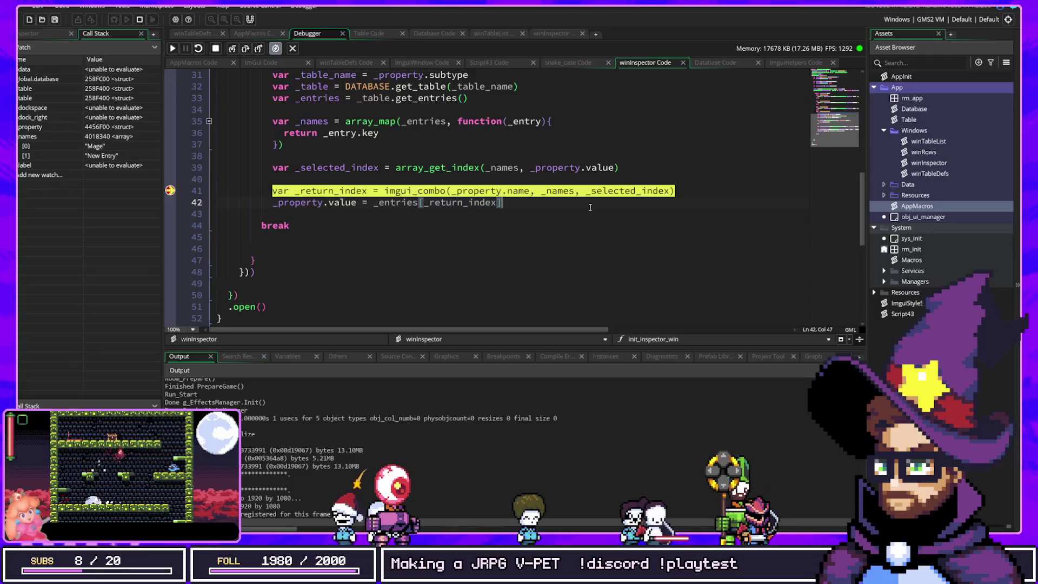
text(.key)
click(467, 174)
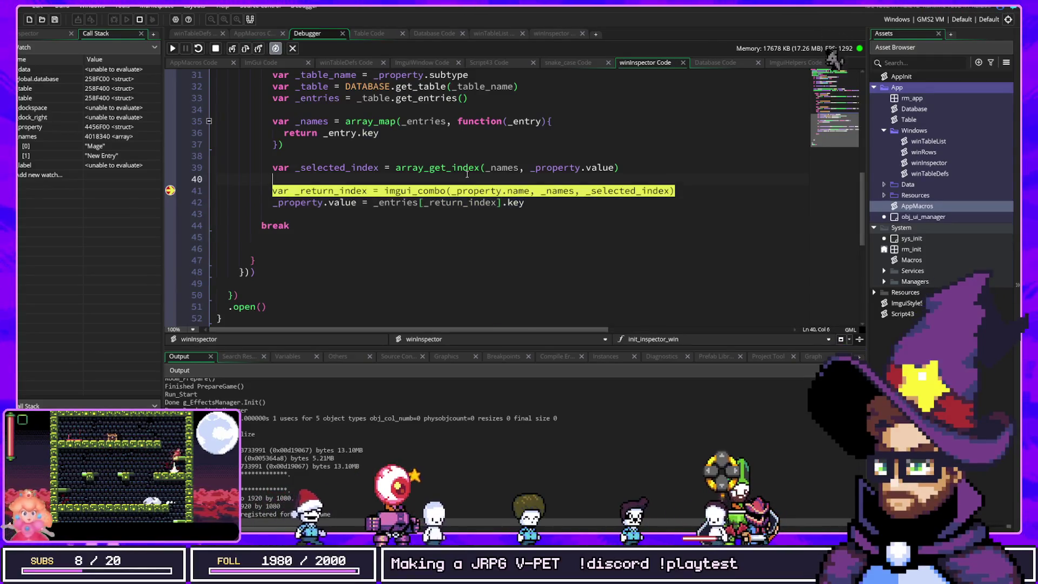
Stop the debug session and rerun the game so the database editor opens with the .key change.
click(140, 20)
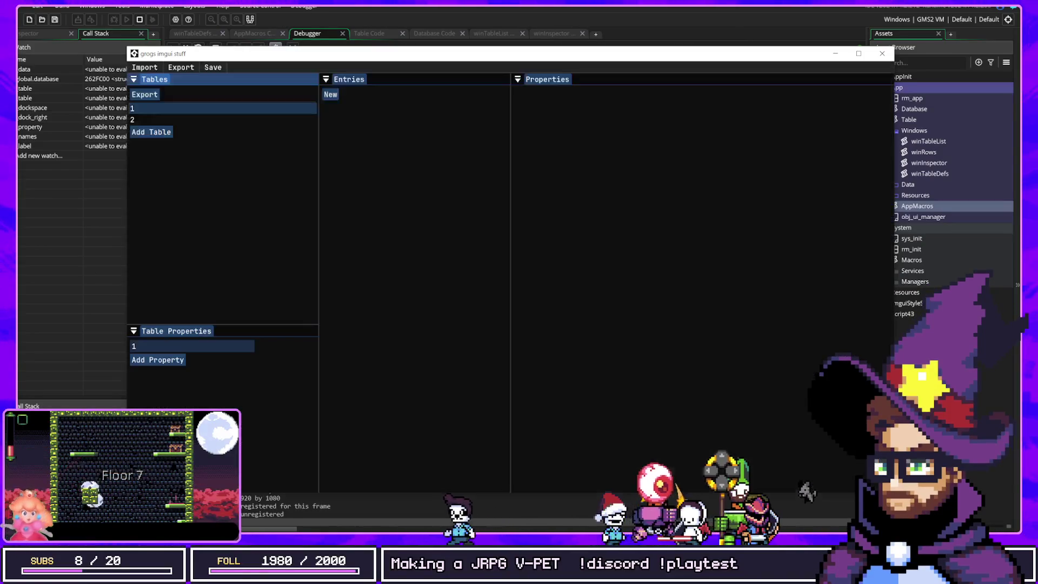
Add two entries to table 2 and rename the first entry's key to Mage.
click(149, 123)
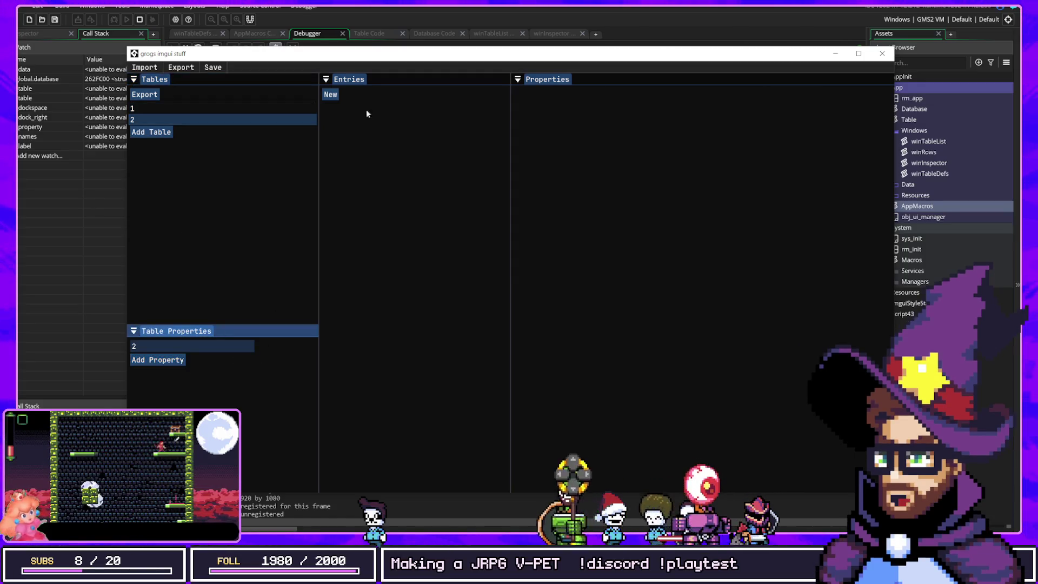
click(330, 95)
click(329, 106)
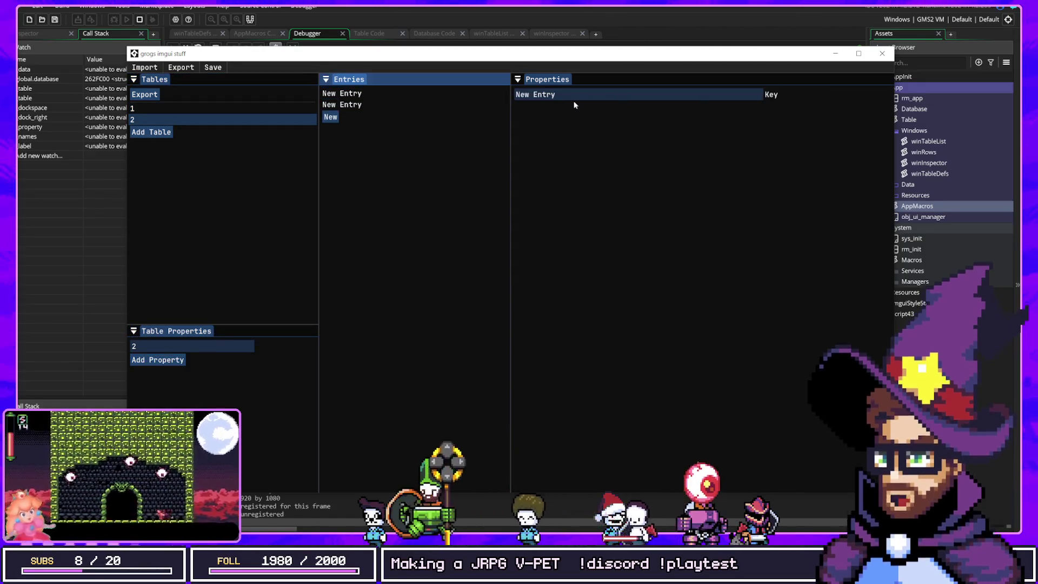
click(541, 94)
key(ctrl+a)
text(Mage)
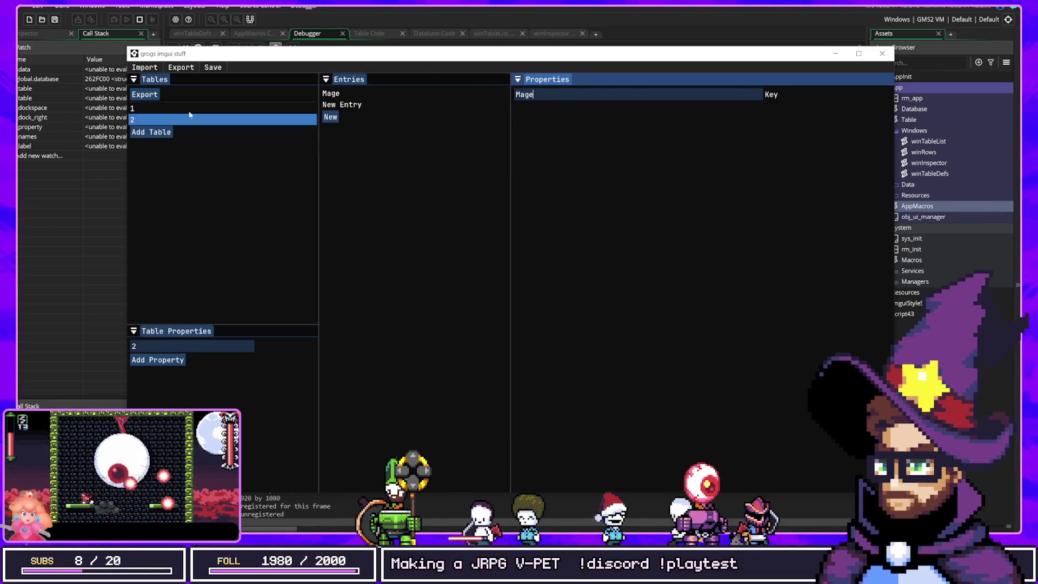
Give table 1 a new property whose type references table 2.
click(188, 110)
click(173, 363)
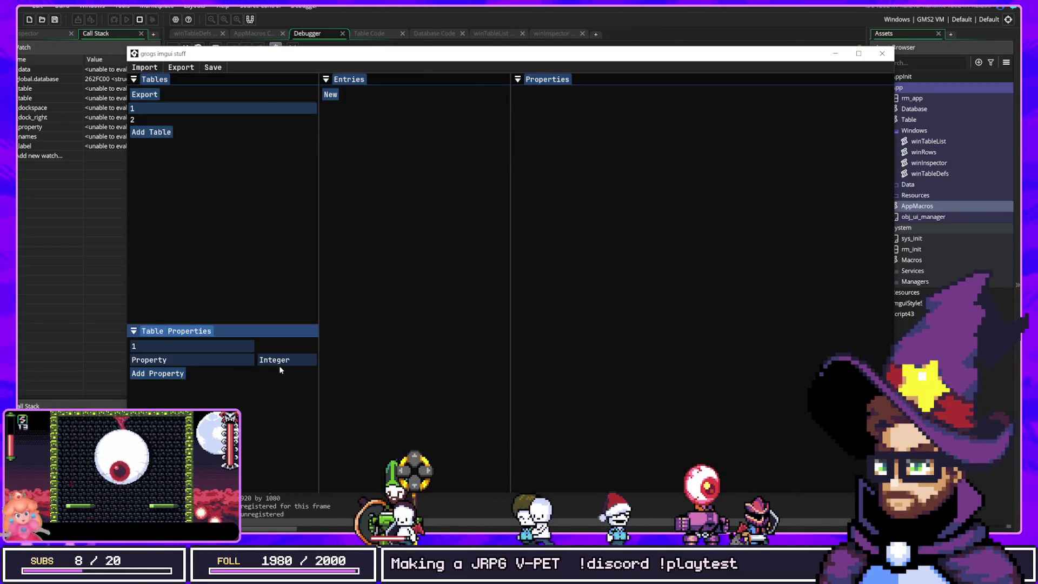
click(285, 362)
click(390, 415)
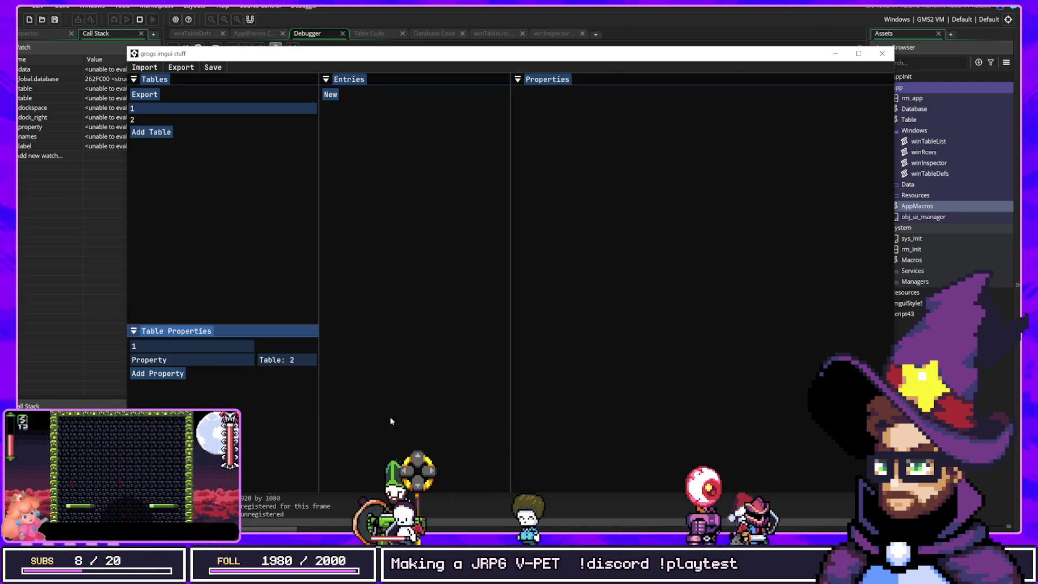
Add an entry to table 1 and set its table-2 reference to Mage.
click(330, 94)
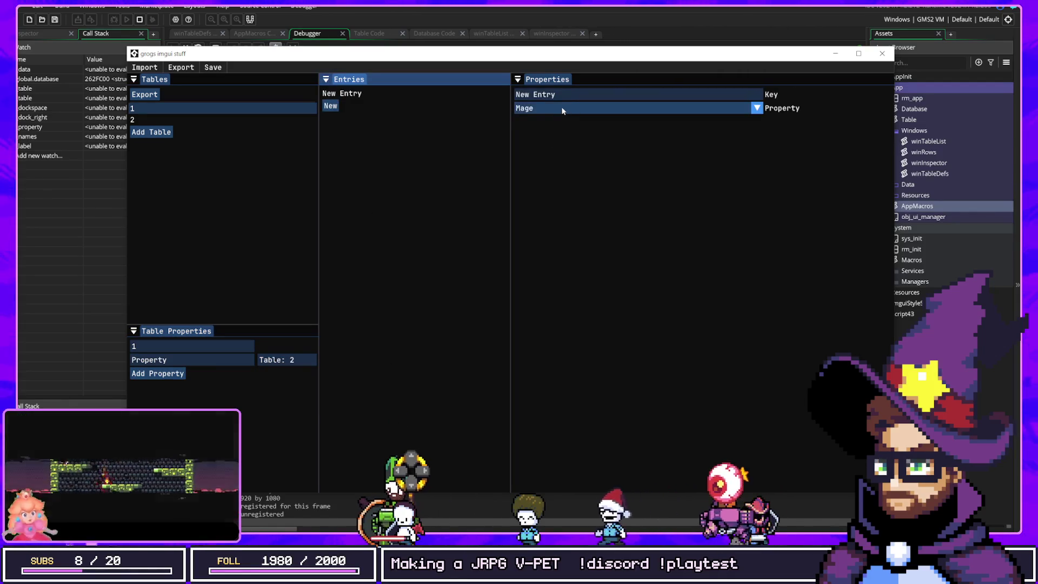
click(577, 107)
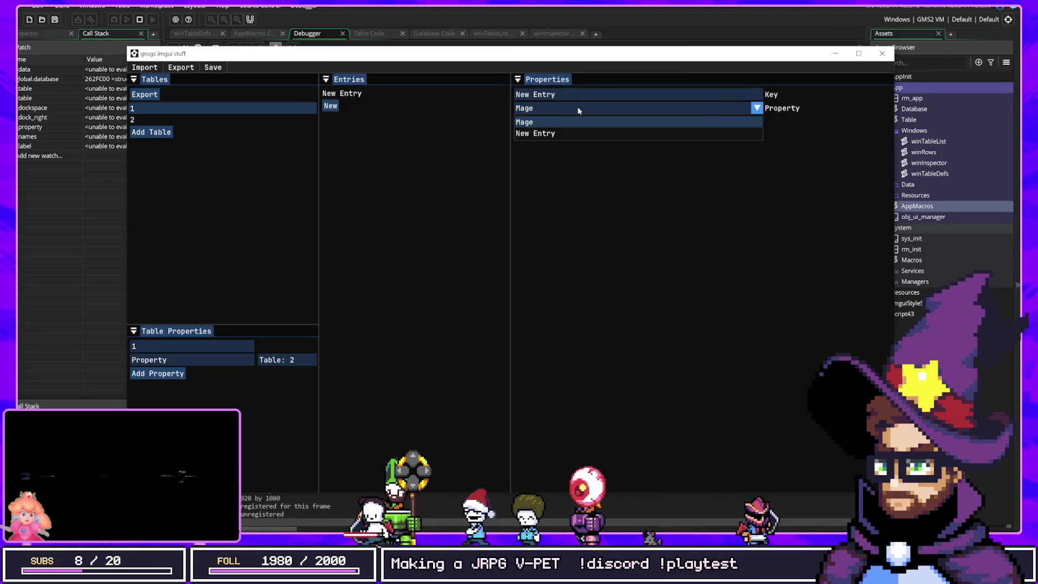
click(560, 134)
click(547, 109)
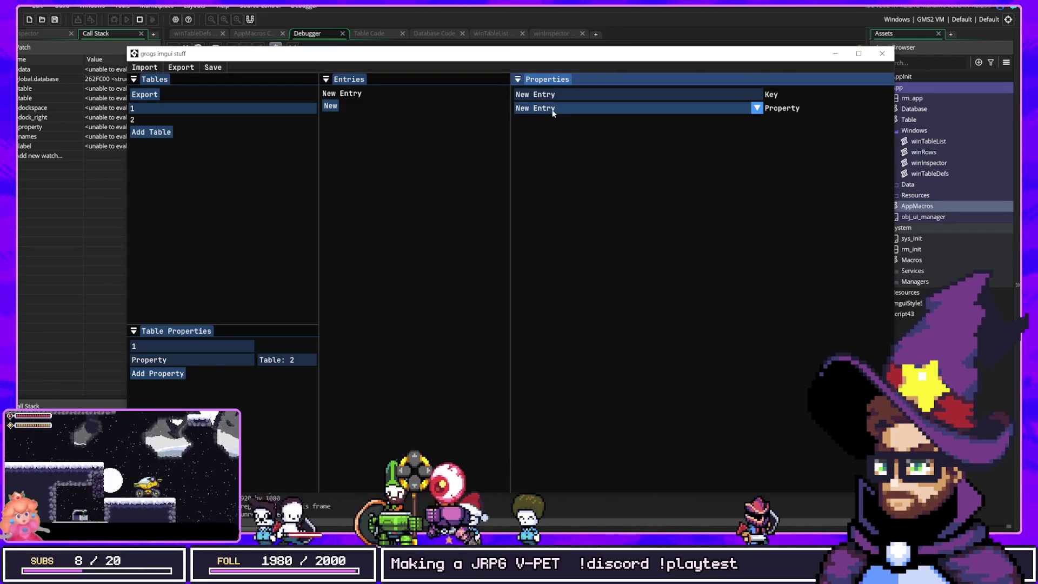
click(549, 123)
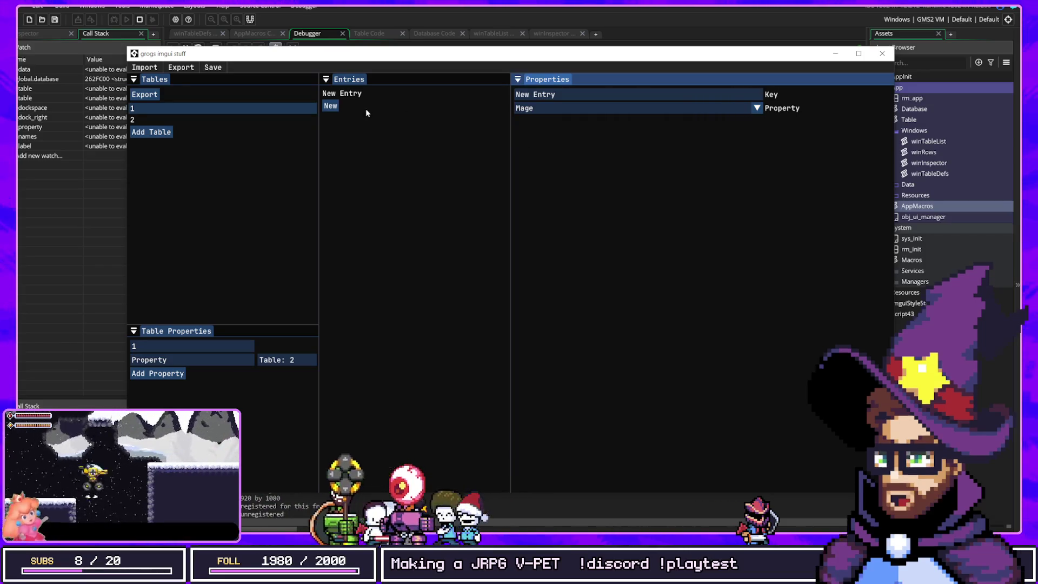
Add a second entry, Cloud, with its reference set to New Entry.
click(330, 106)
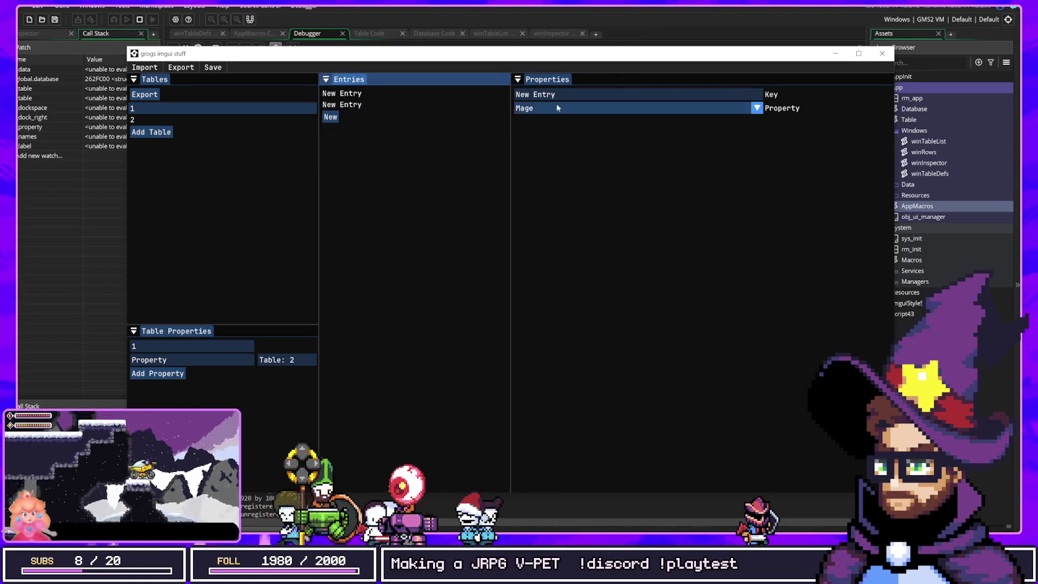
click(522, 94)
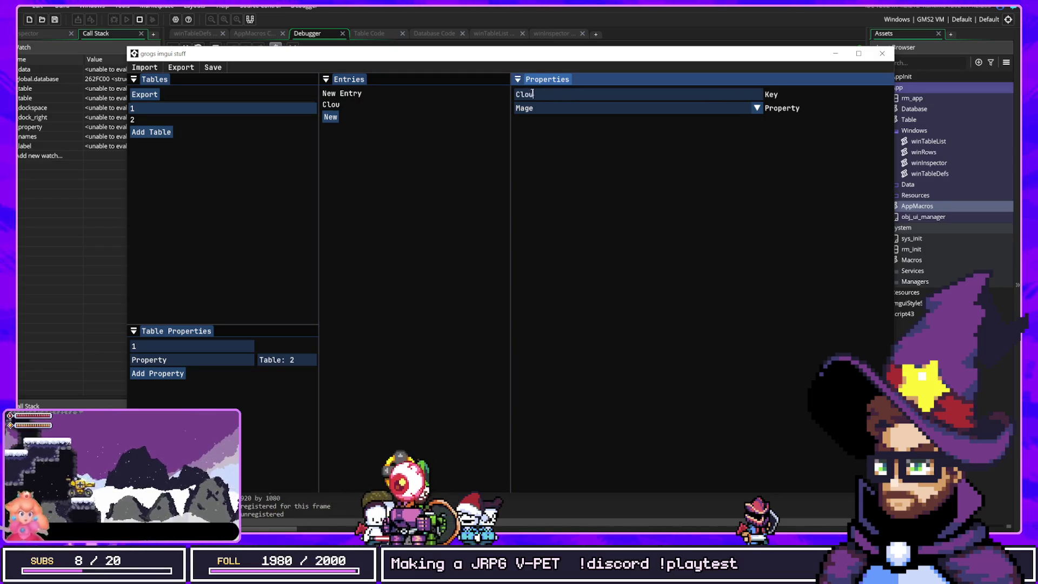
click(535, 109)
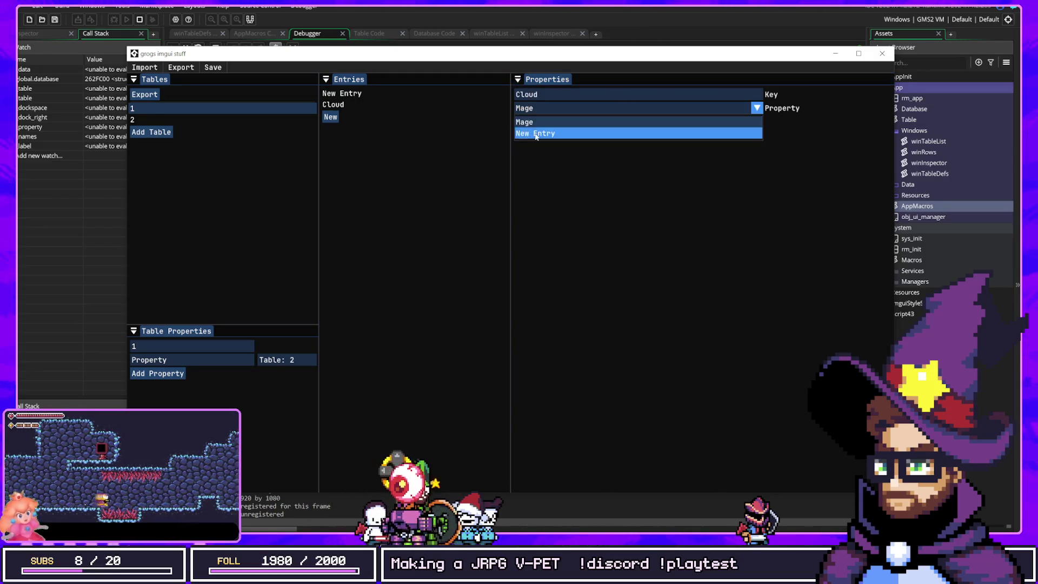
click(535, 133)
Reassign the first entry's reference to Mage and Cloud's reference to New Entry.
click(395, 94)
click(541, 108)
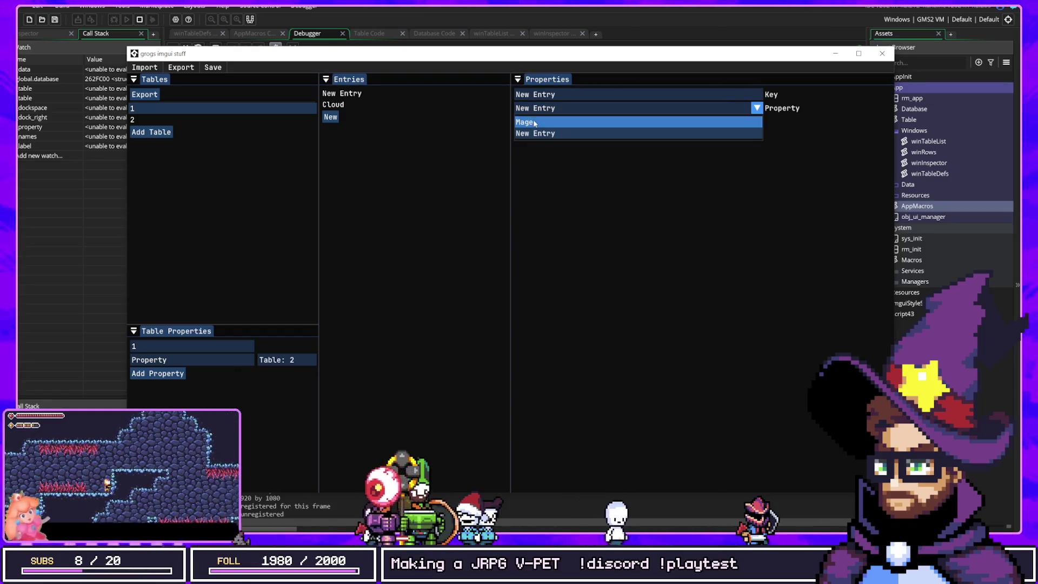
click(535, 120)
click(335, 105)
click(346, 94)
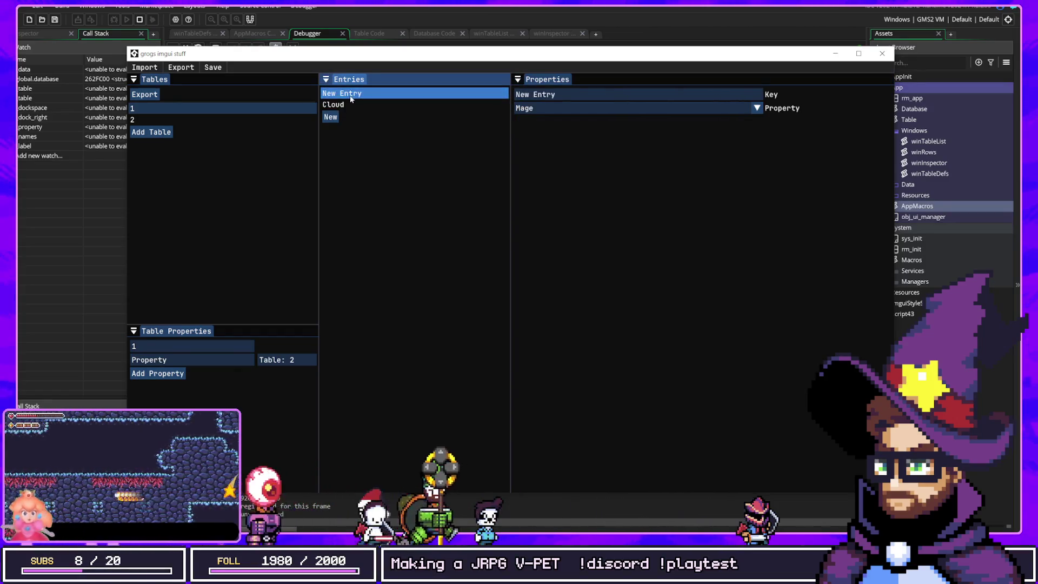
click(411, 105)
click(575, 108)
click(573, 133)
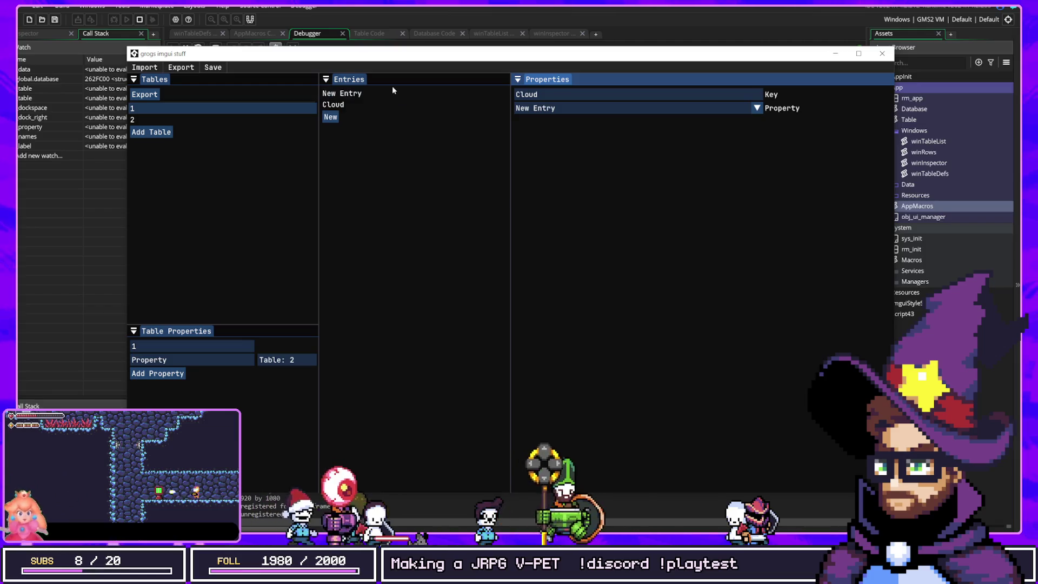
Switch between the first entry and Cloud to verify their stored references.
click(392, 93)
click(384, 105)
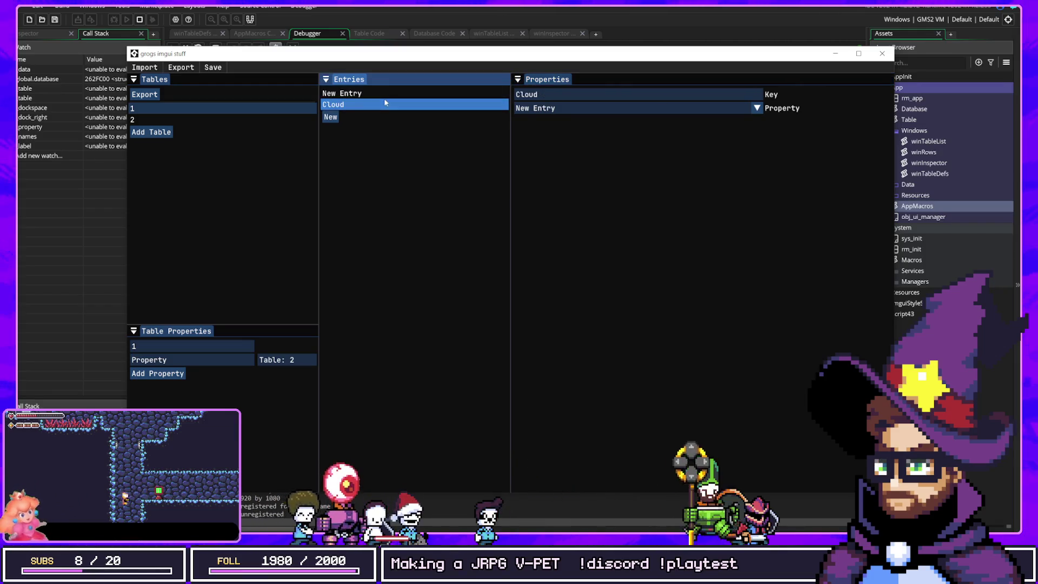
click(385, 94)
click(400, 105)
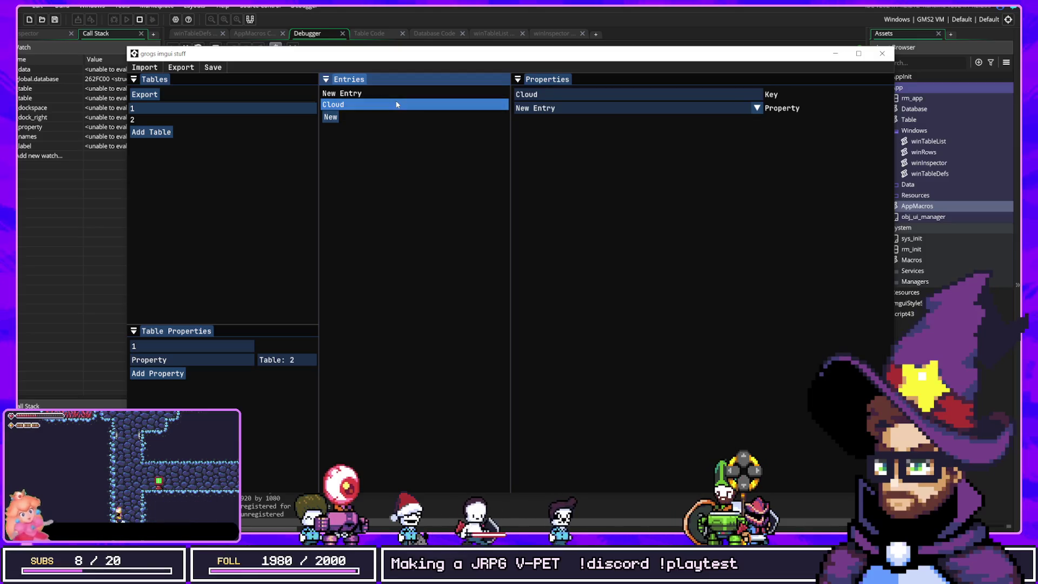
click(397, 96)
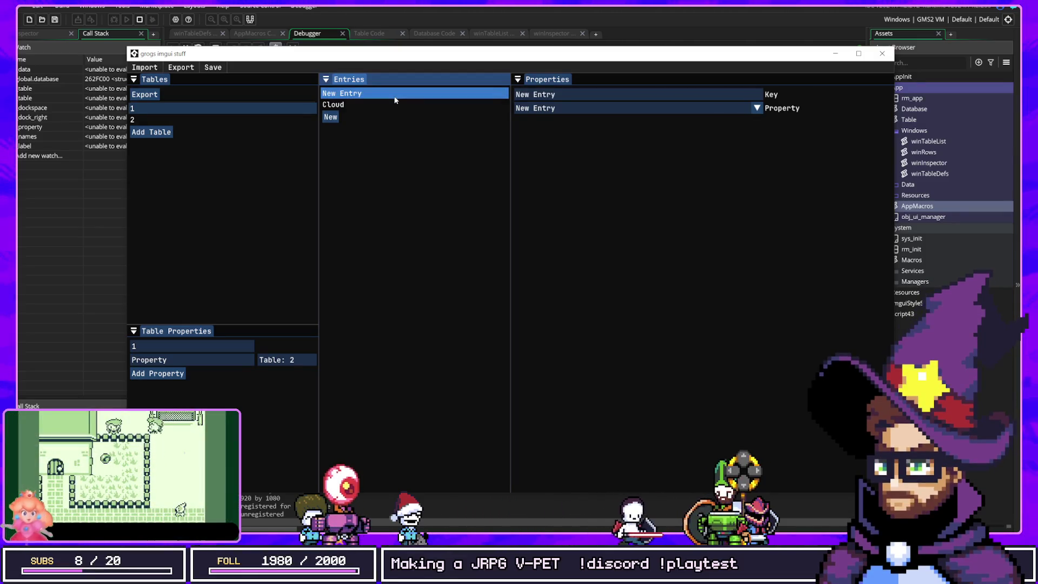
click(366, 106)
click(429, 105)
click(346, 105)
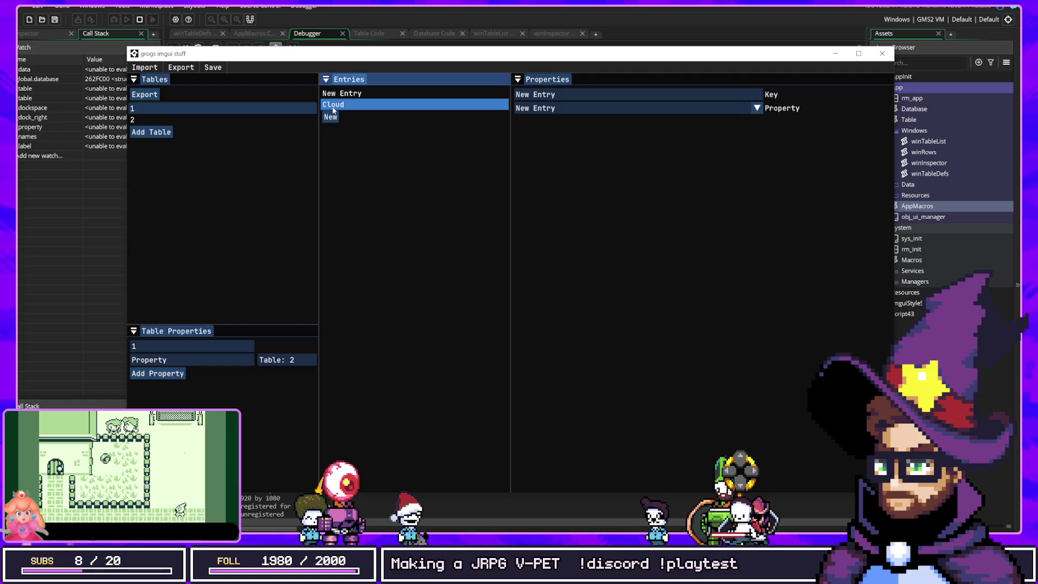
click(346, 105)
Set Cloud's reference to Mage and the New Entry item's reference to New Entry.
click(534, 108)
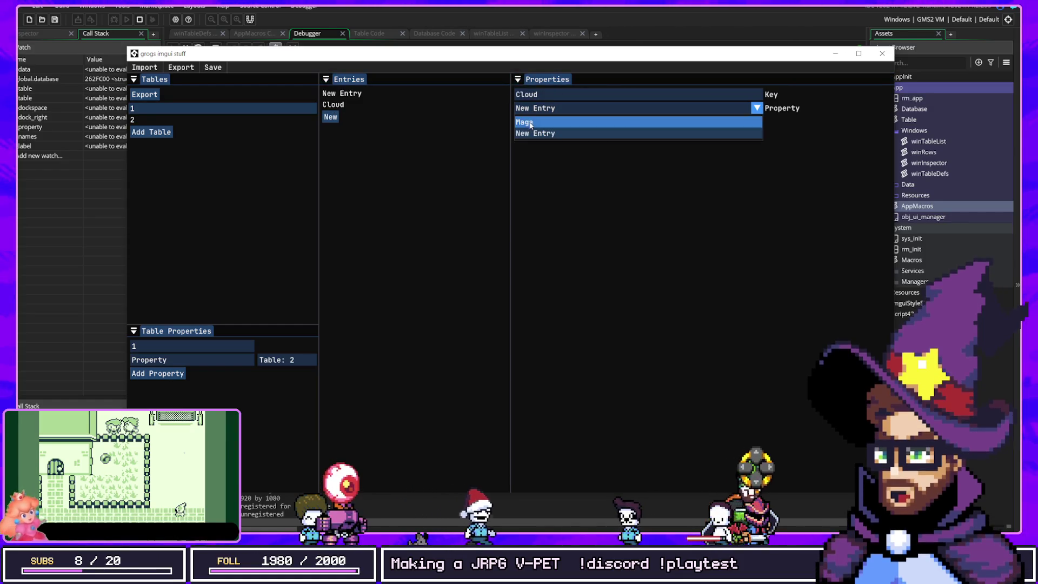
click(535, 120)
click(362, 94)
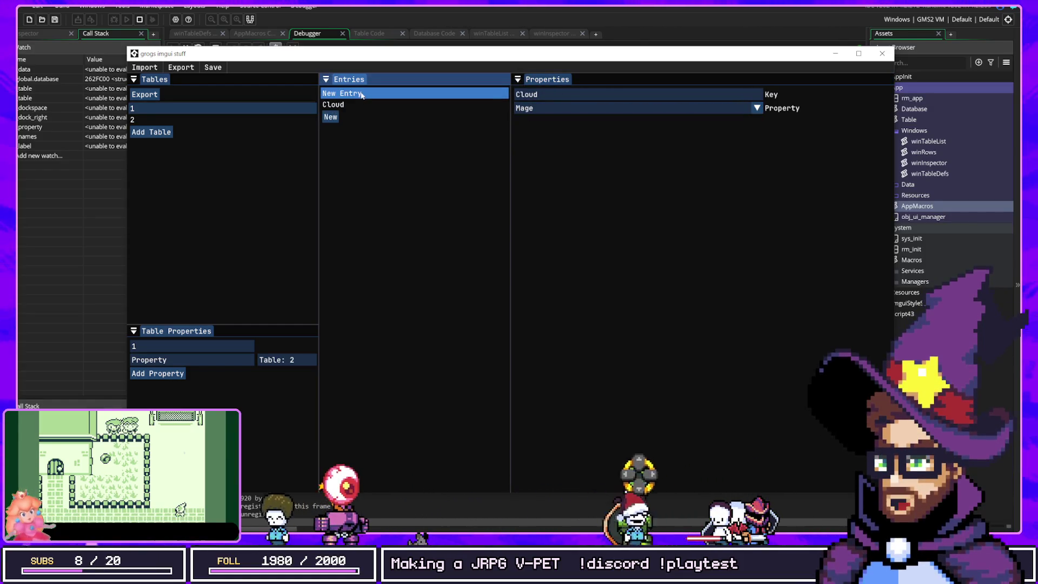
click(532, 109)
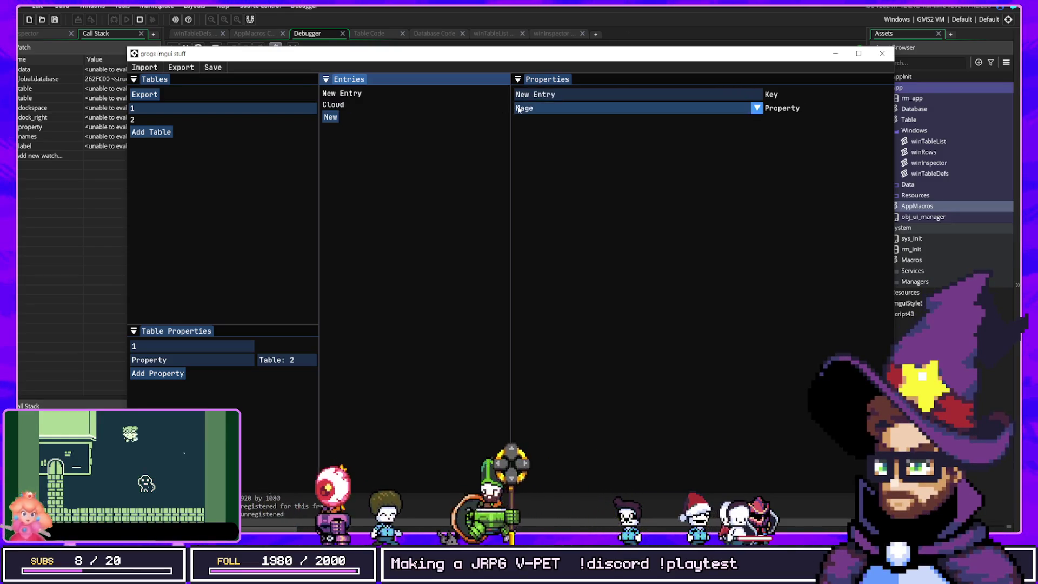
click(545, 132)
click(431, 105)
click(429, 95)
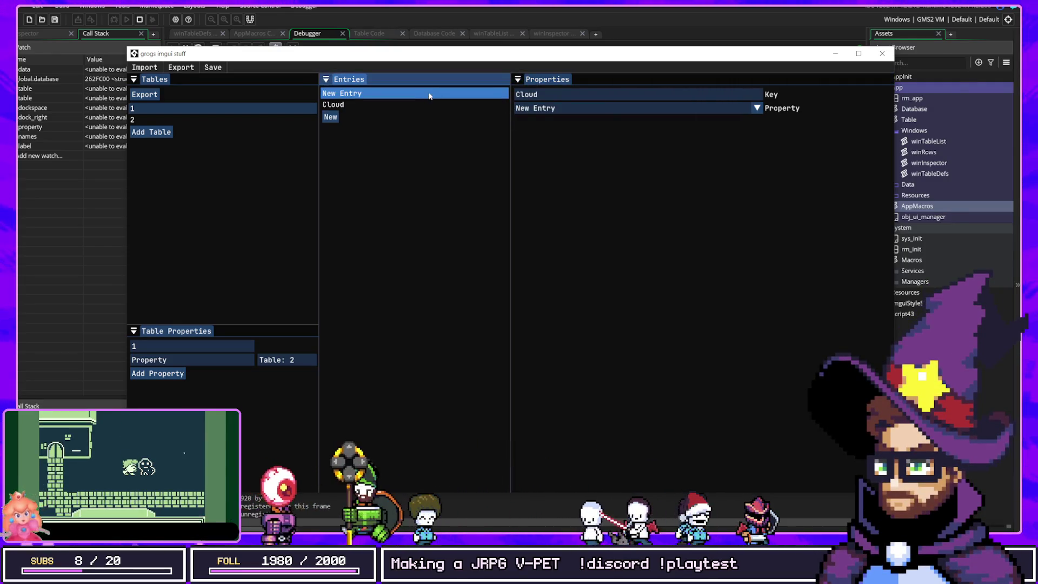
click(424, 101)
click(431, 94)
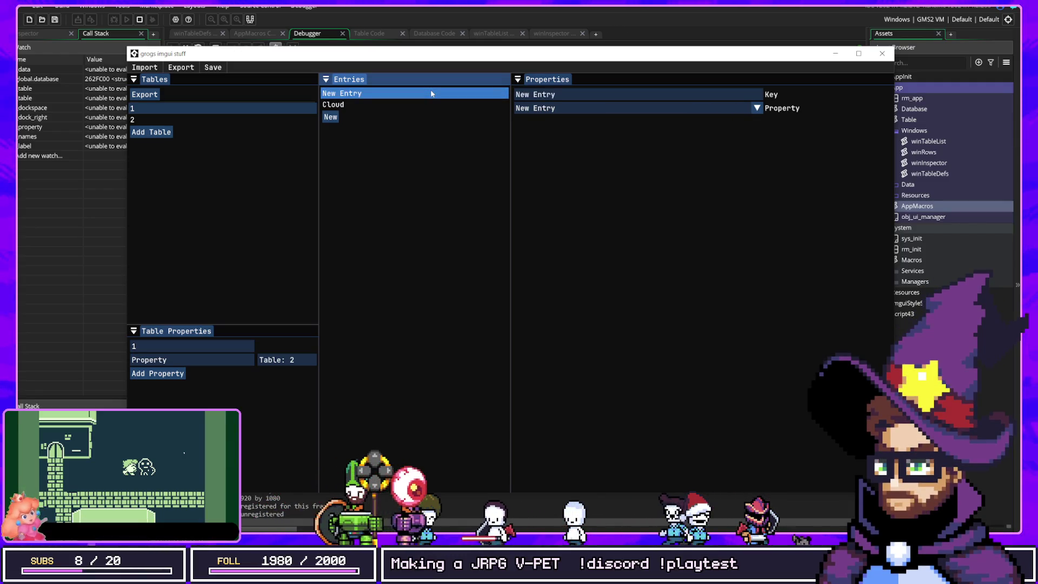
Add a third entry to table 1 and set the first entry's reference to Mage.
click(331, 118)
click(385, 105)
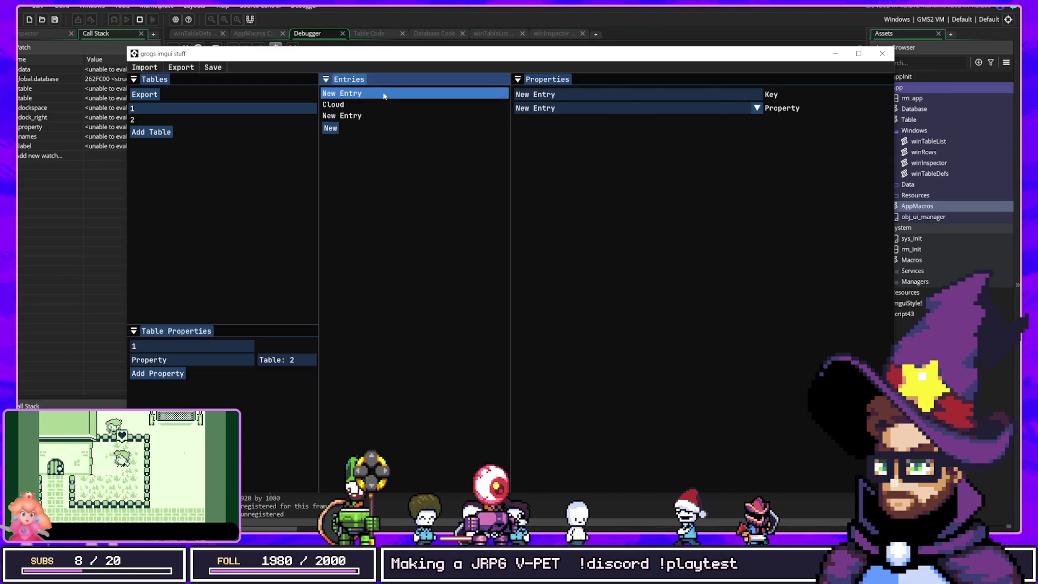
click(385, 116)
click(534, 108)
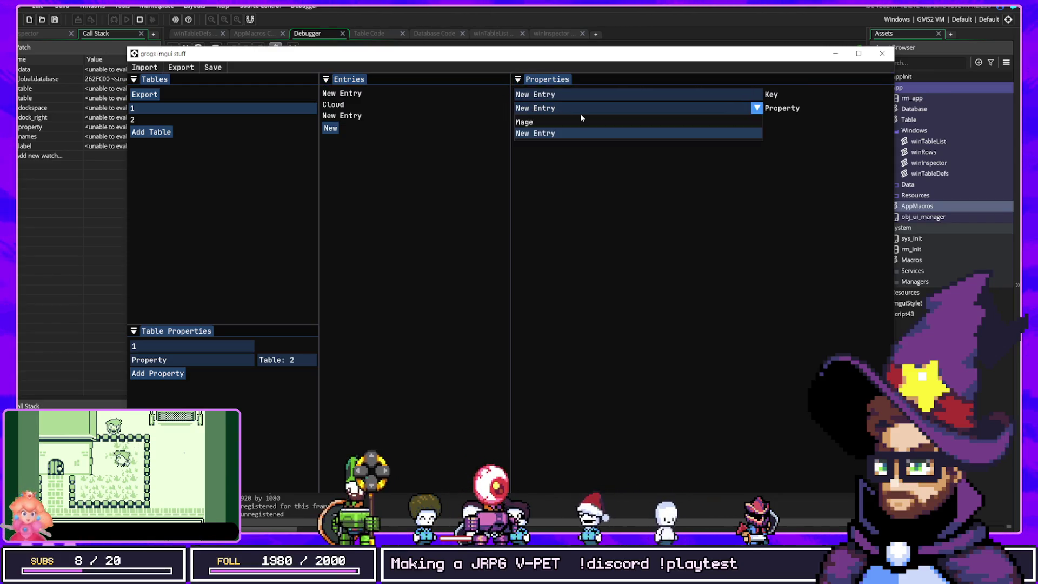
click(534, 121)
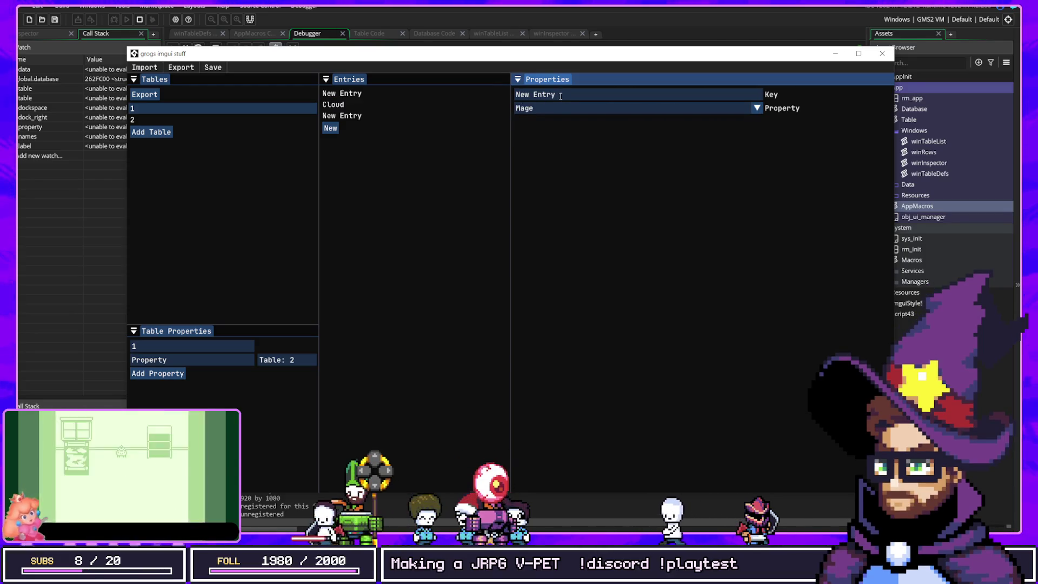
Name the new entry Test, rename the first entry t, and point Test's reference to New Entry.
text(Test)
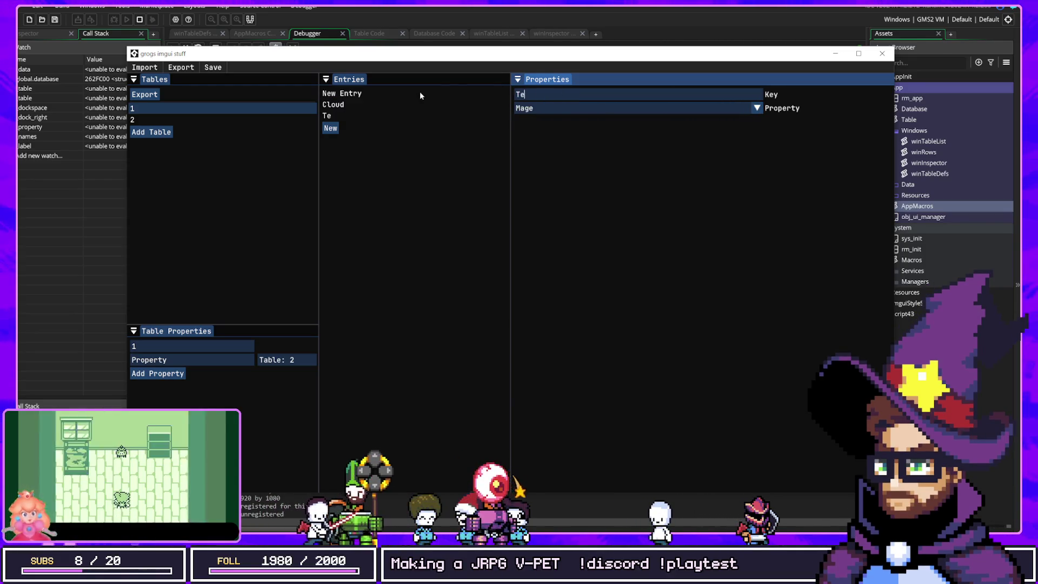
click(334, 96)
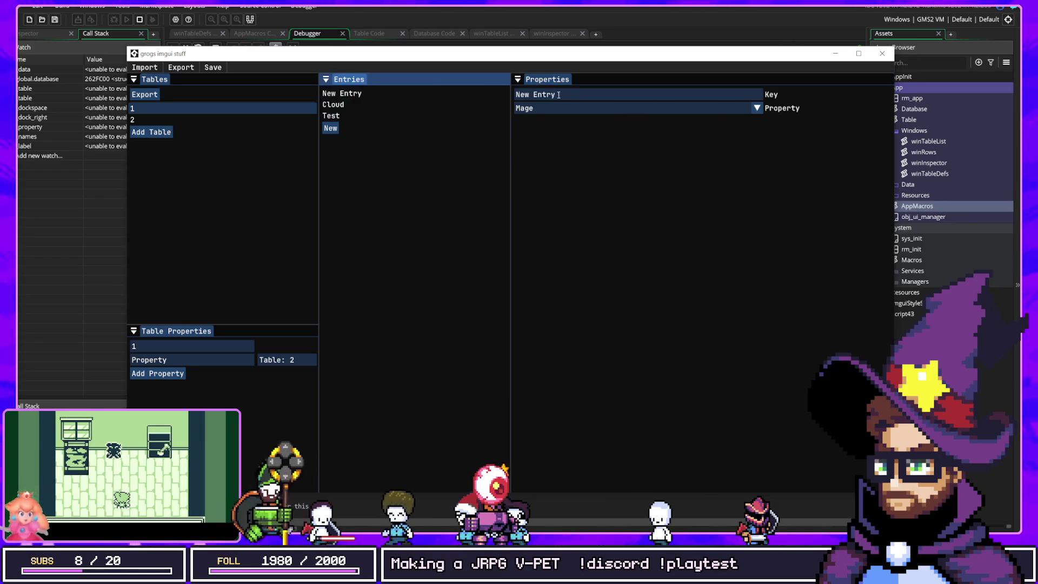
text(t)
click(387, 114)
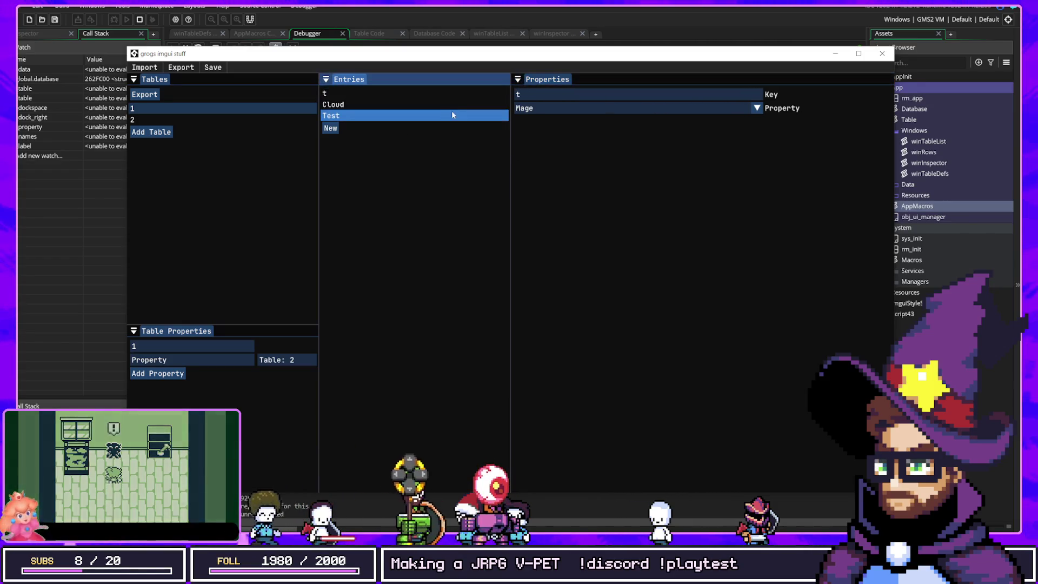
click(552, 108)
click(535, 132)
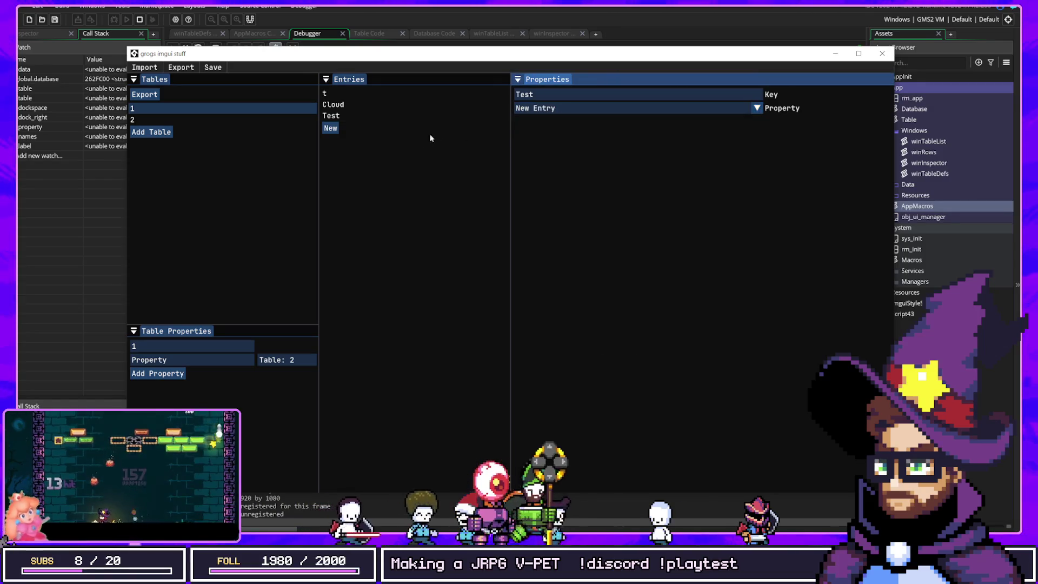
click(391, 105)
click(391, 116)
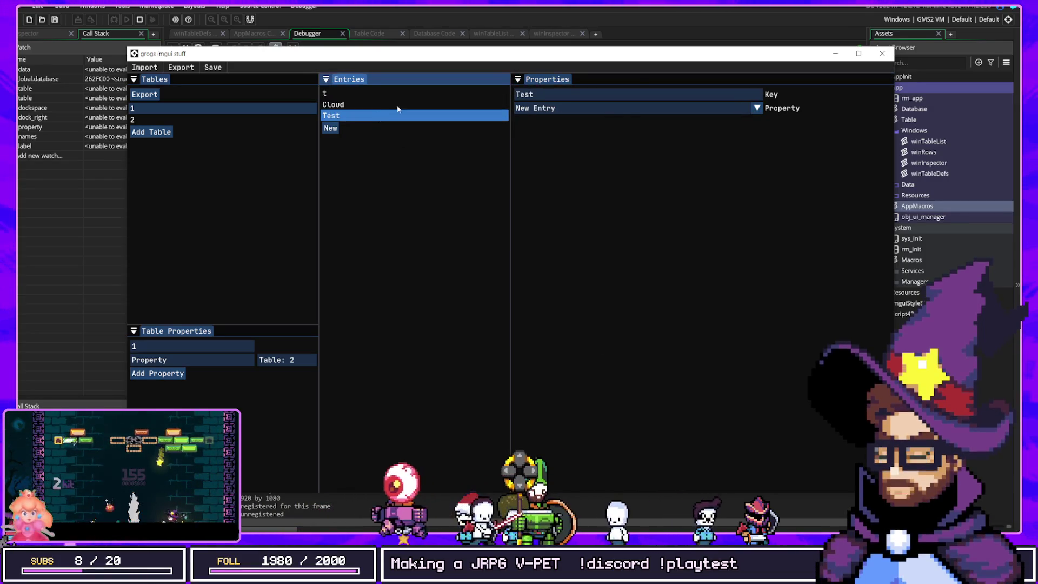
Add another property, which triggers an imgui_input_int type error, then relaunch the editor on table 1.
click(150, 377)
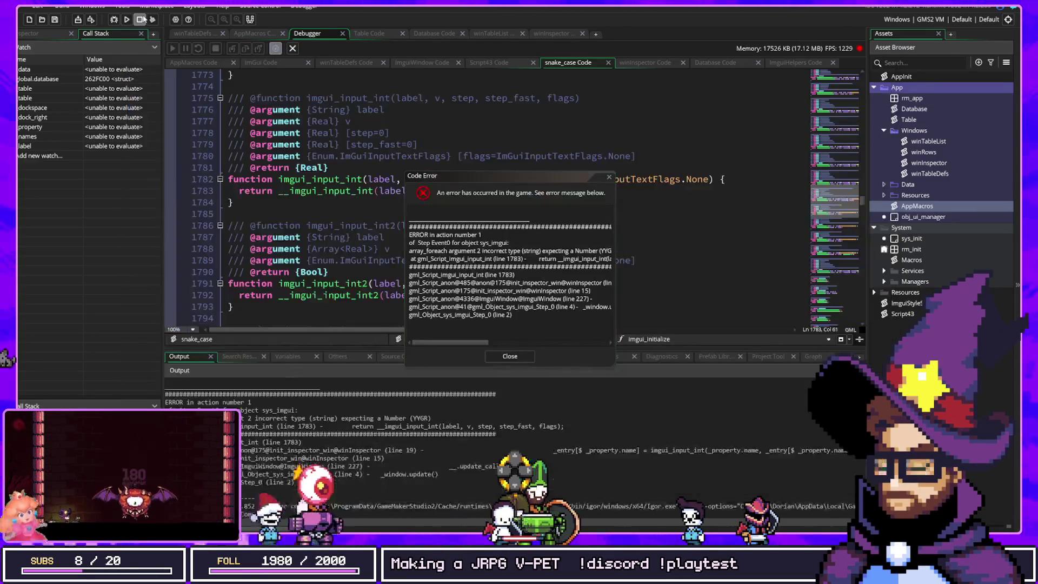
click(114, 19)
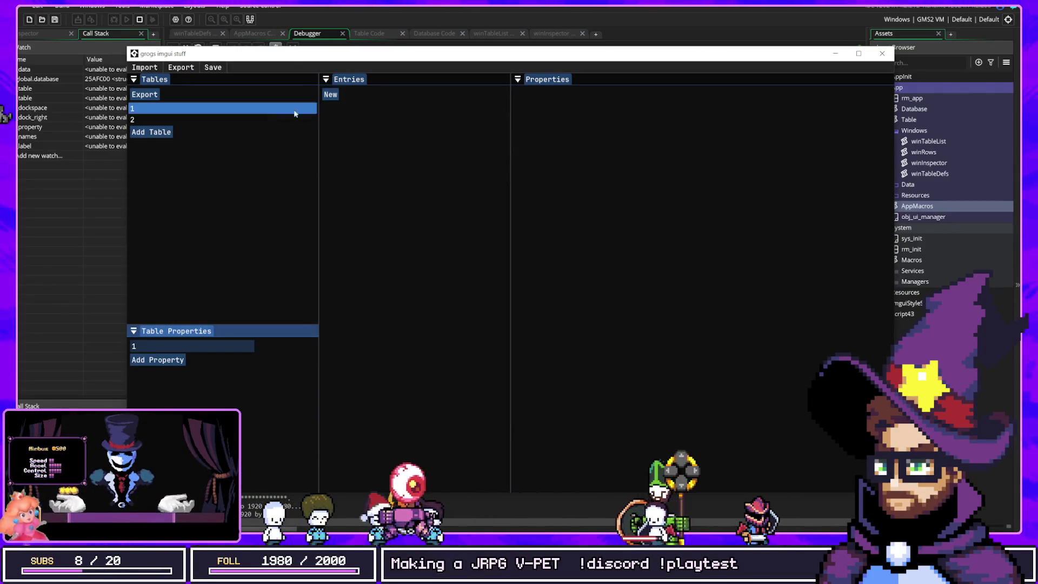
click(238, 216)
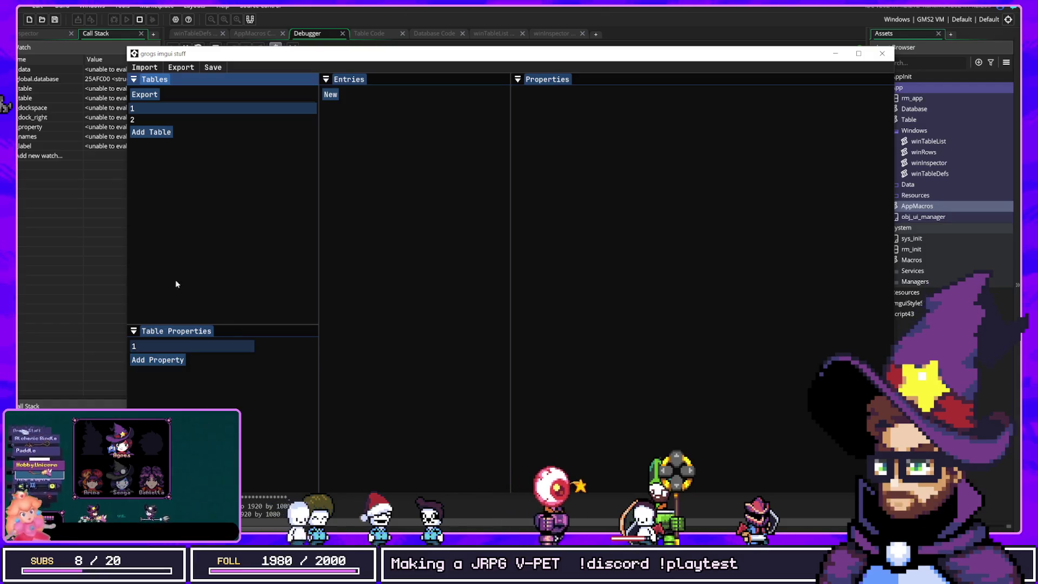
Add Property1 and Property2 to table 1, making Property2 a String.
click(169, 361)
click(163, 373)
click(274, 372)
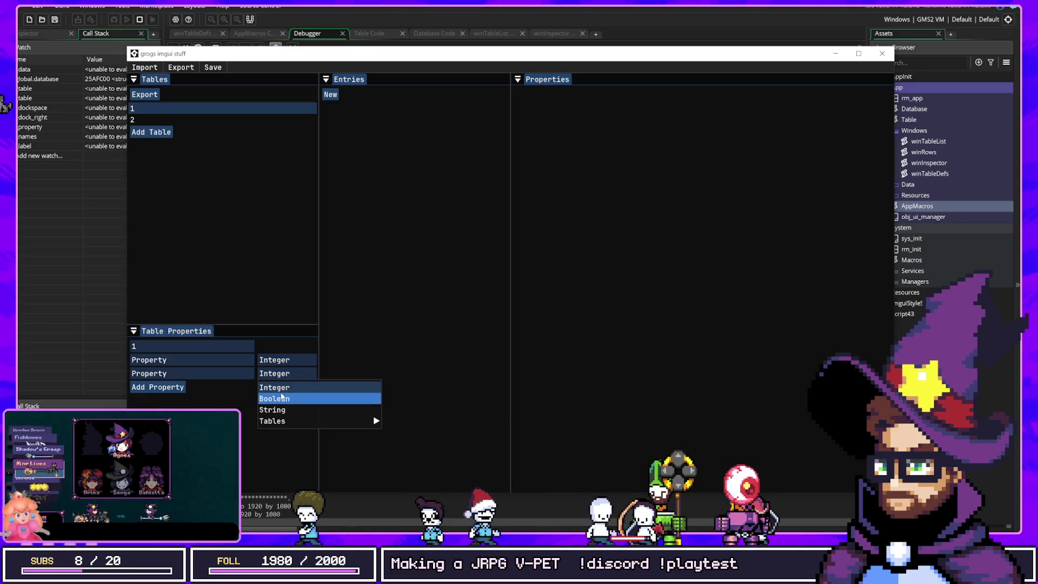
click(274, 407)
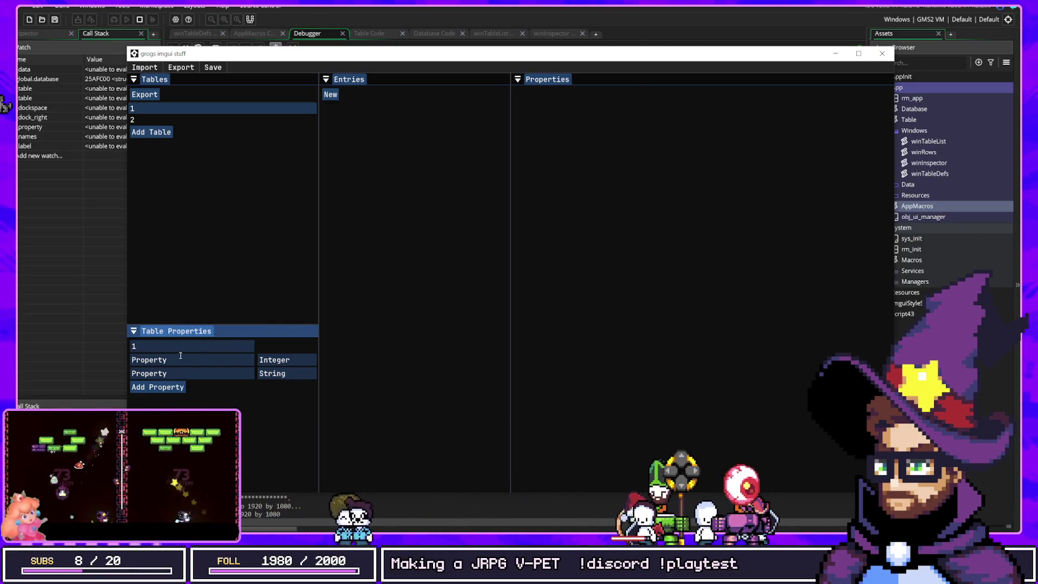
click(191, 369)
text(2)
Add two entries and enter 1 for Property1 and jjjjj for Property2.
click(385, 140)
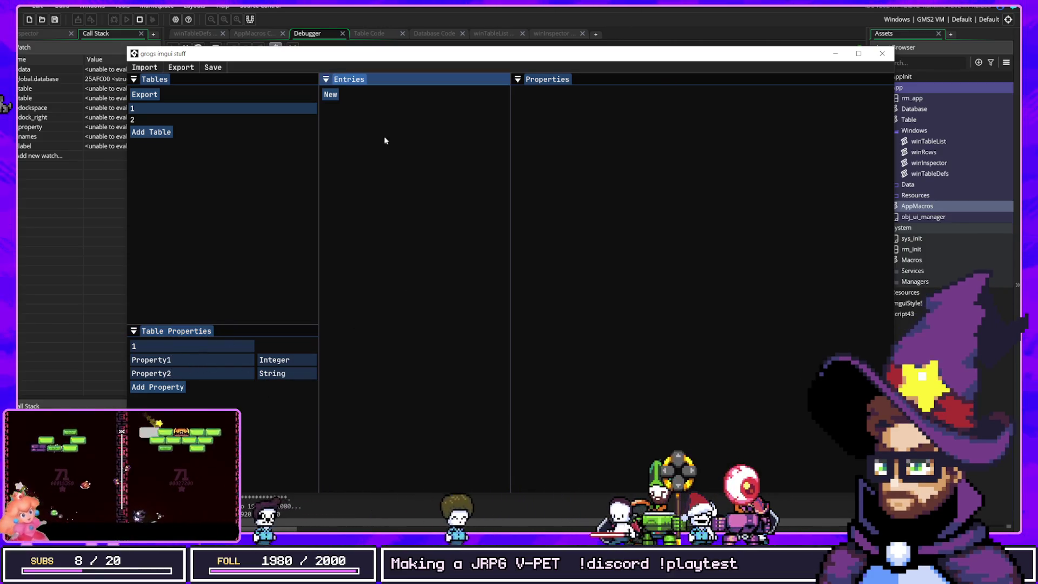
click(331, 94)
click(331, 105)
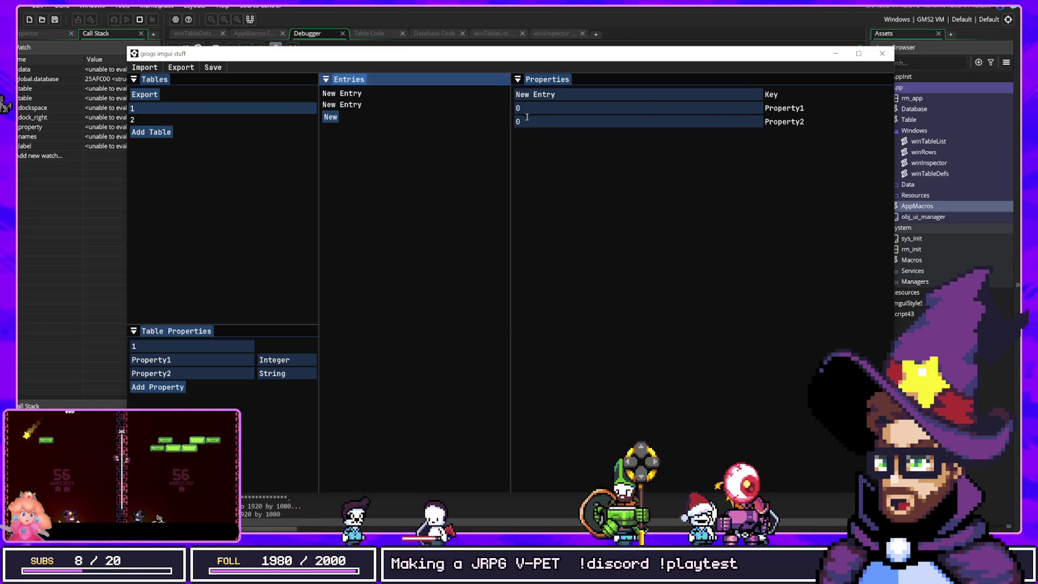
click(540, 107)
text(1)
click(366, 105)
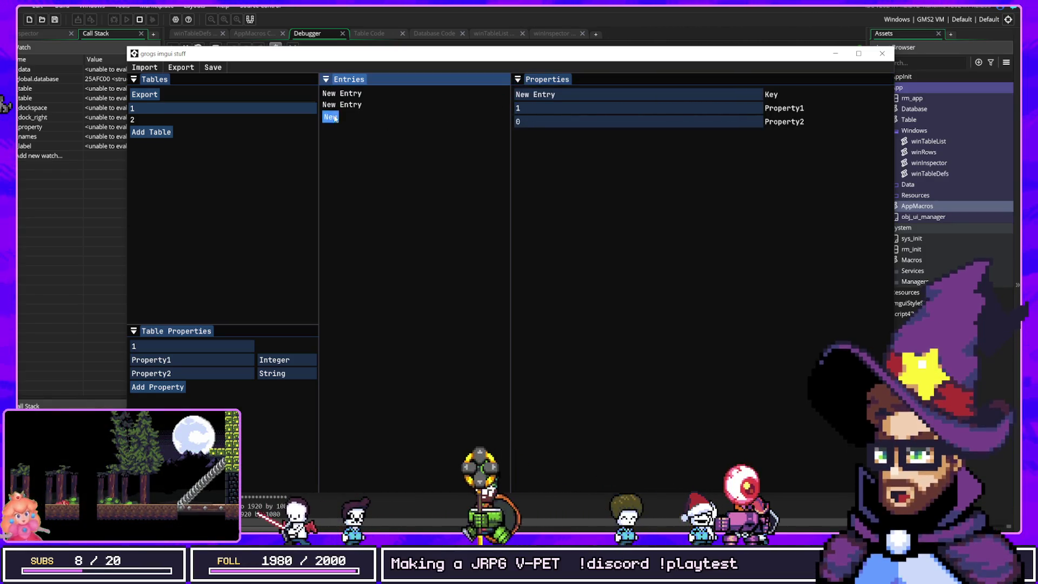
click(547, 120)
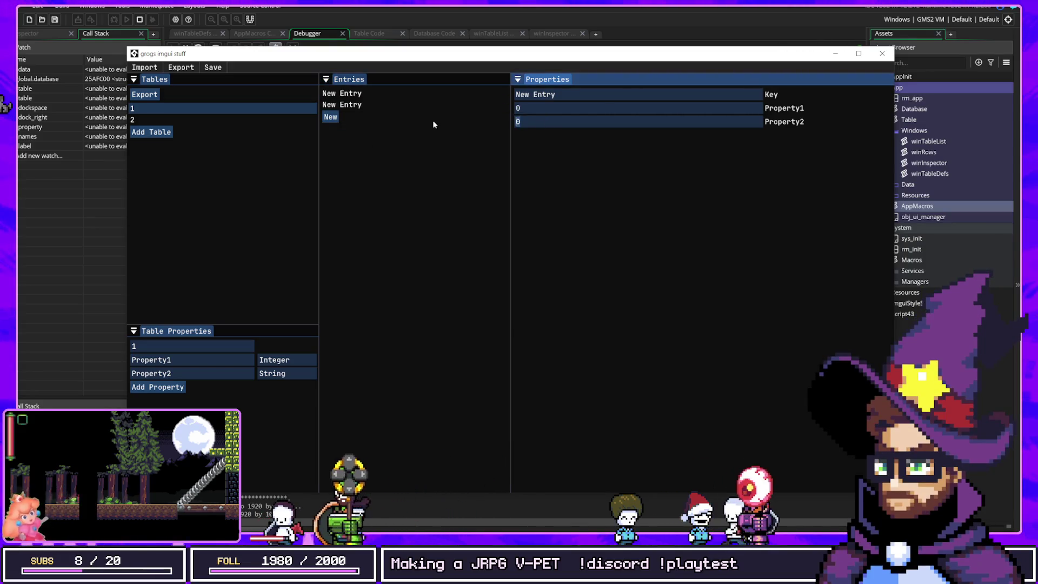
text(jjjjj)
Compare the two entries' stored values and change Property1 to 5.
click(396, 93)
click(395, 105)
click(394, 94)
click(474, 105)
click(460, 94)
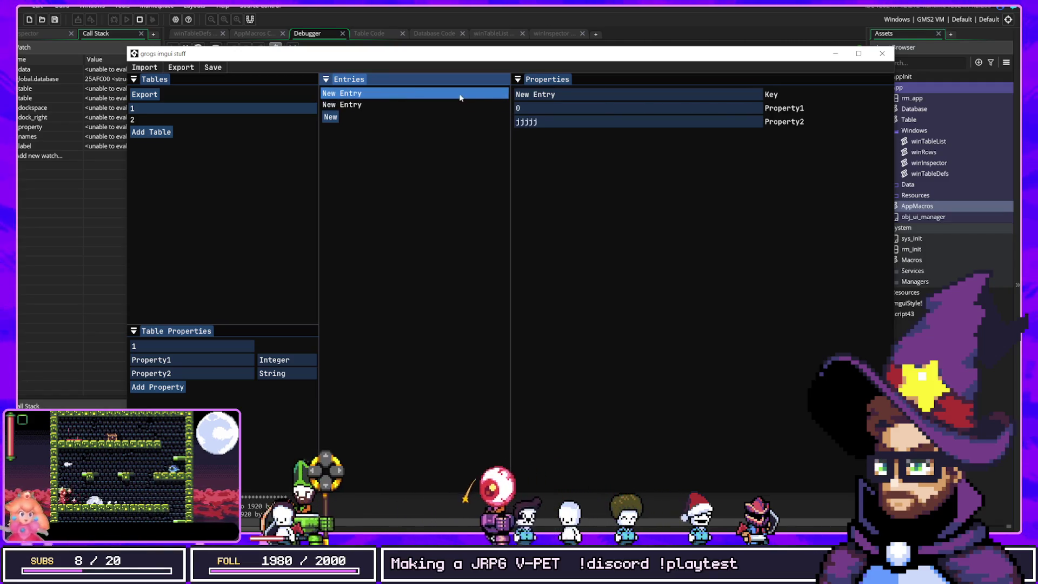
click(525, 105)
click(497, 105)
text(5)
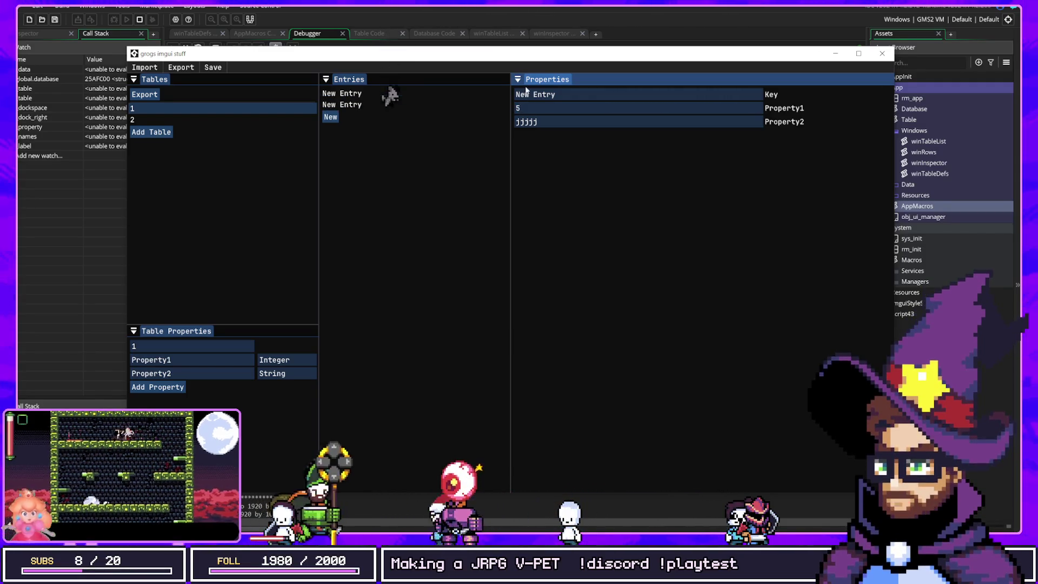
click(492, 104)
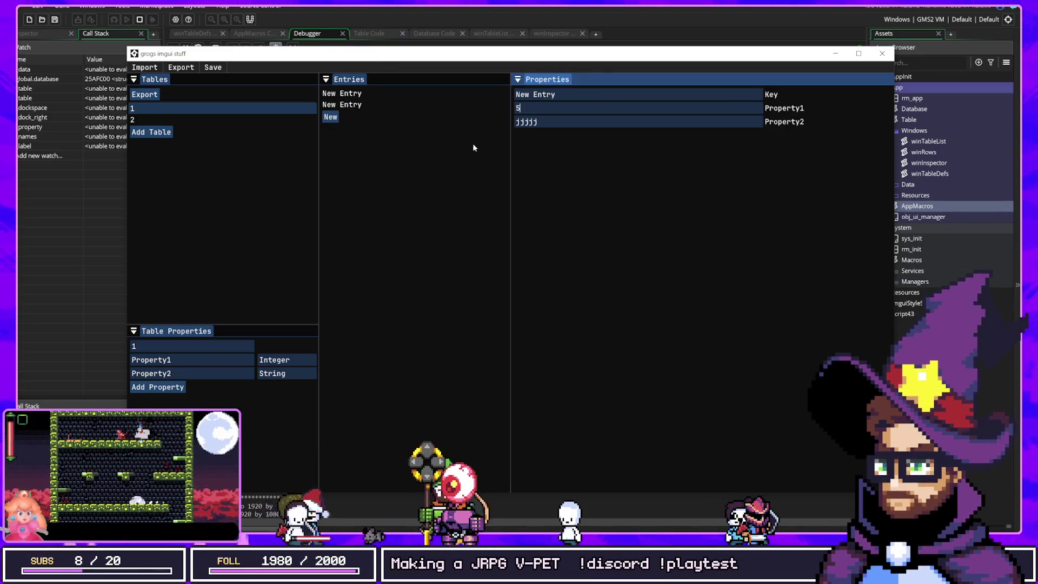
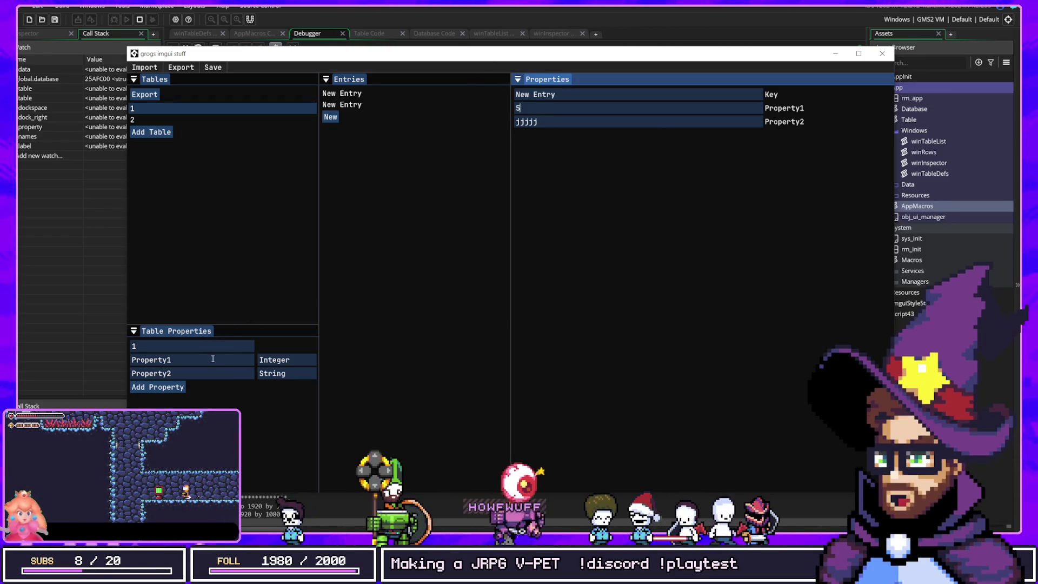
Finish the property edit in the running editor and bring up the AppMacros script in the IDE.
click(444, 272)
click(557, 133)
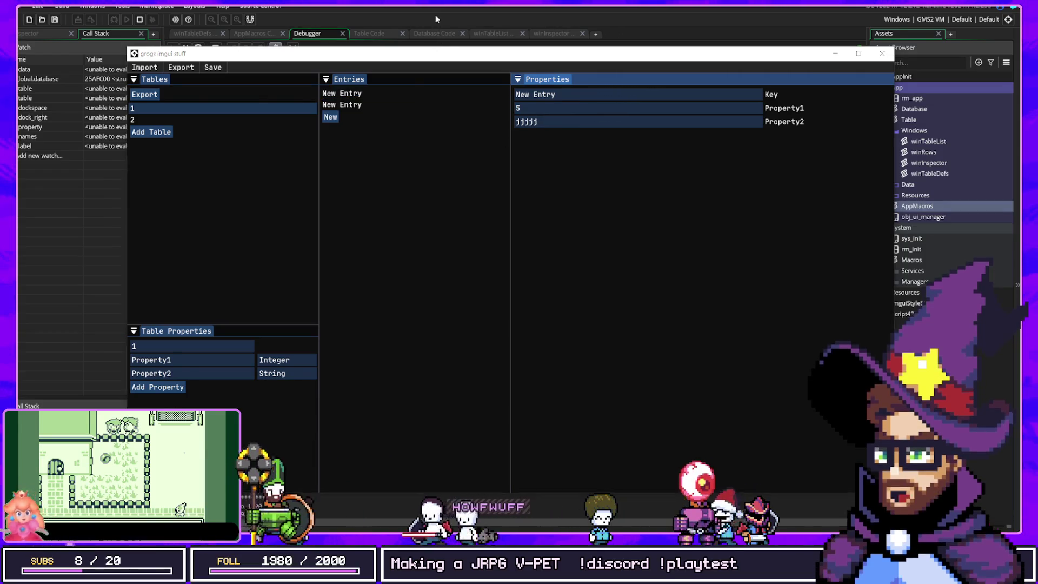
key(alt+Tab)
click(254, 33)
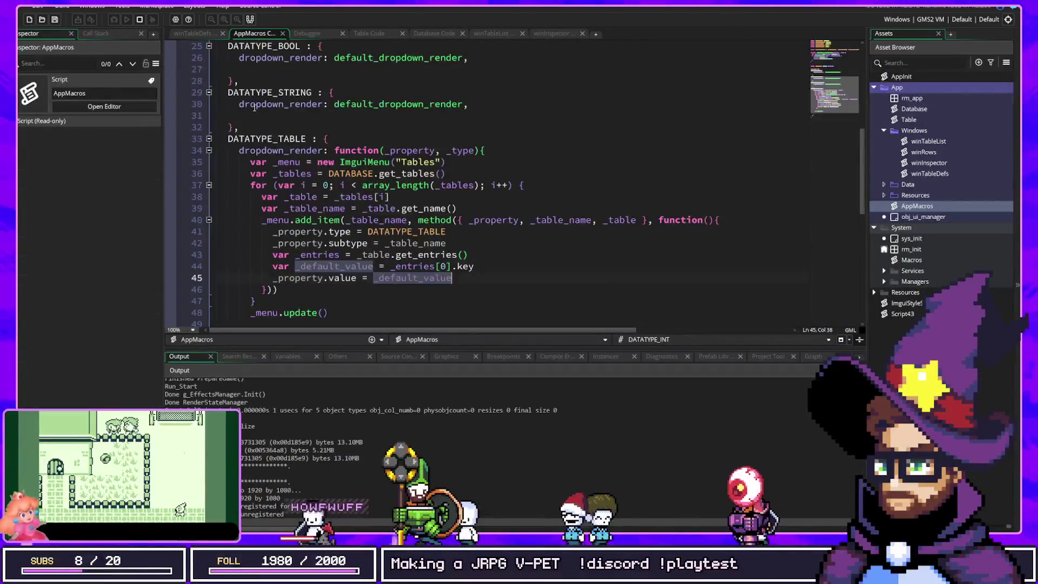
Open the winInspector script and select the entry field lookup on line 27.
scroll(456, 197, down, 6)
scroll(379, 157, up, 6)
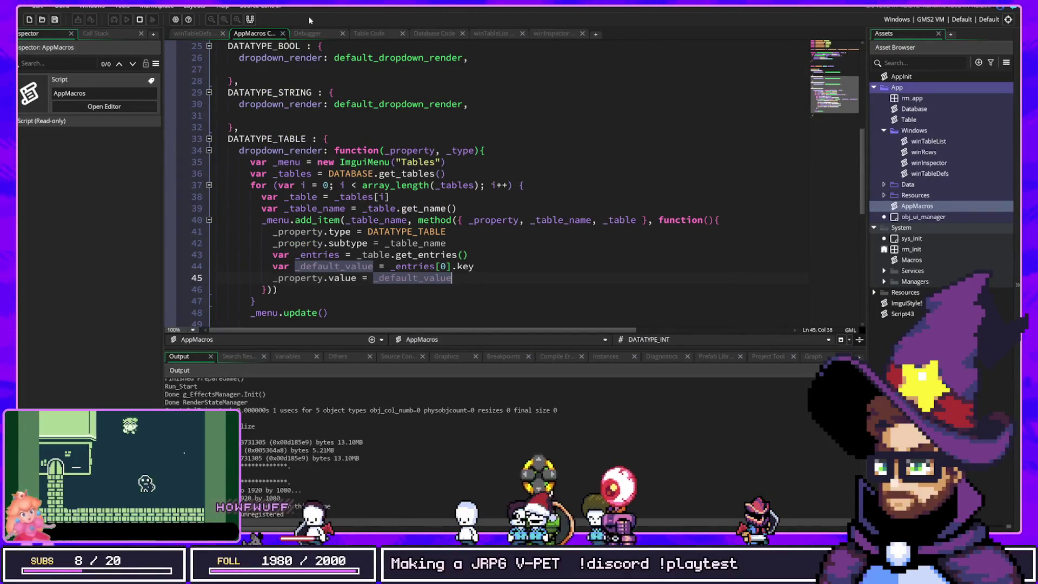
double_click(941, 163)
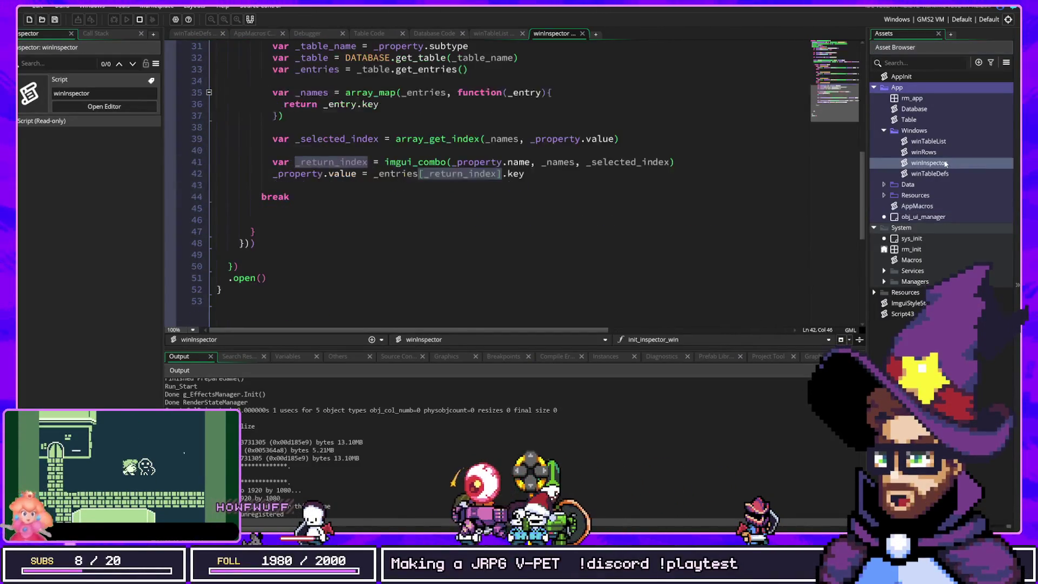
scroll(436, 185, down, 2)
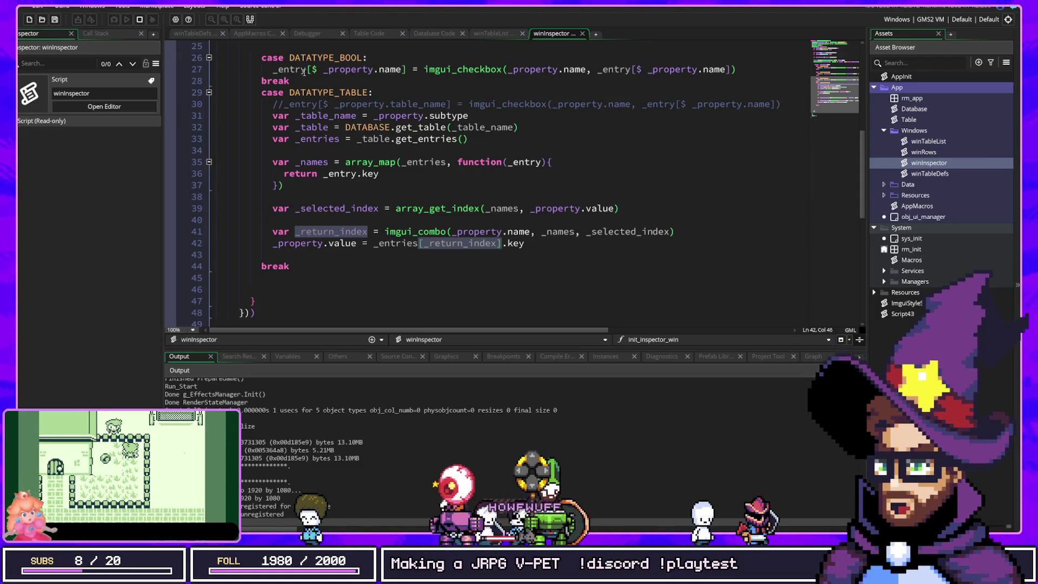
drag(274, 70, 373, 70)
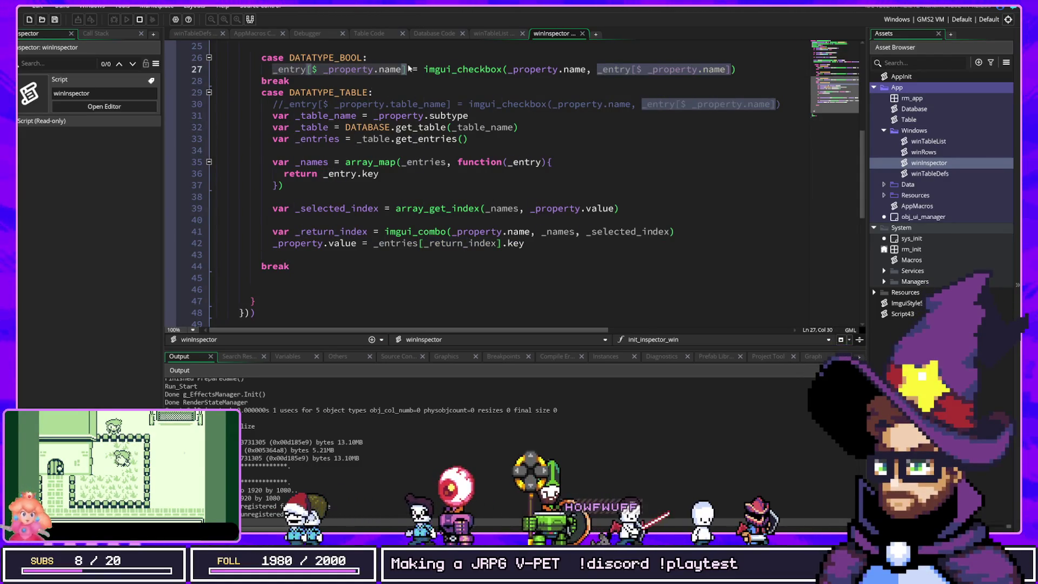
Rewrite line 42 to assign entry[$ _property.name], remove the stray brace, and rebuild with F5.
click(273, 244)
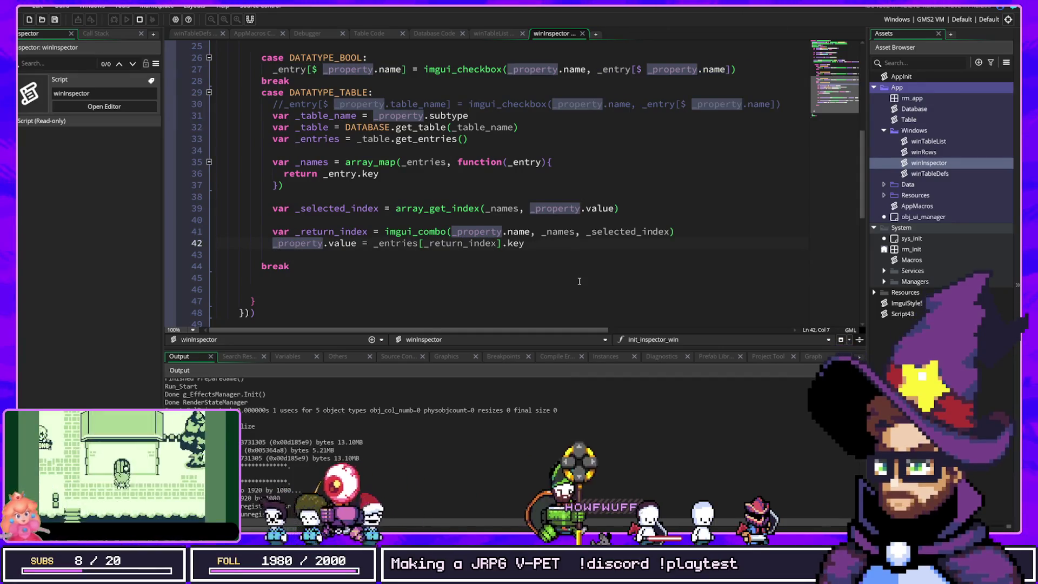
text(entry[$ )
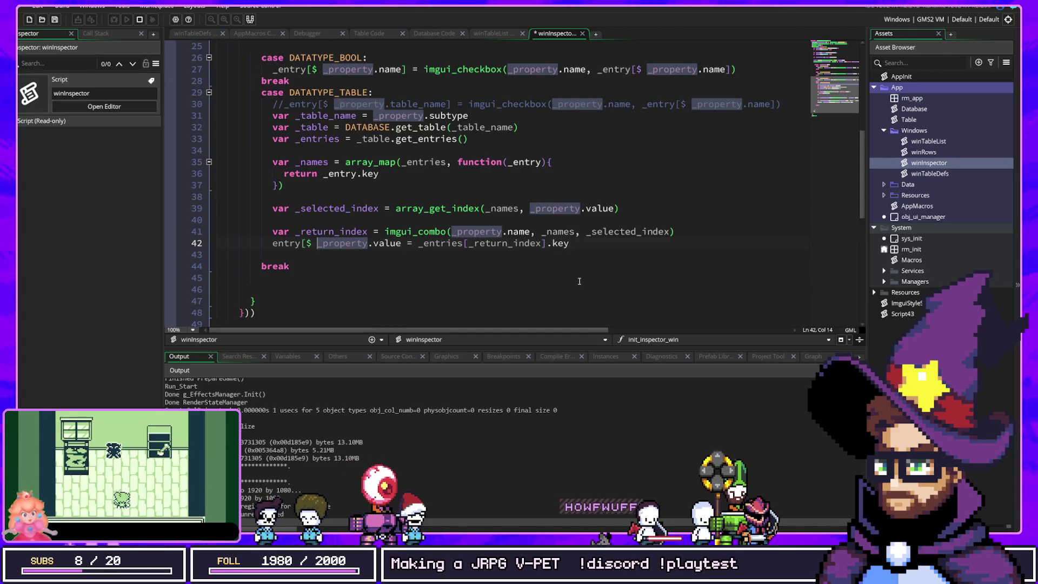
text(_pro)
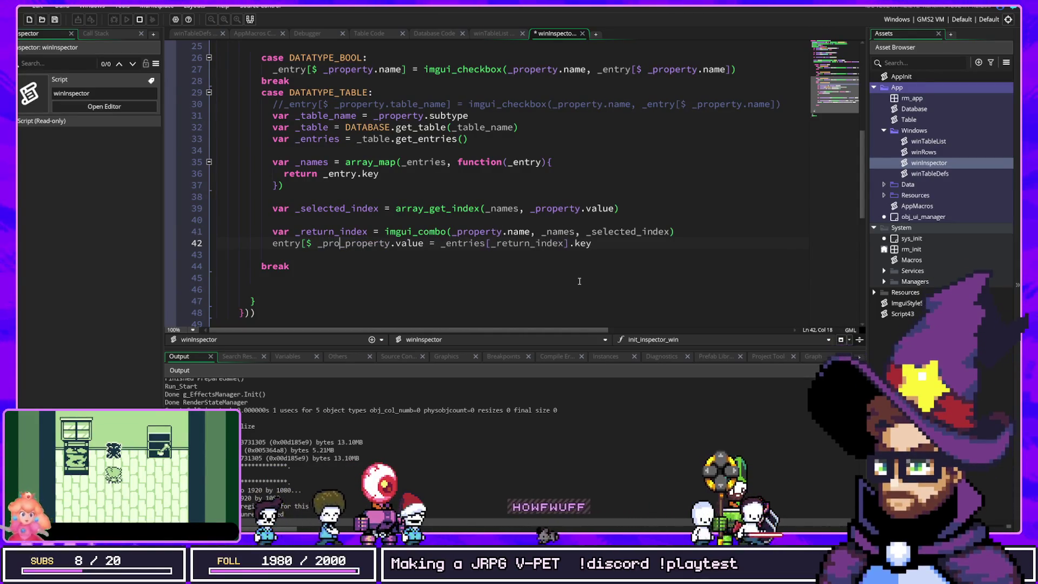
text(ty.name] _)
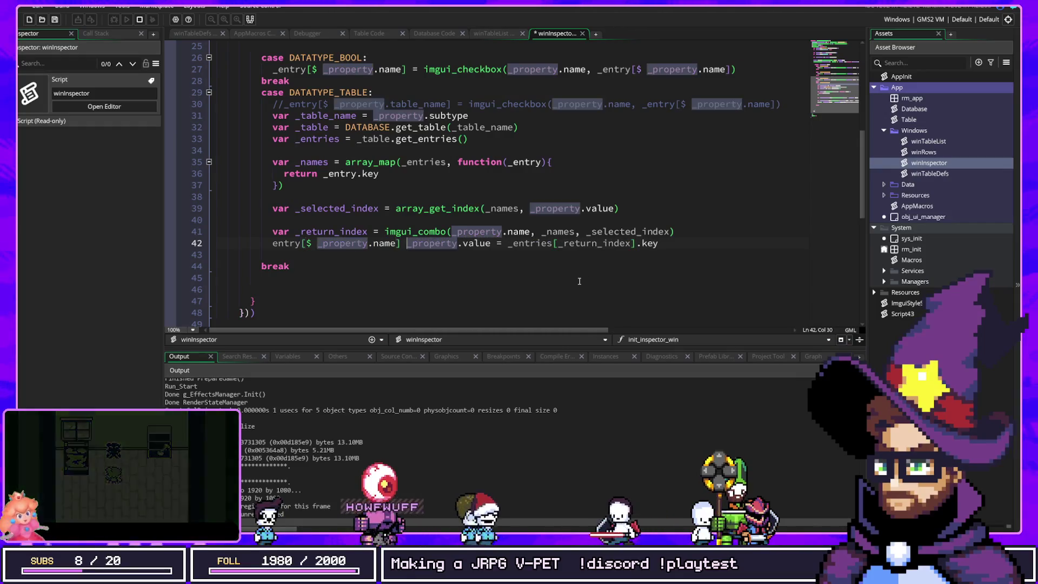
text(=)
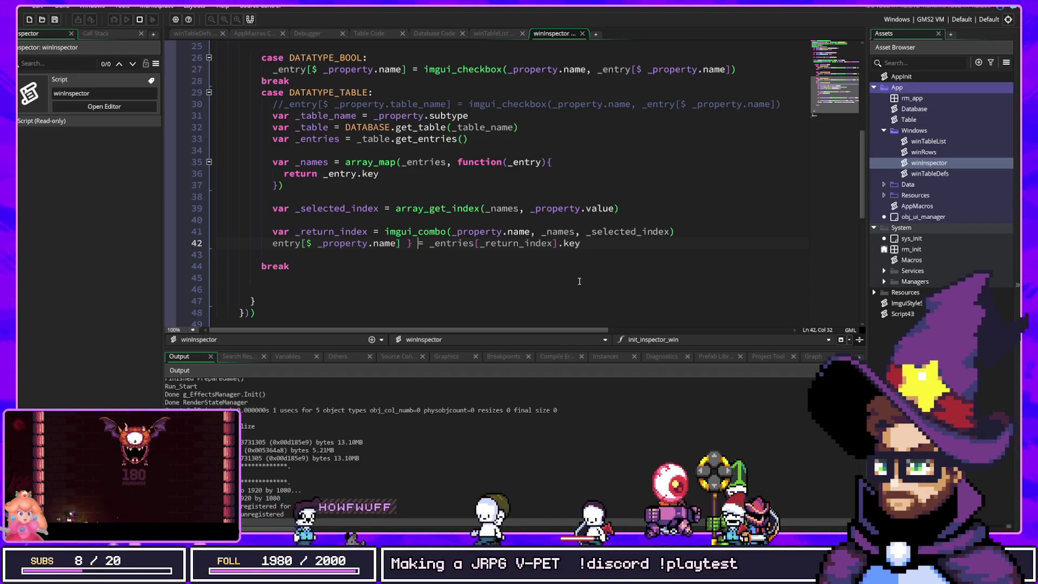
key(F5)
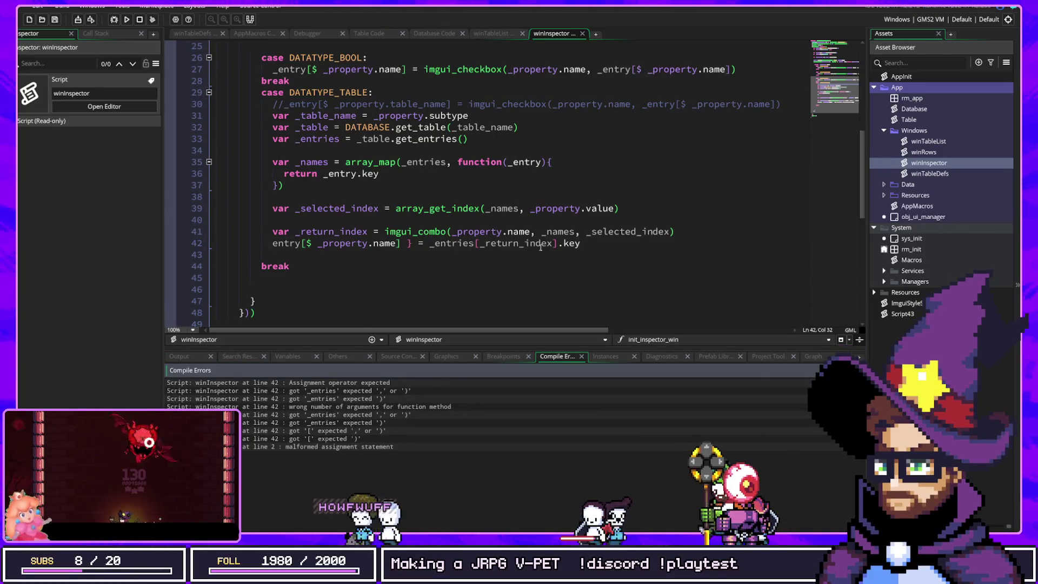
key(Left)
key(BackSpace)
key(F5)
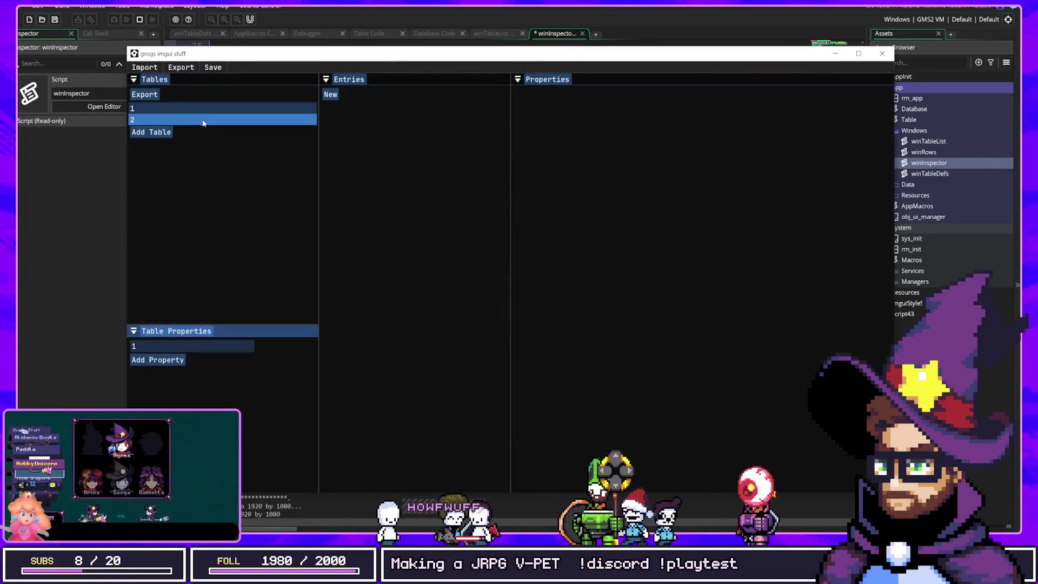
Add two entries to table 2 and name them Knight and Mage.
click(204, 119)
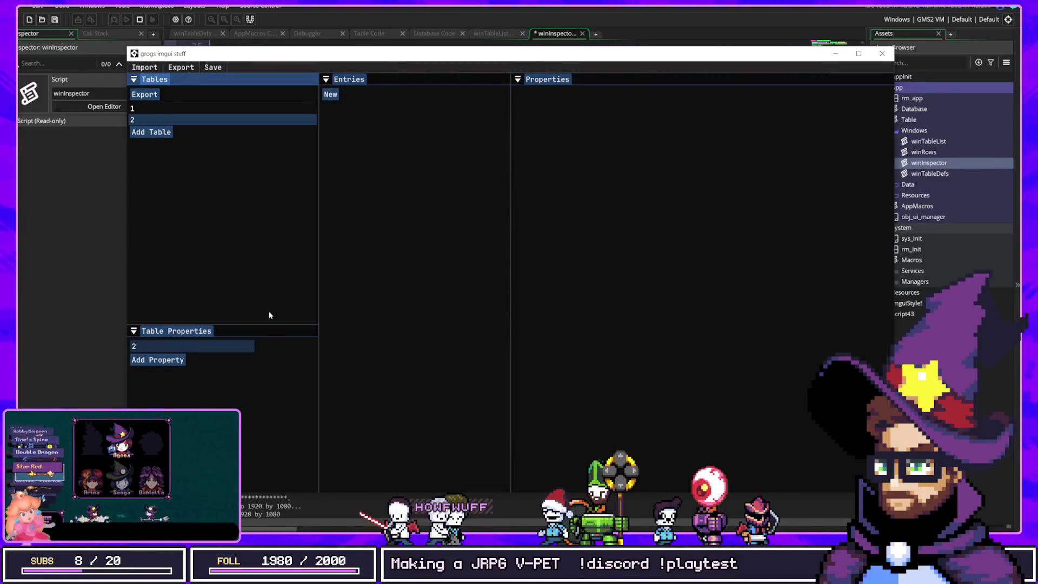
click(331, 95)
click(331, 106)
click(411, 104)
click(578, 93)
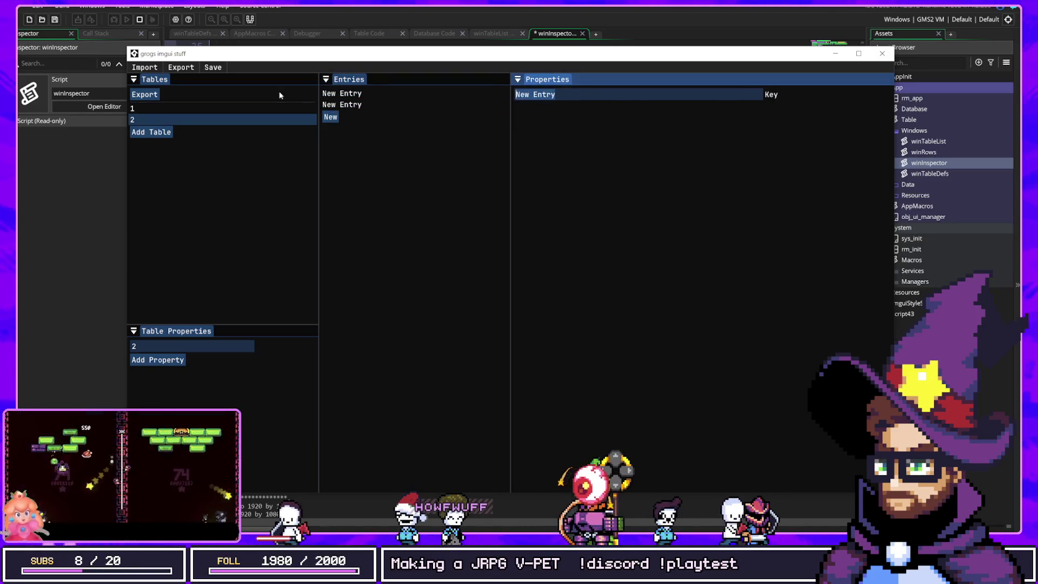
key(BackSpace)
text(Knight)
click(341, 104)
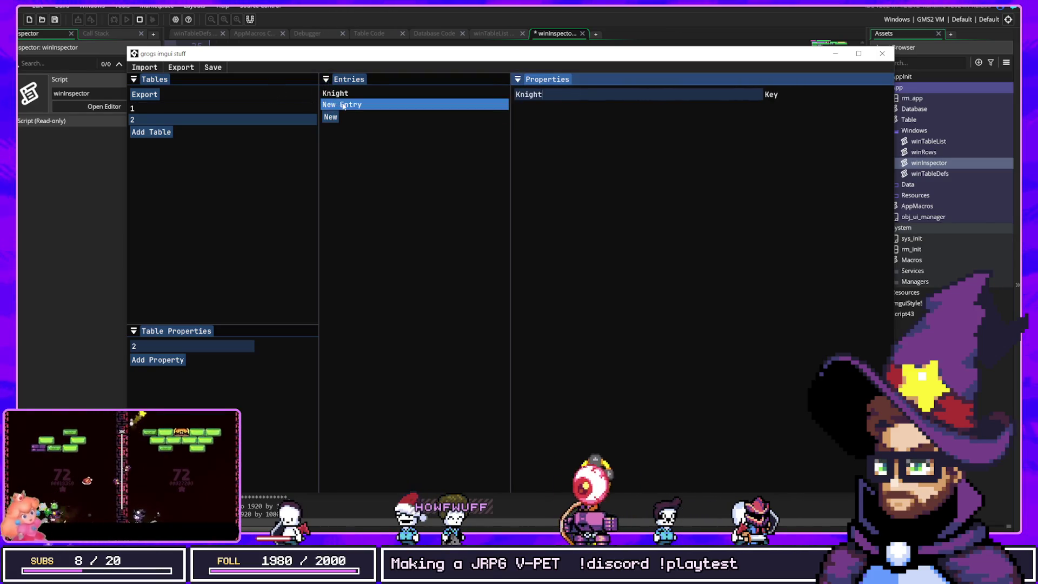
click(542, 94)
text(Mage)
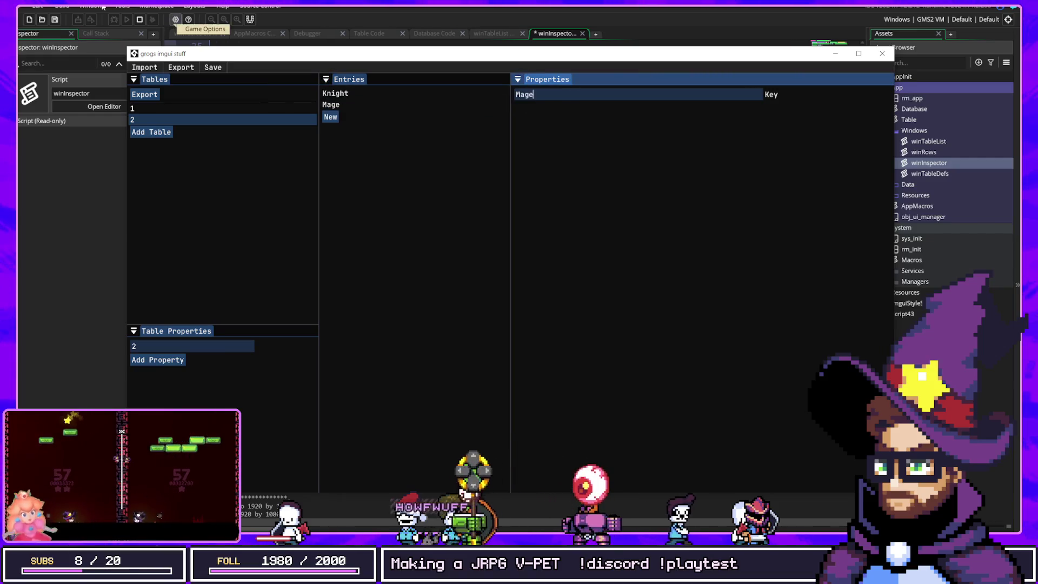
Give table 1 a property of type Tables > 2, then add a new entry.
click(186, 108)
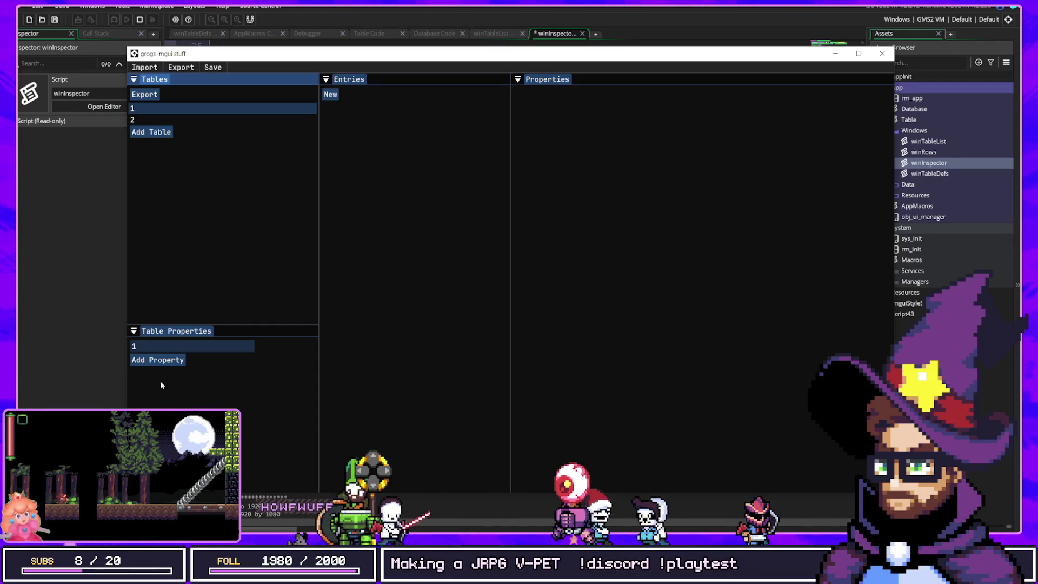
click(159, 360)
click(273, 359)
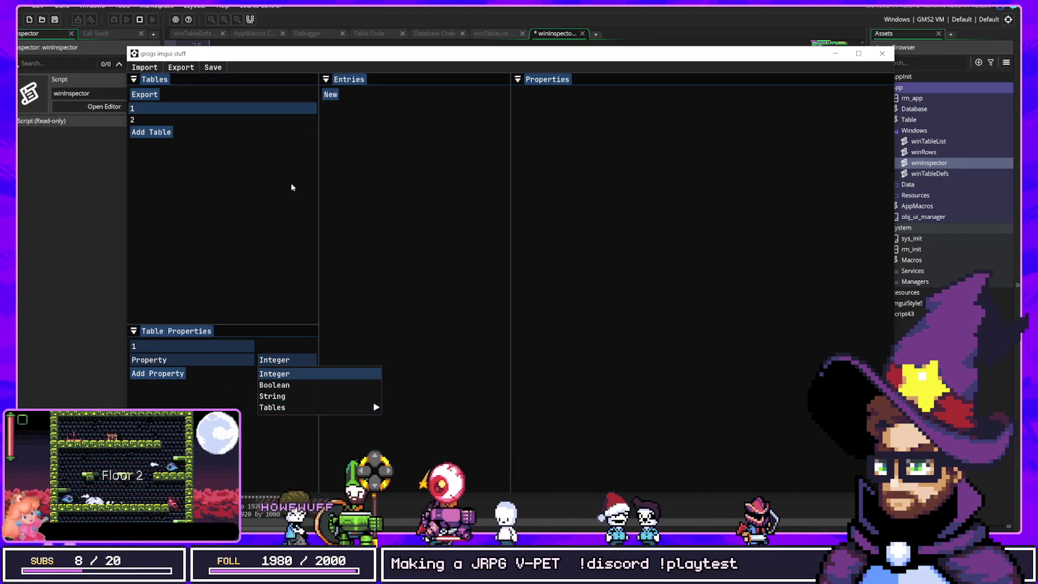
click(391, 419)
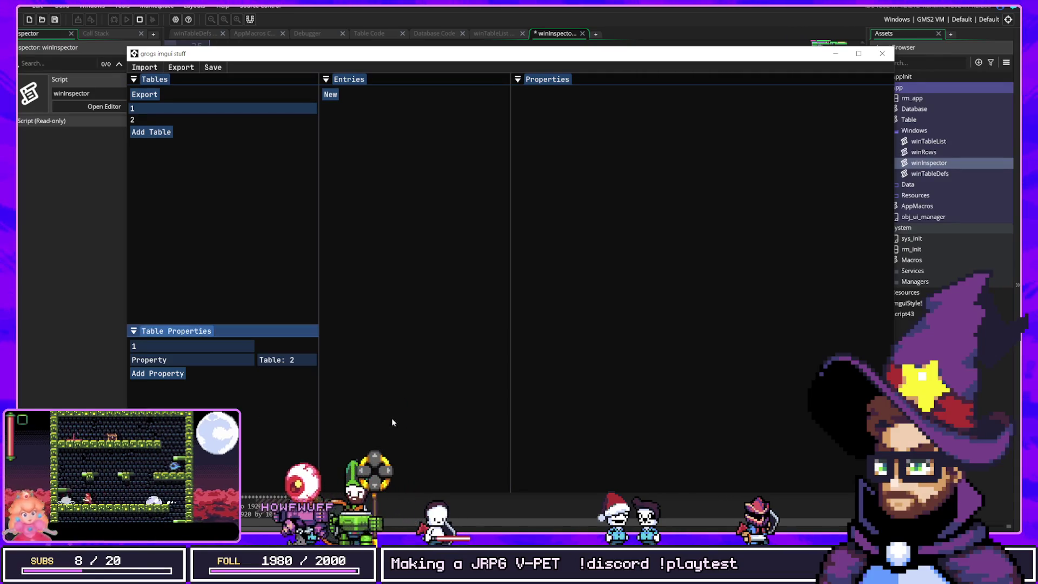
click(330, 96)
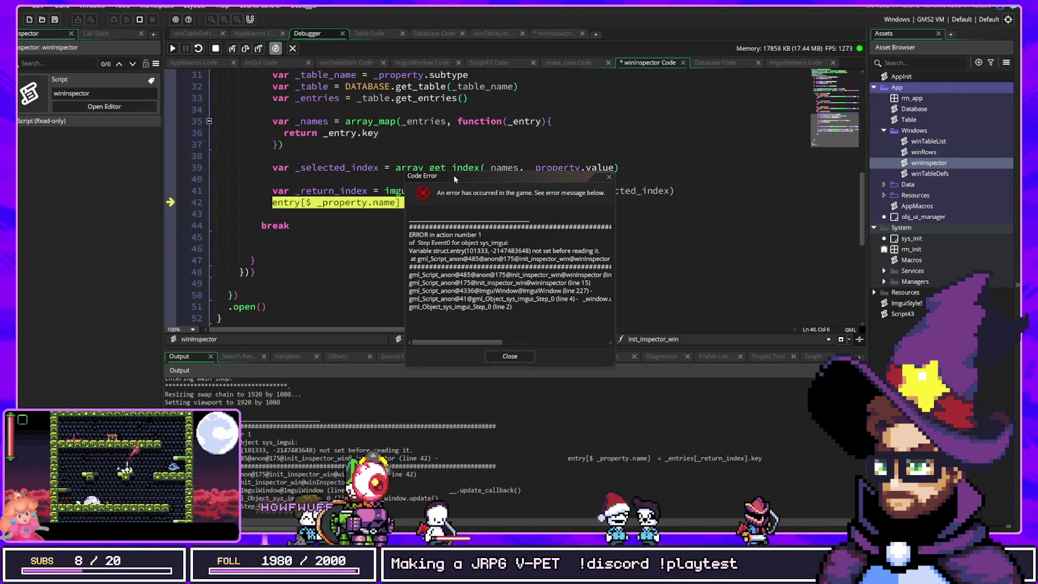
Change entry to _entry on line 42, save, and relaunch the game with F5.
drag(455, 178, 657, 182)
scroll(470, 166, up, 2)
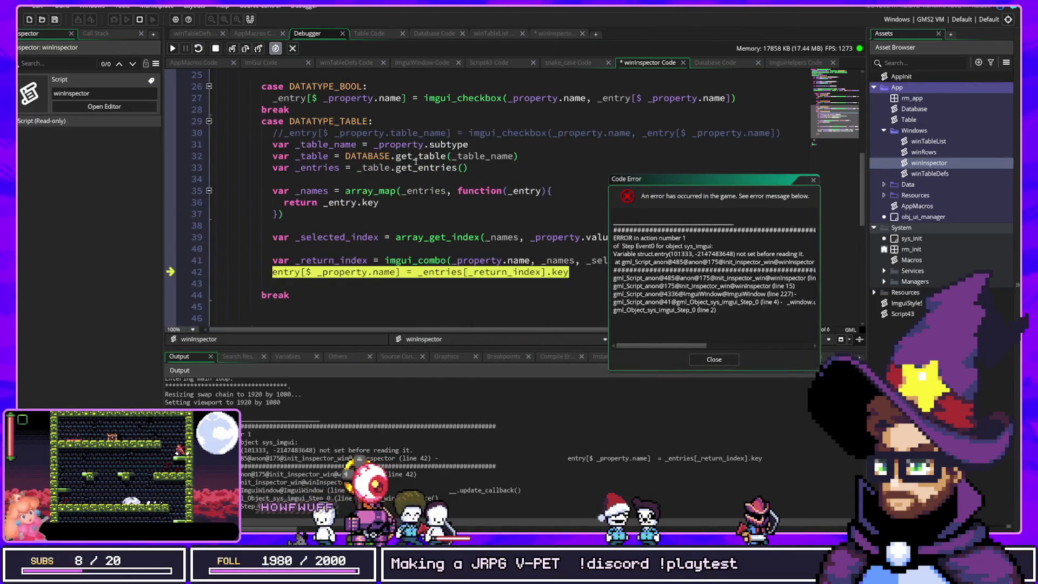
mouse_move(335, 258)
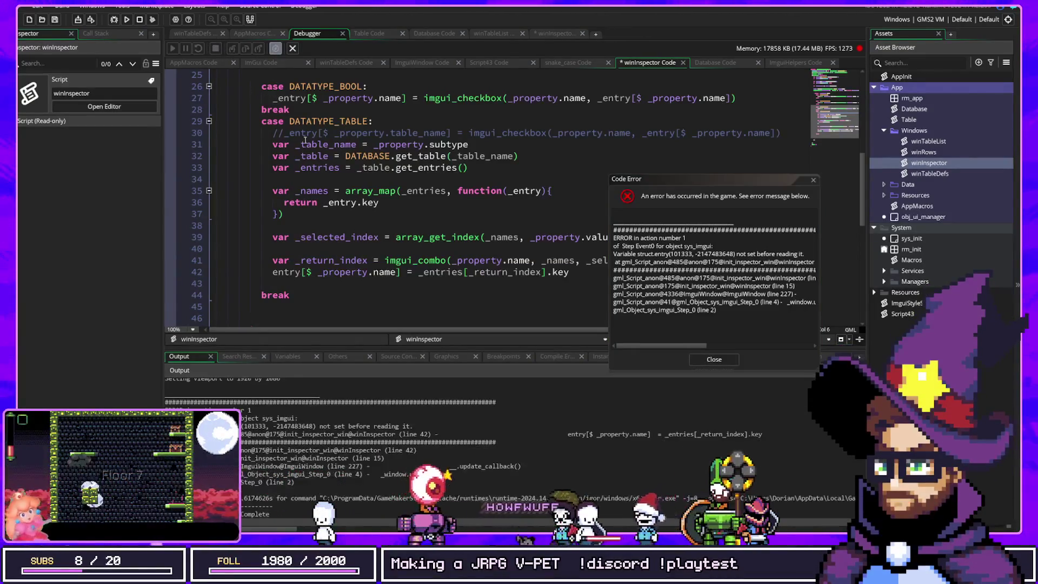
click(289, 101)
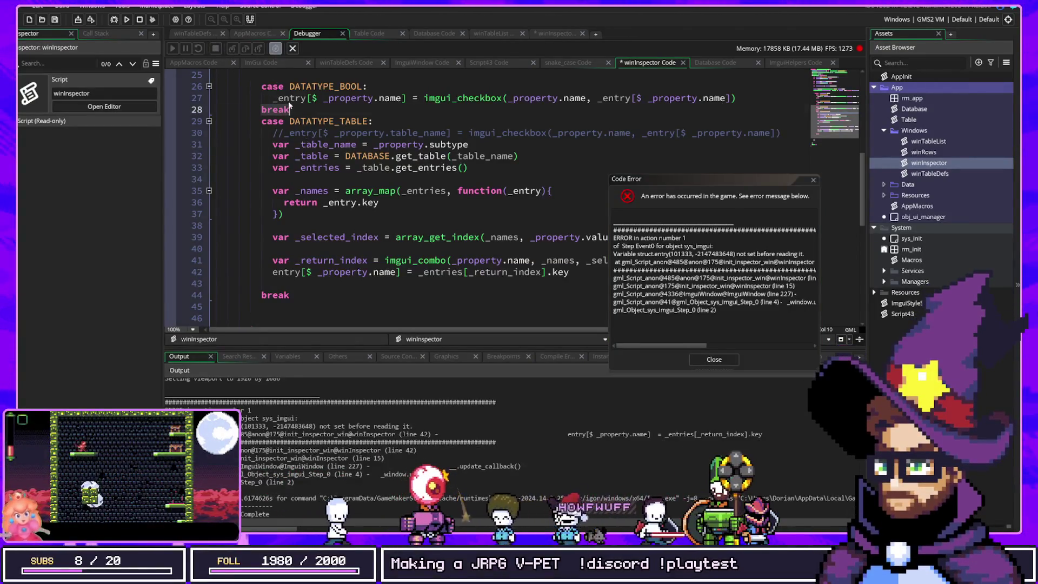
click(273, 272)
text(_)
key(ctrl+s)
scroll(325, 176, up, 6)
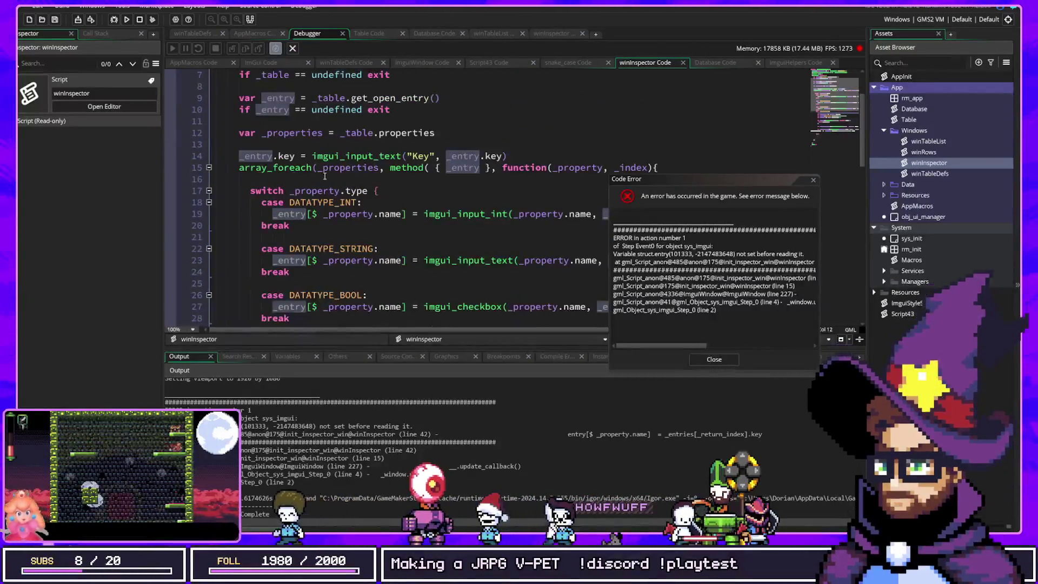
key(F5)
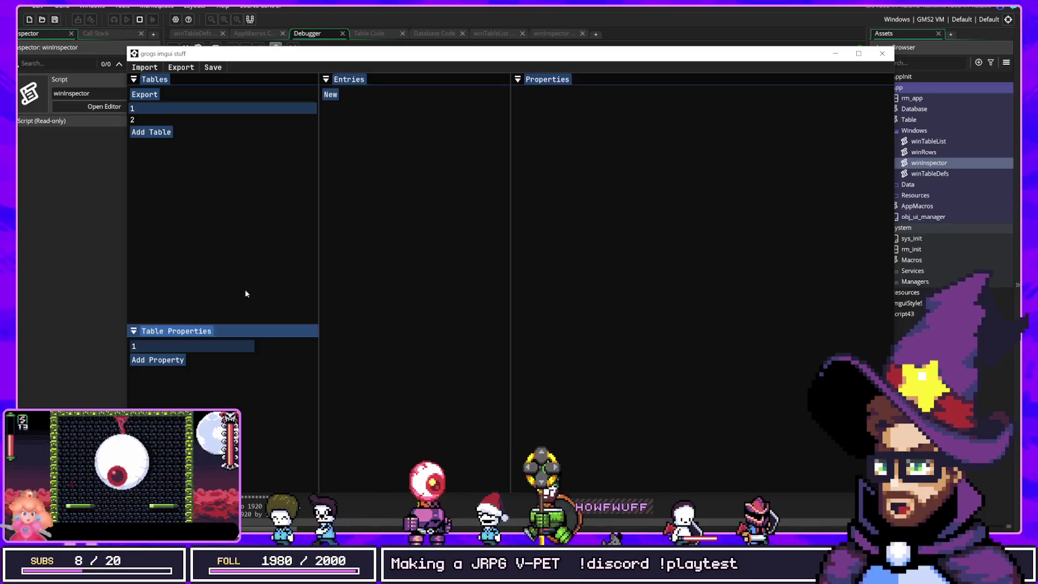
Add new entries to table 2 and rename one of them to Cloud.
click(232, 122)
click(334, 99)
click(331, 106)
click(585, 94)
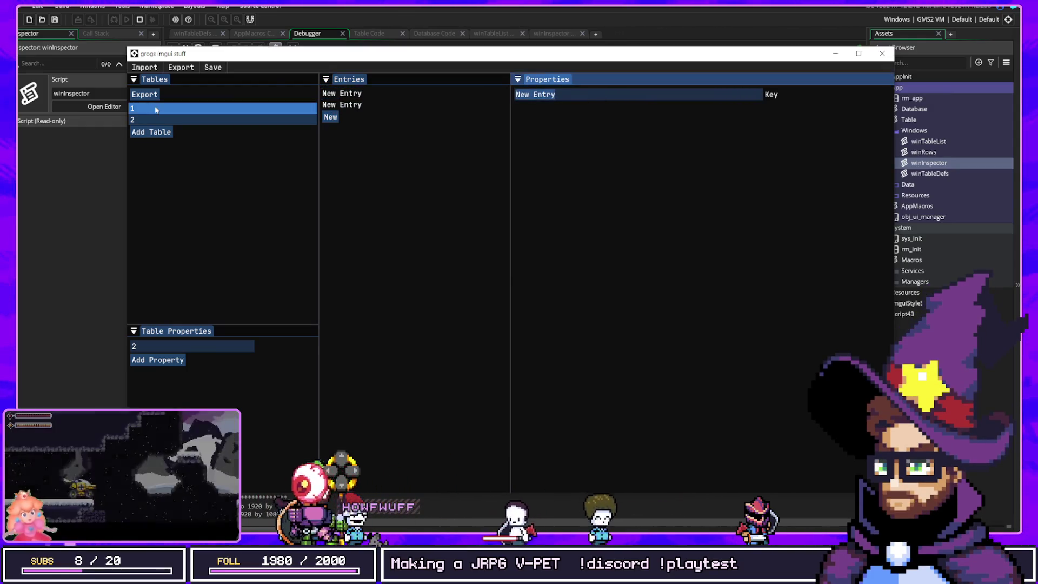
click(401, 104)
click(562, 96)
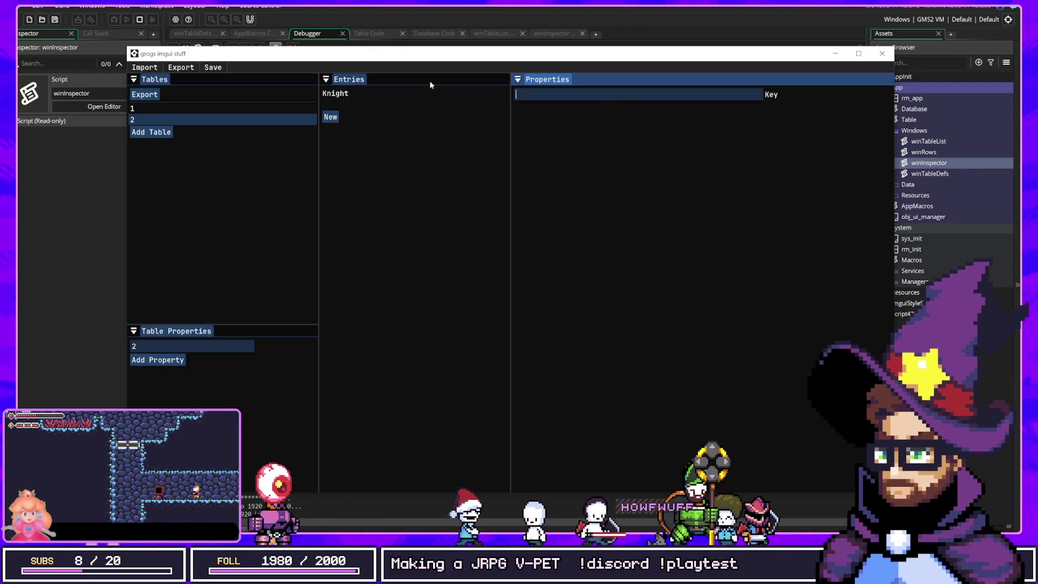
text(Cloud)
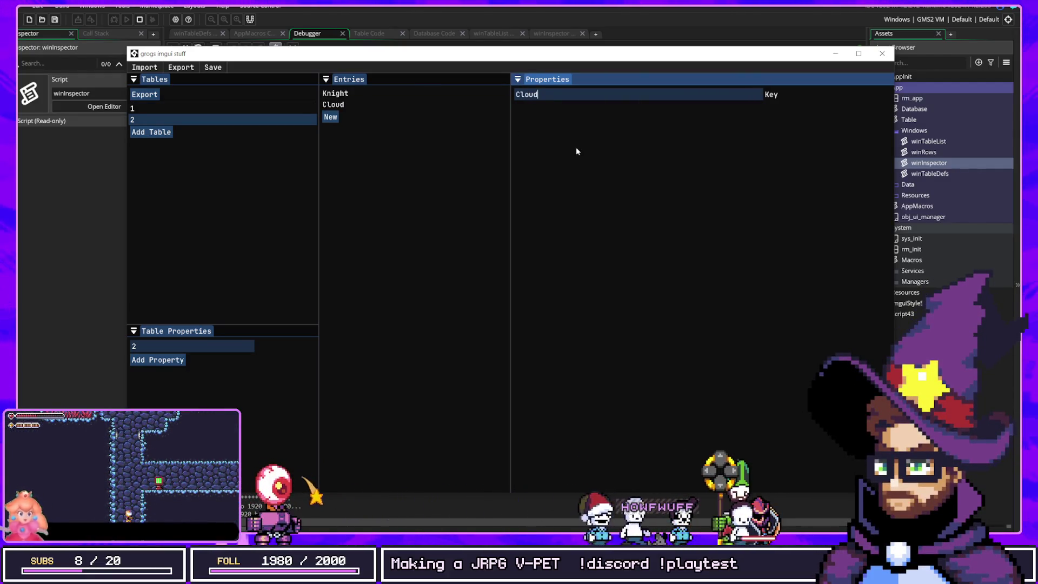
click(341, 314)
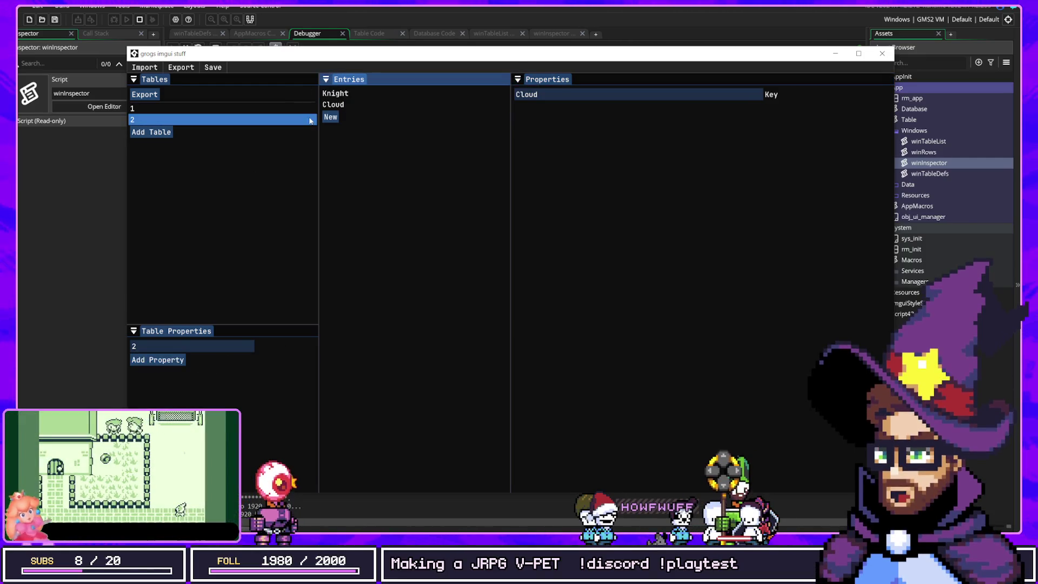
Add an entry and a property to table 1, then dismiss the crash and relaunch the game.
click(174, 112)
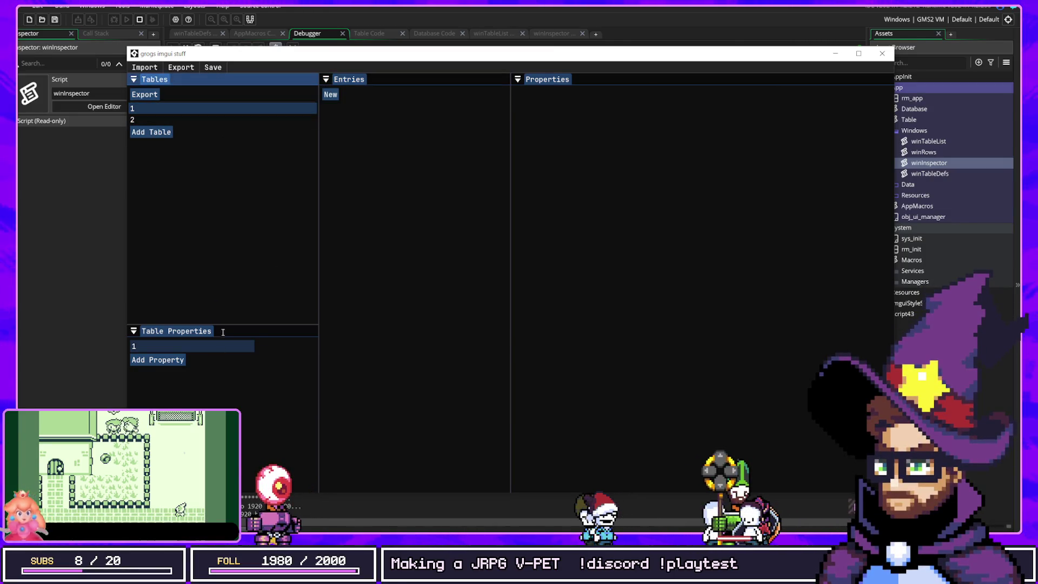
click(331, 95)
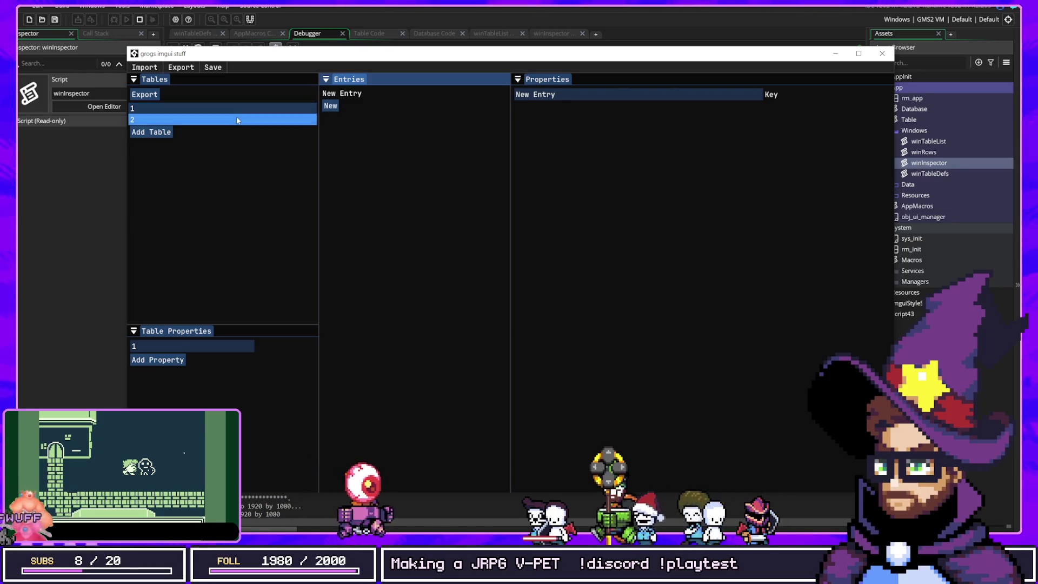
click(217, 121)
click(217, 113)
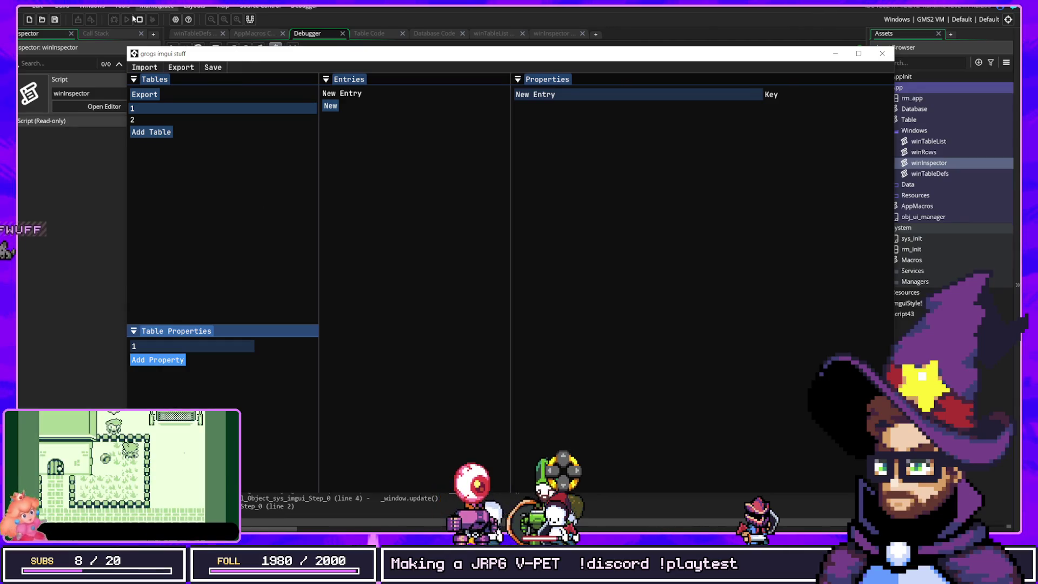
click(164, 360)
click(114, 20)
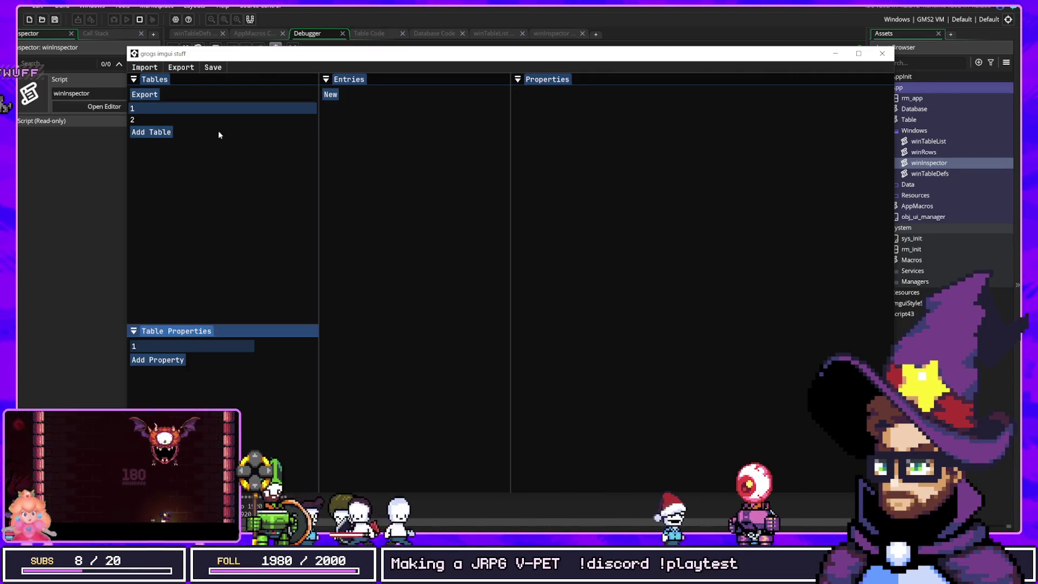
click(191, 120)
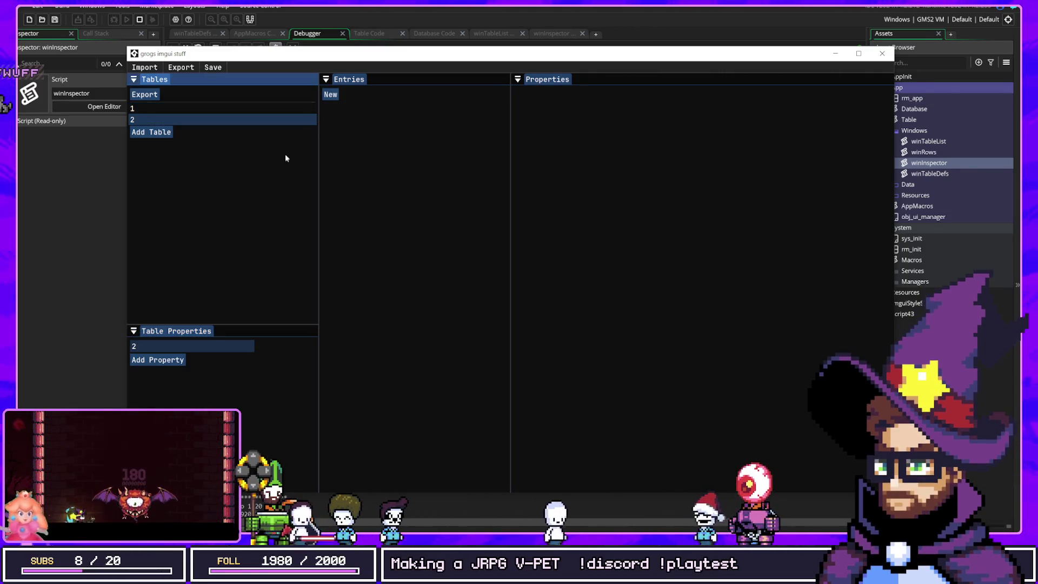
Create two table 2 entries keyed Knight and Mage, then select table 1.
click(328, 95)
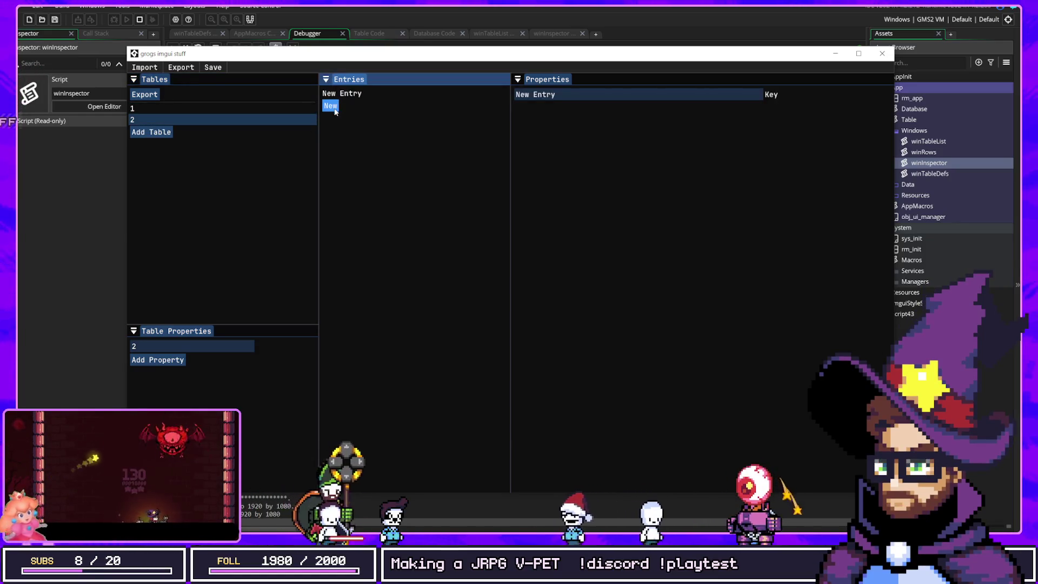
click(330, 106)
text(Knight)
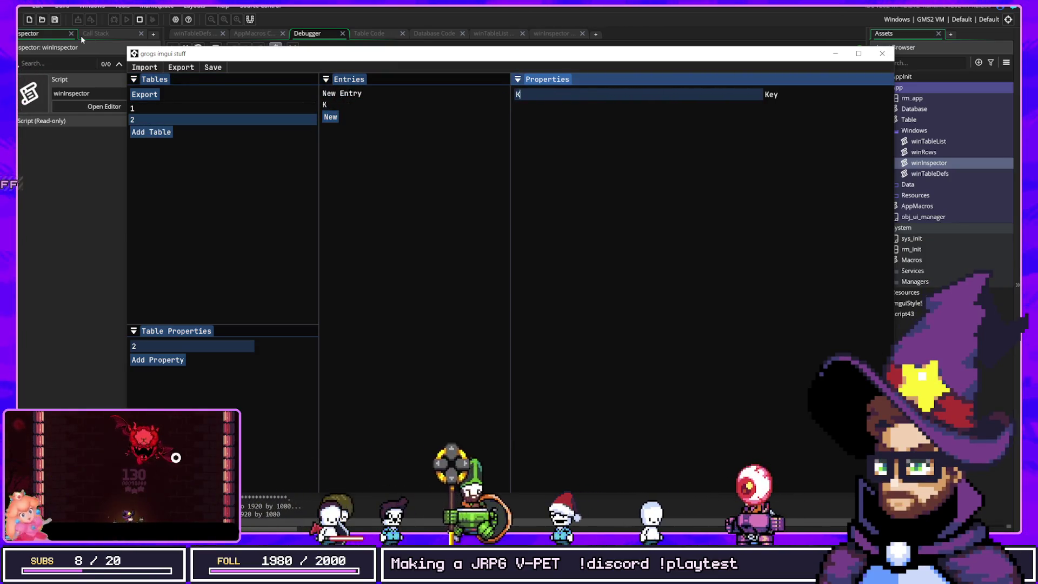
click(347, 93)
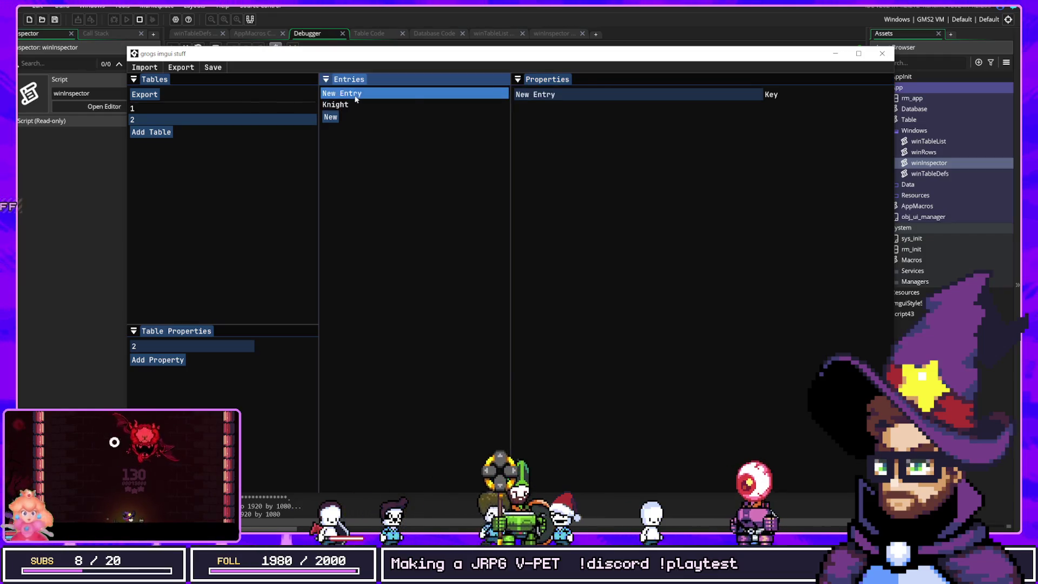
text(Mage)
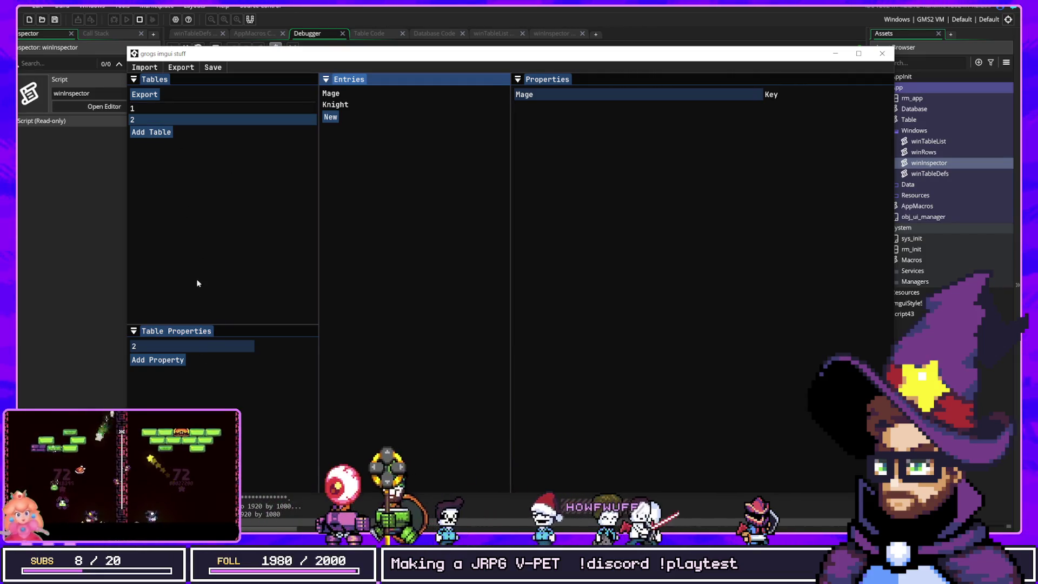
click(181, 108)
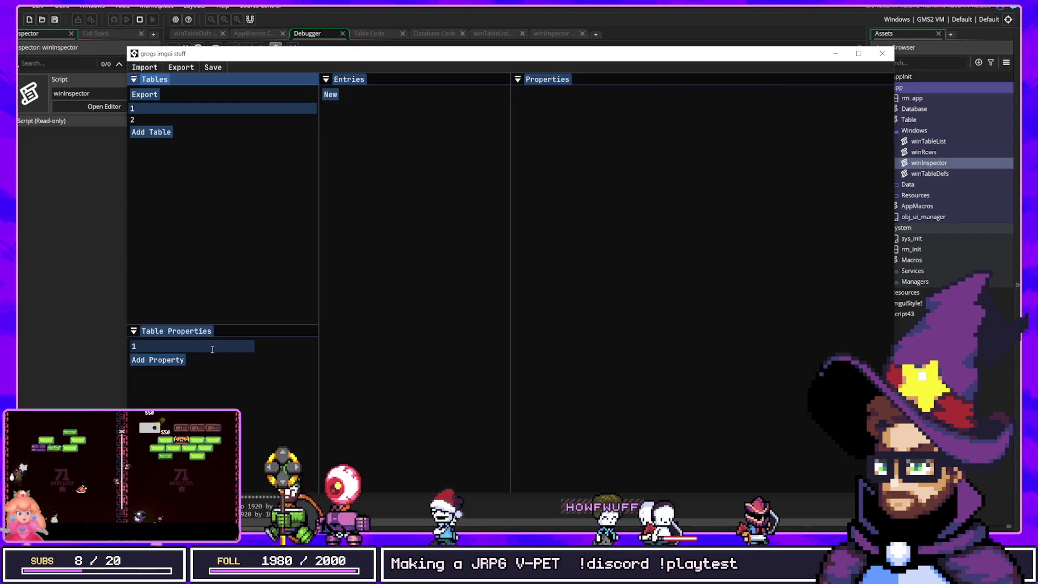
Add a table 1 property whose type references table 2.
click(162, 360)
click(281, 359)
mouse_move(285, 408)
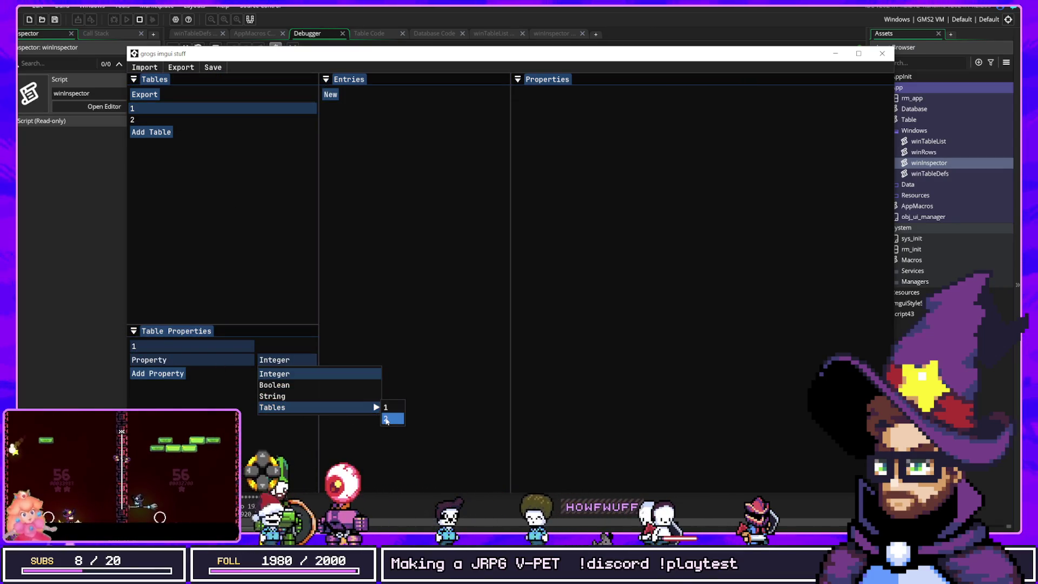
click(390, 420)
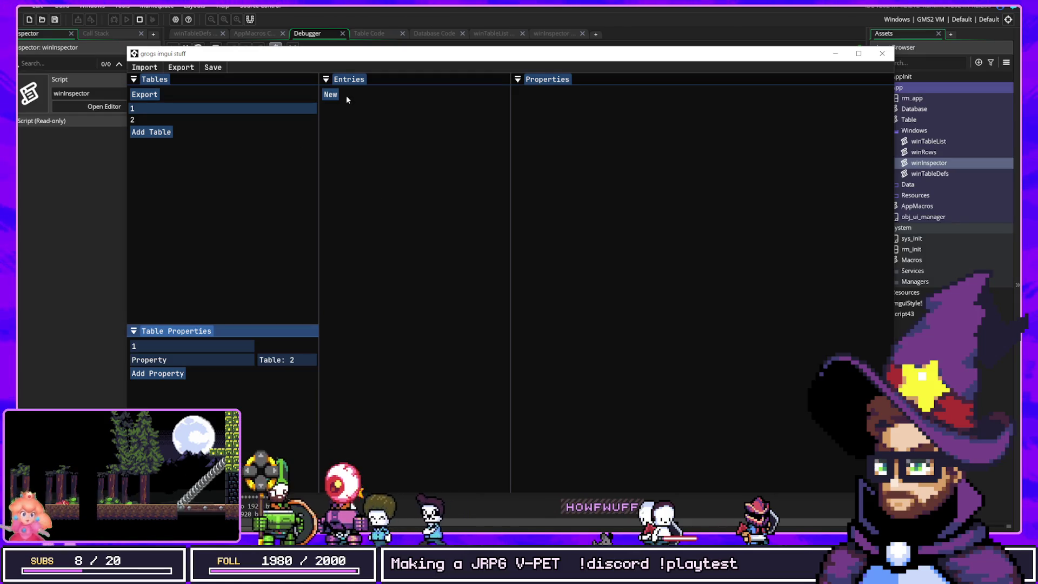
Add a table 1 entry and browse its property value choices, keeping Mage.
click(331, 95)
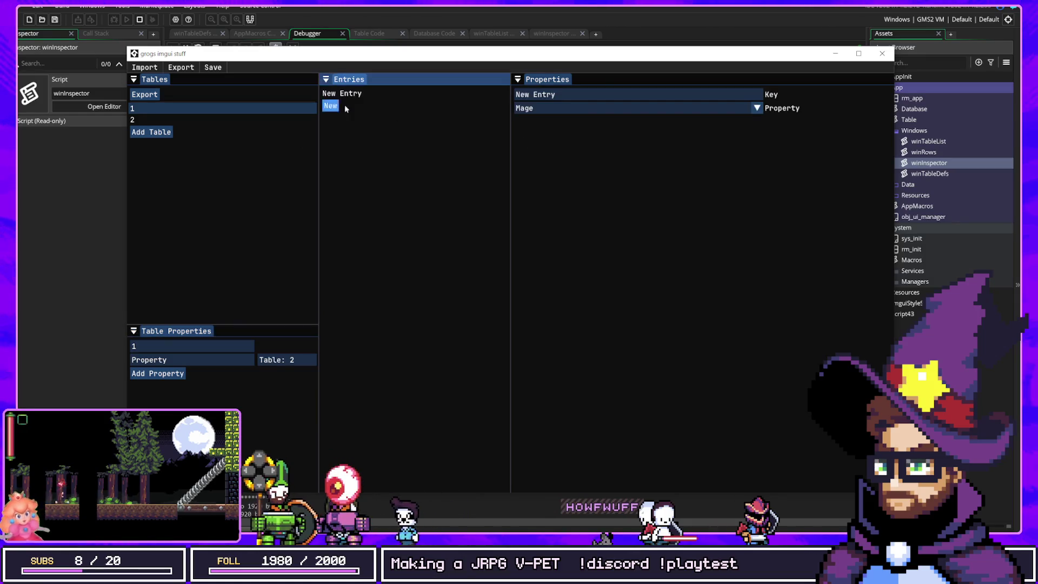
click(569, 108)
click(545, 134)
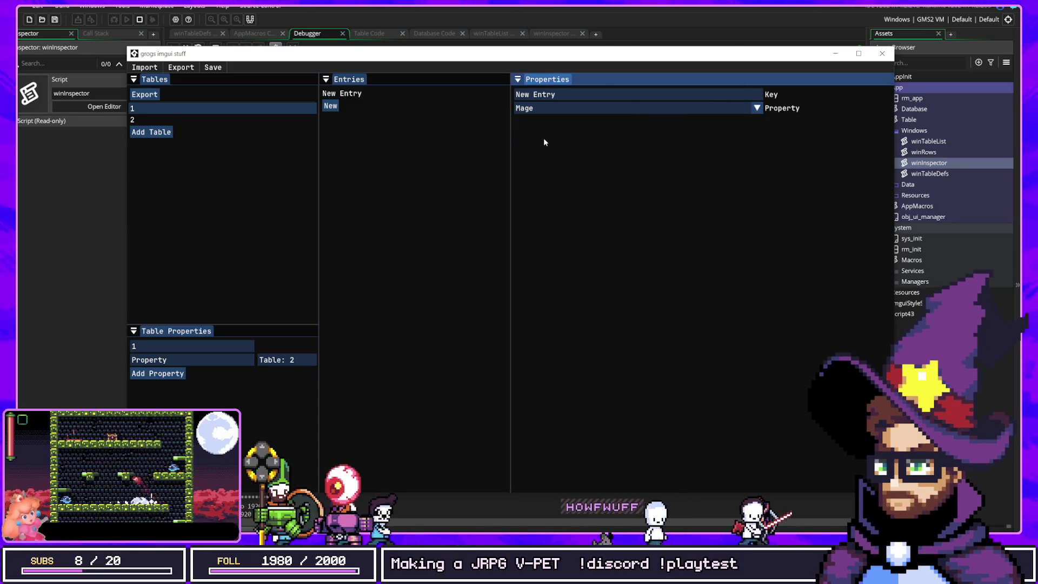
click(544, 113)
click(544, 125)
click(544, 115)
click(544, 117)
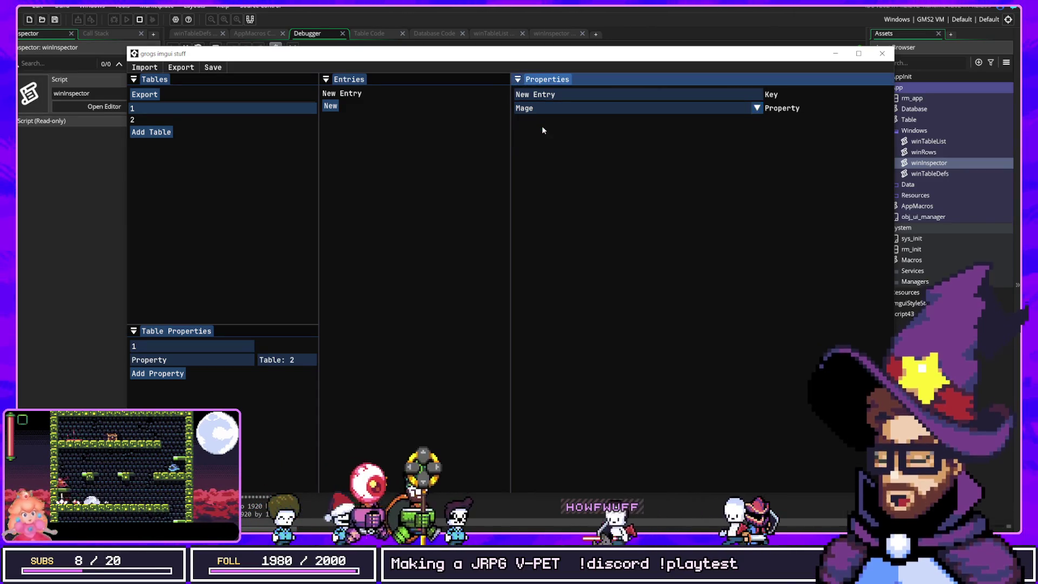
click(540, 108)
click(541, 133)
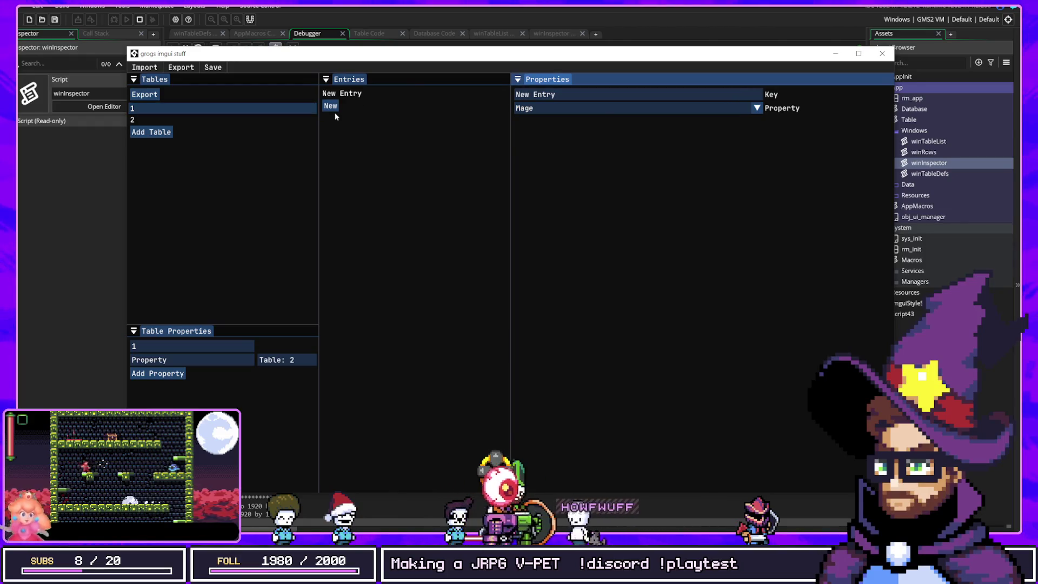
Add a second table 1 entry, check its value choices, and return to the IDE.
click(332, 107)
click(549, 108)
click(545, 120)
click(548, 11)
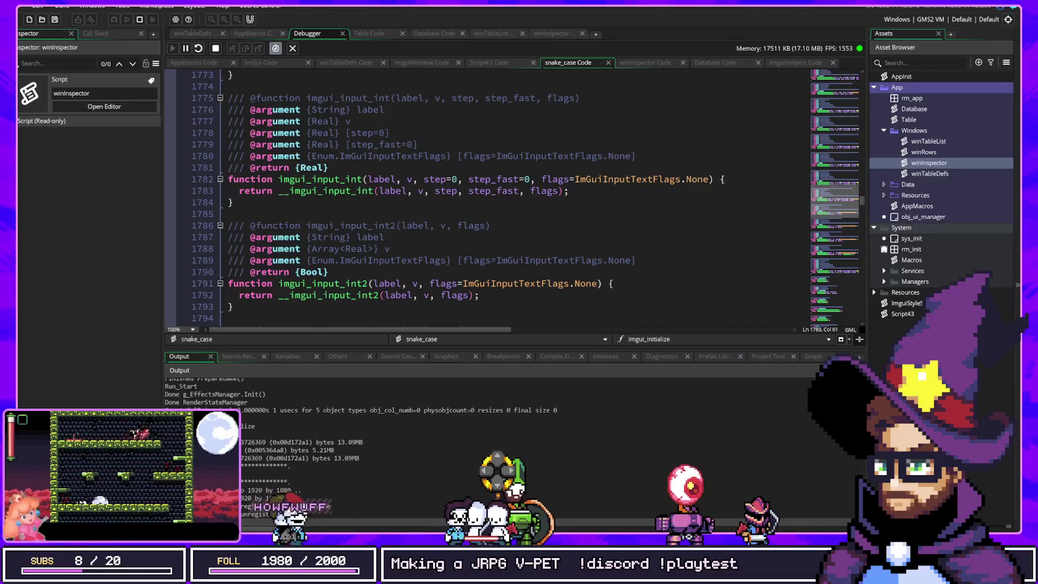
Look over the AppMacros and winTableDefs code, then open the winInspector script.
click(252, 34)
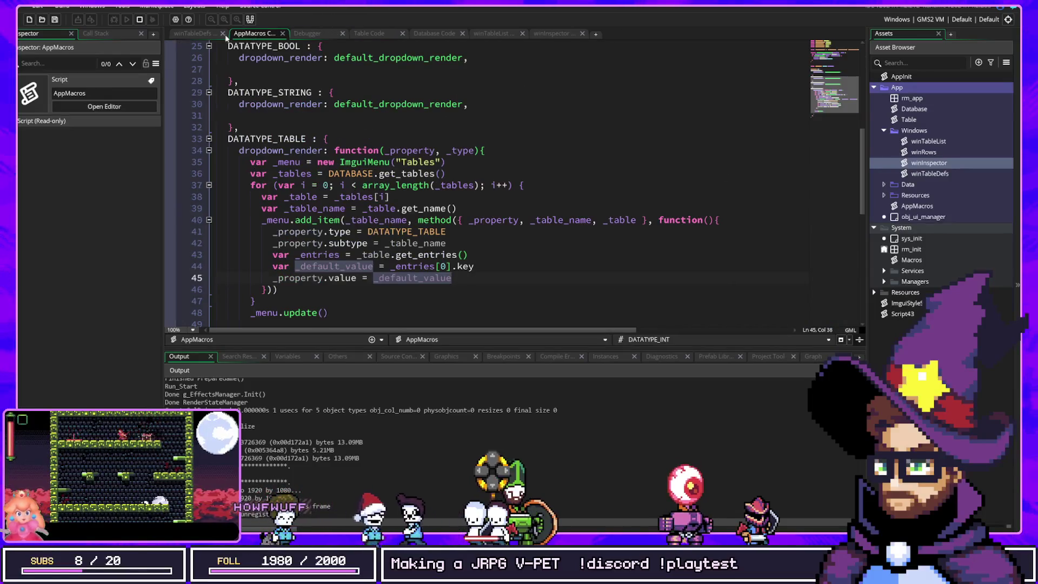
click(212, 34)
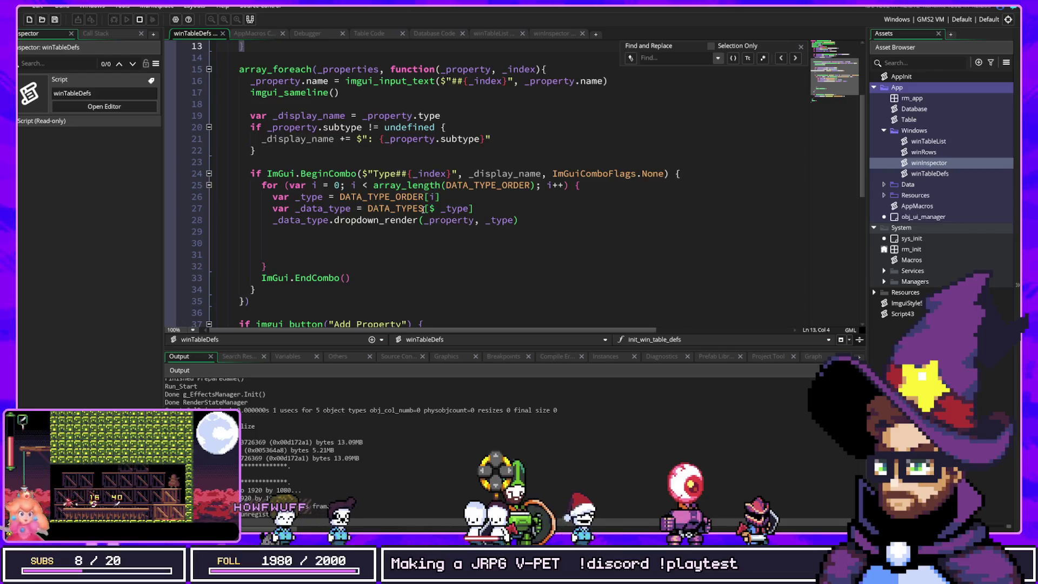
scroll(423, 210, down, 2)
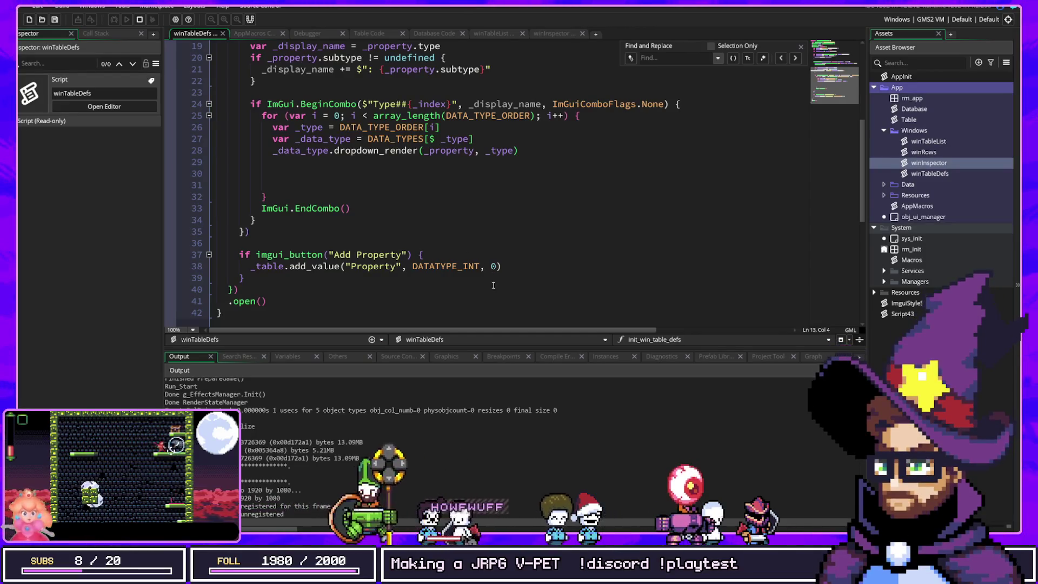
double_click(929, 163)
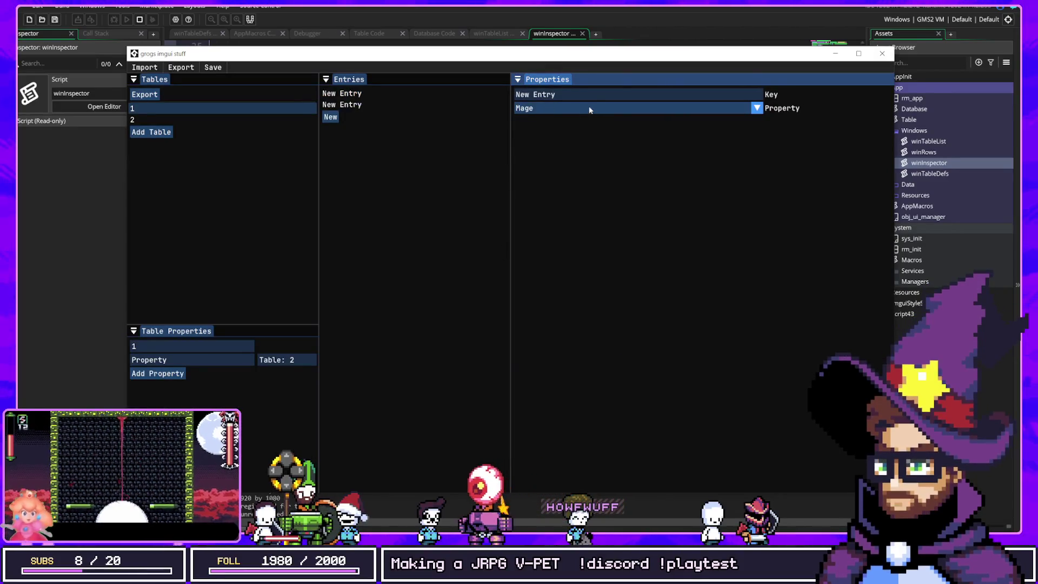
Check the Mage reference's choices, then return to winInspector and review the uses of _property.
click(538, 109)
click(556, 20)
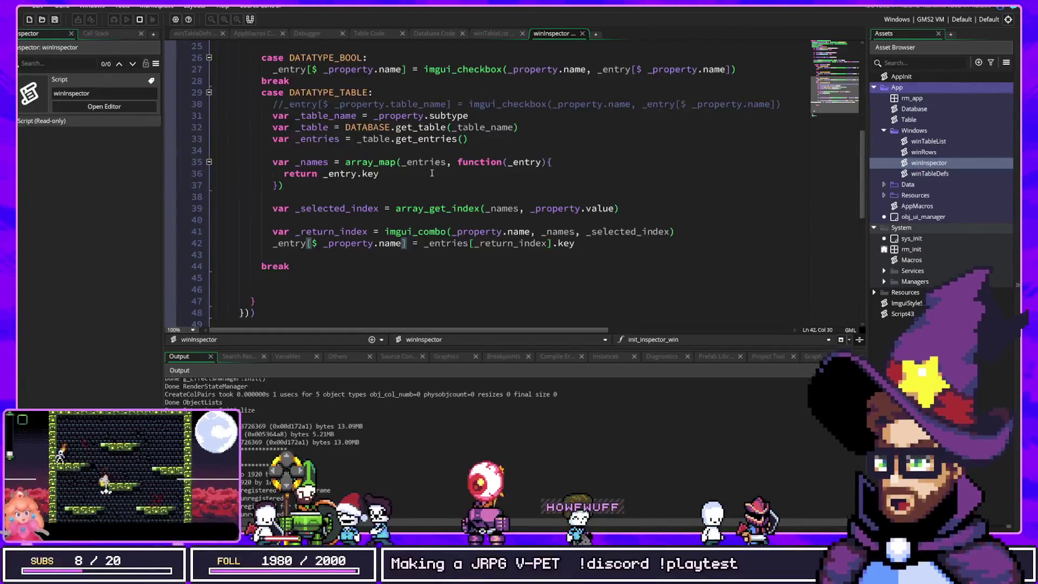
click(535, 140)
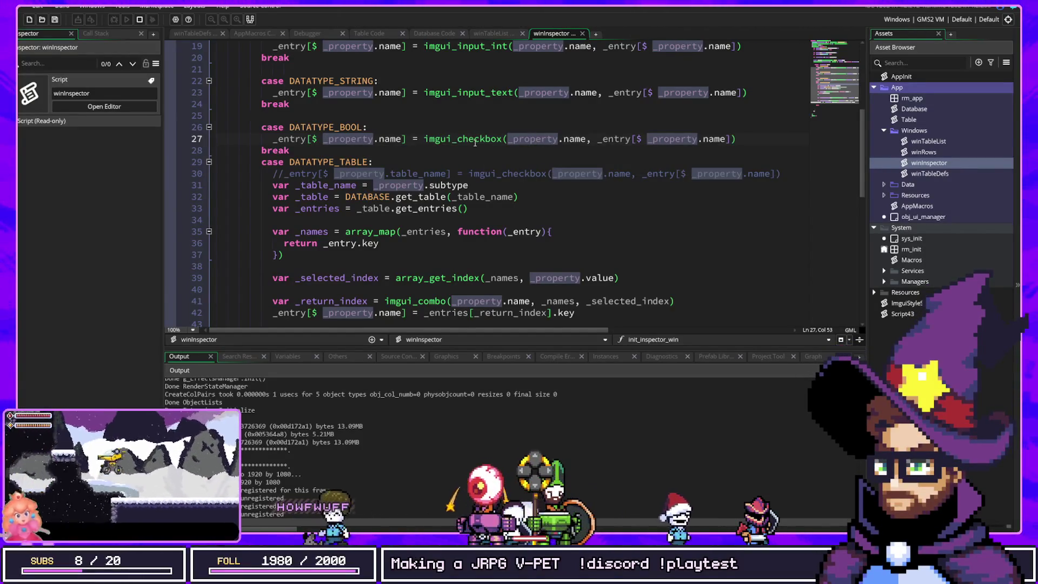
scroll(476, 143, up, 6)
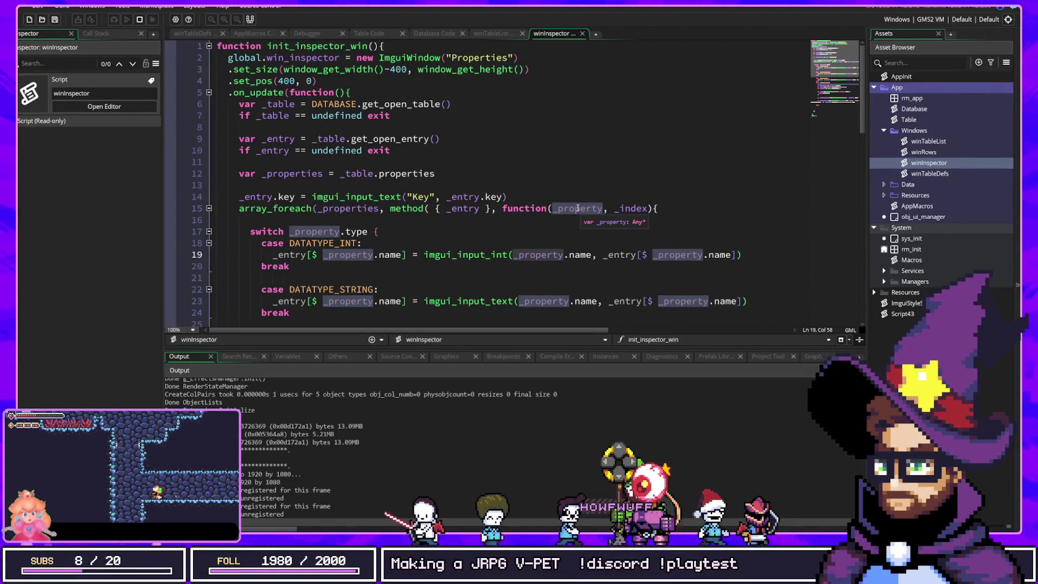
scroll(507, 224, down, 2)
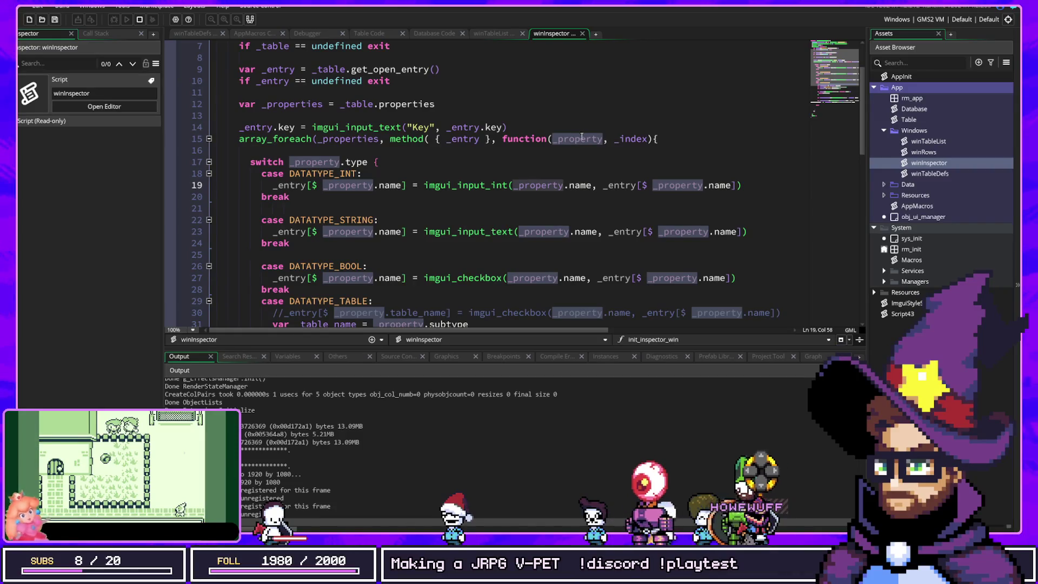
scroll(563, 200, down, 2)
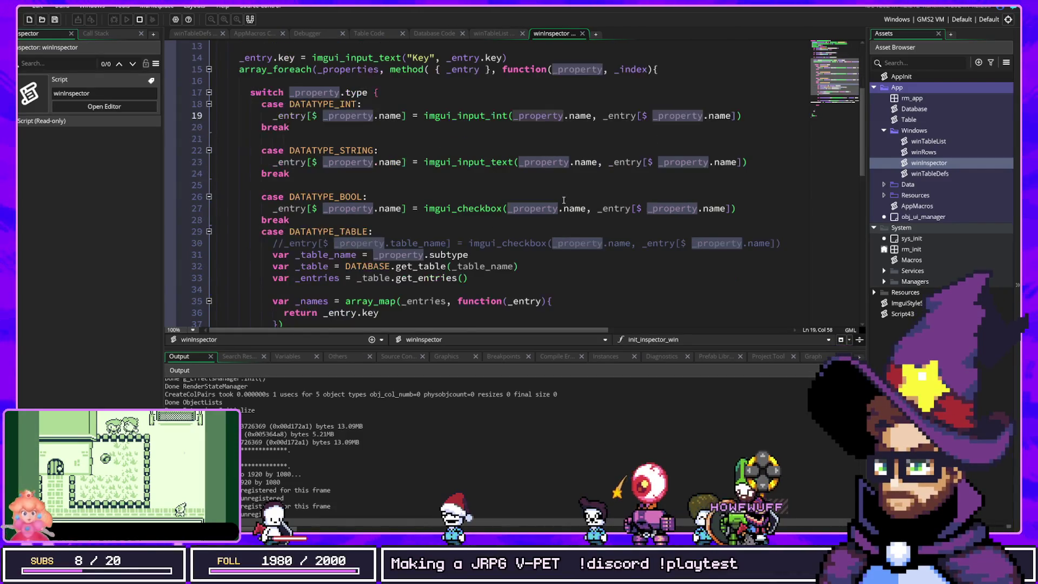
click(604, 243)
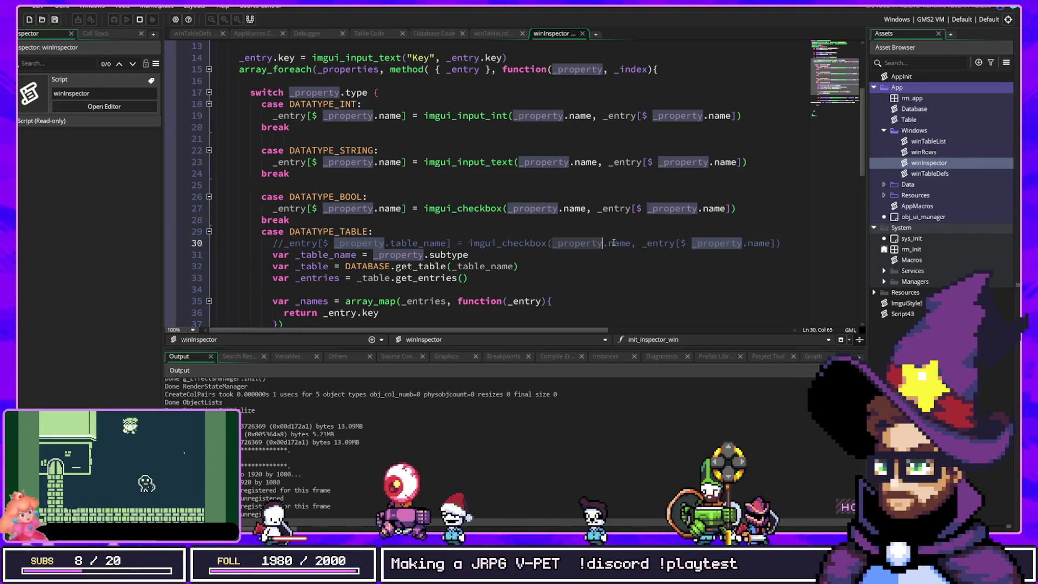
Inspect the imgui_input_int call on line 19 and the _property.name use in the combo call.
mouse_move(554, 119)
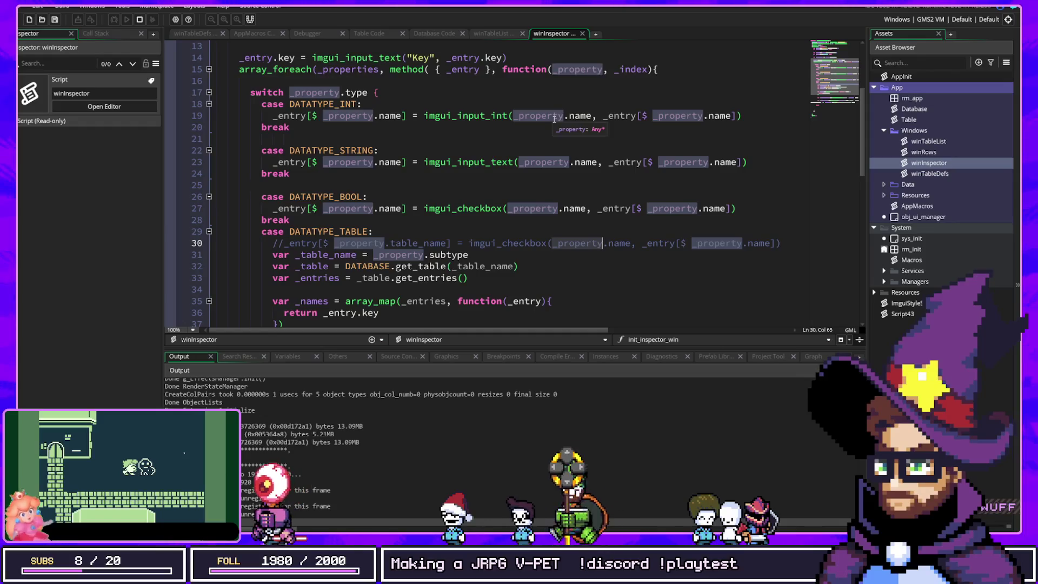
click(617, 116)
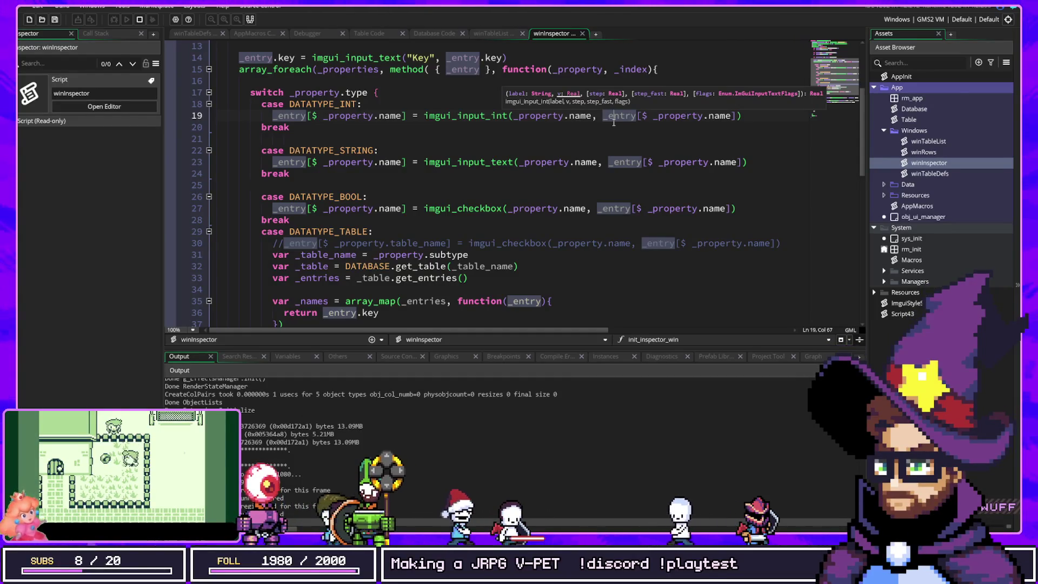
click(598, 116)
key(ctrl+space)
click(575, 127)
key(ctrl+space)
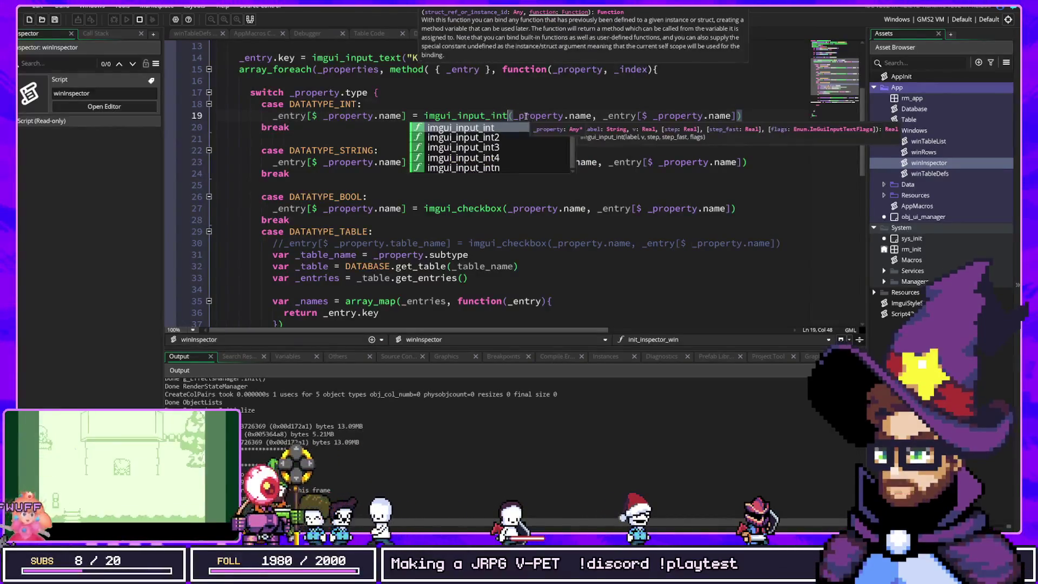
click(551, 117)
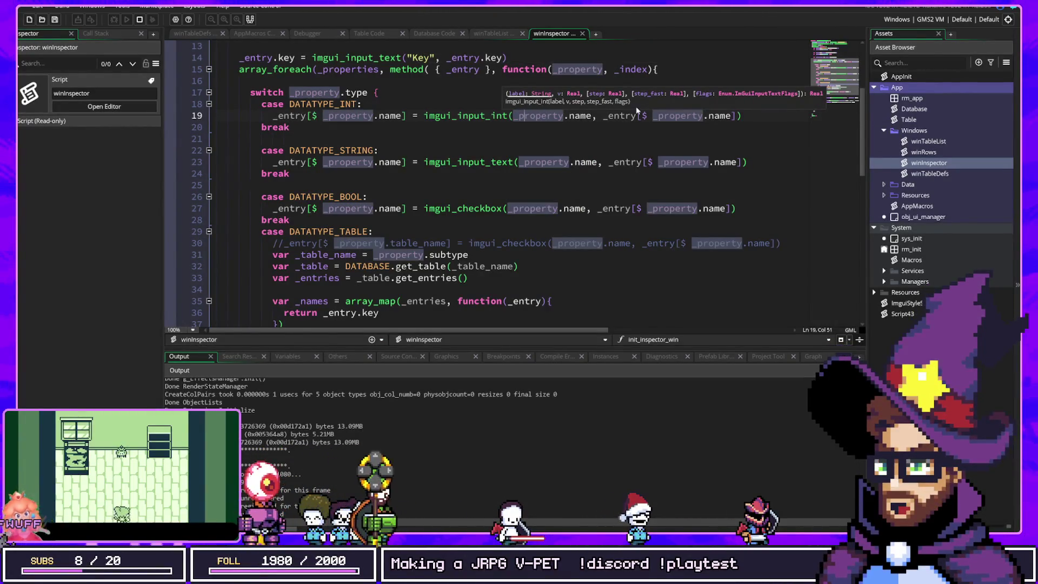
drag(602, 116, 735, 116)
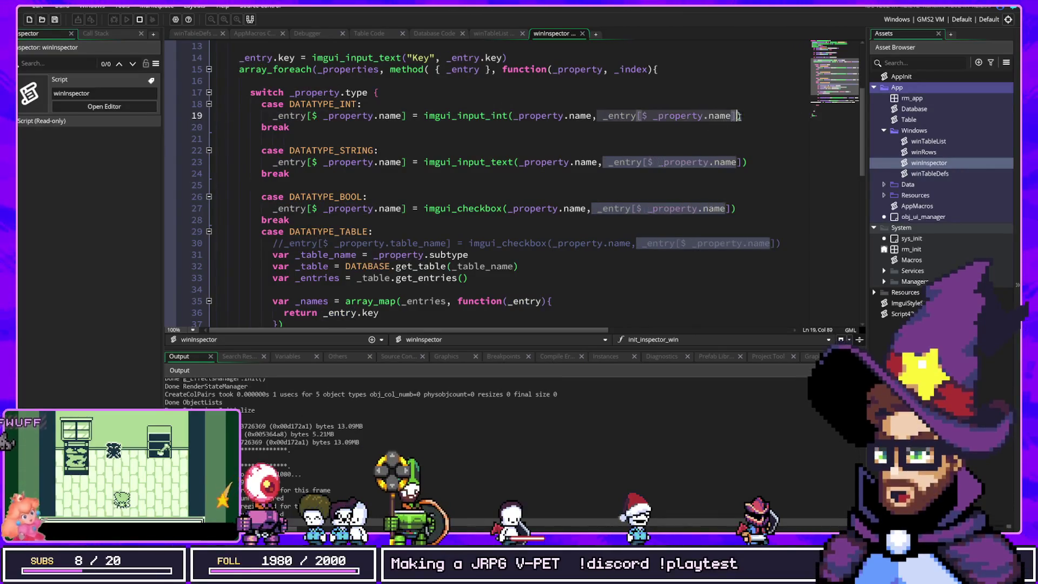
key(Up)
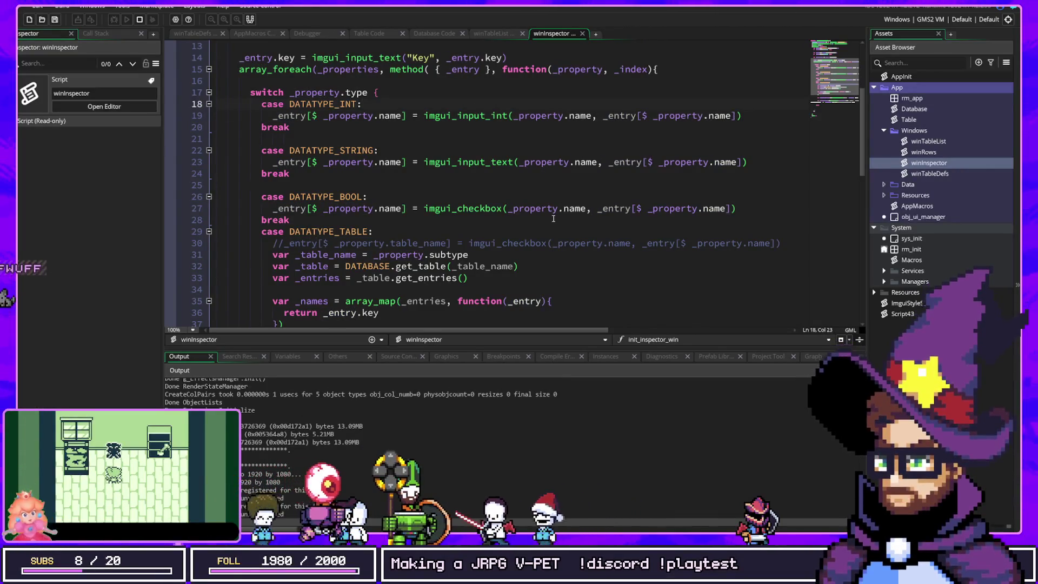
scroll(553, 219, down, 4)
click(529, 231)
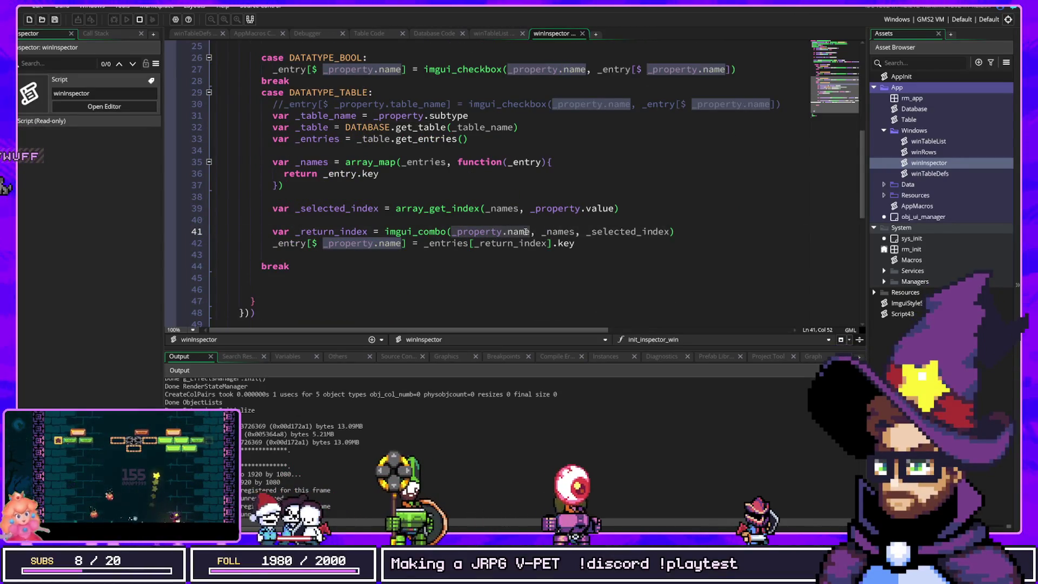
scroll(526, 231, up, 4)
scroll(525, 232, down, 2)
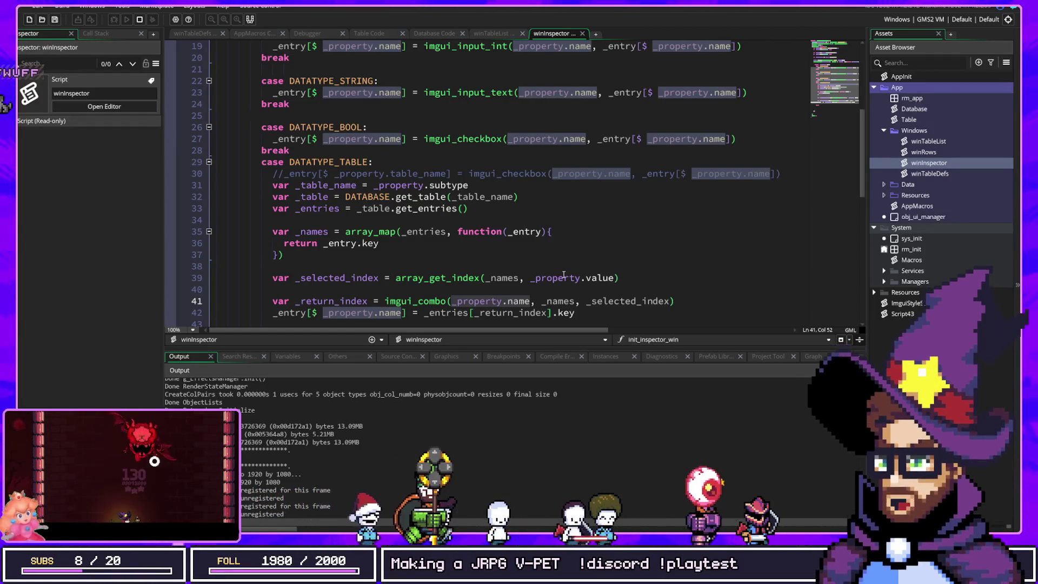
drag(597, 139, 730, 139)
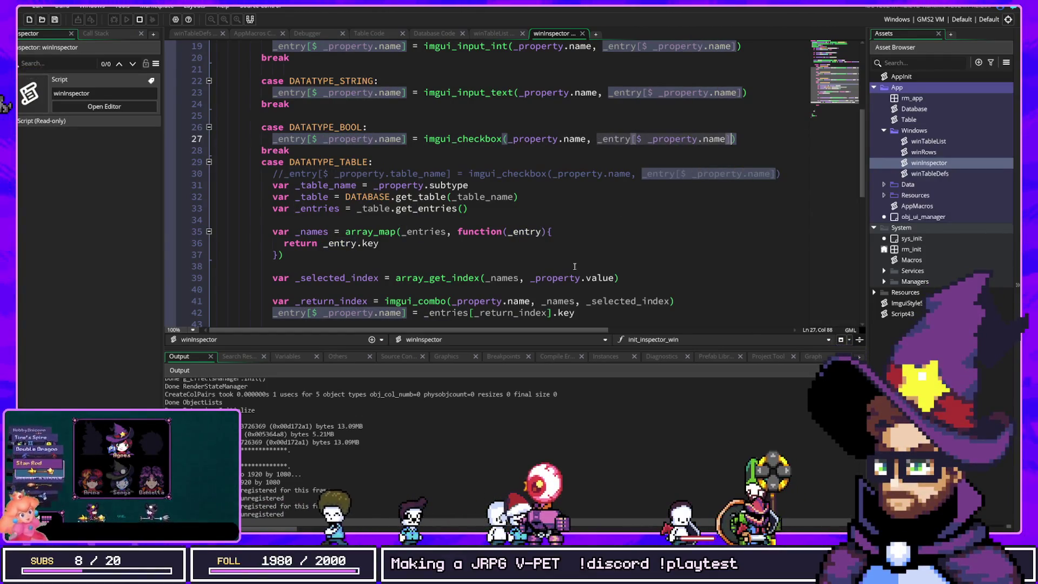
click(557, 301)
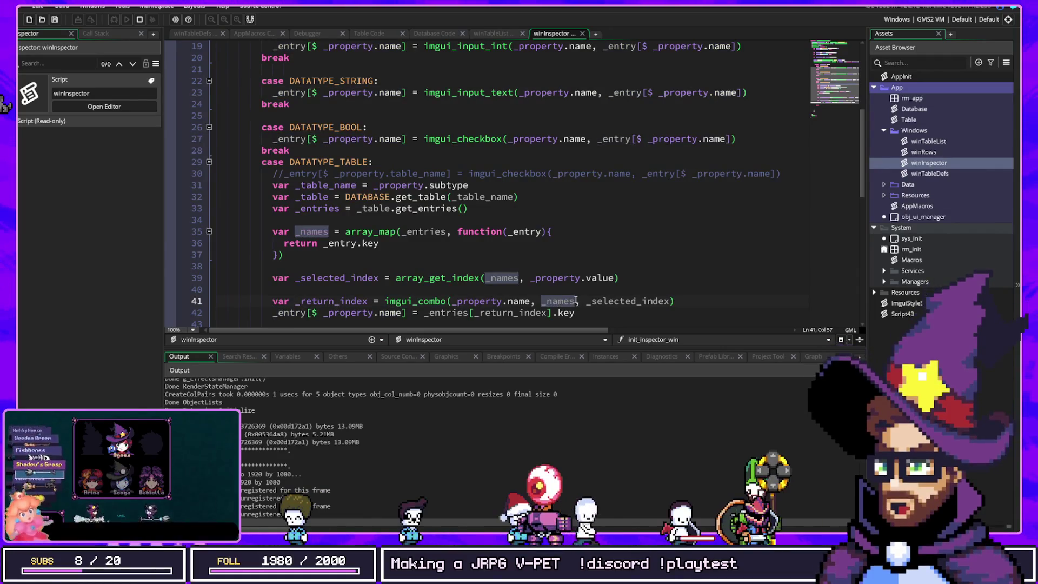
click(611, 301)
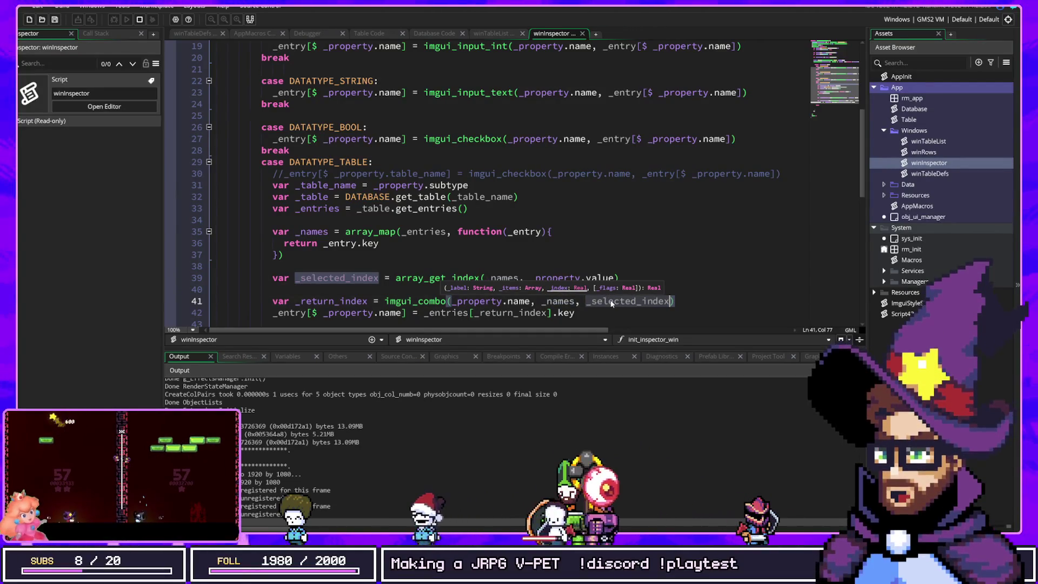
click(560, 280)
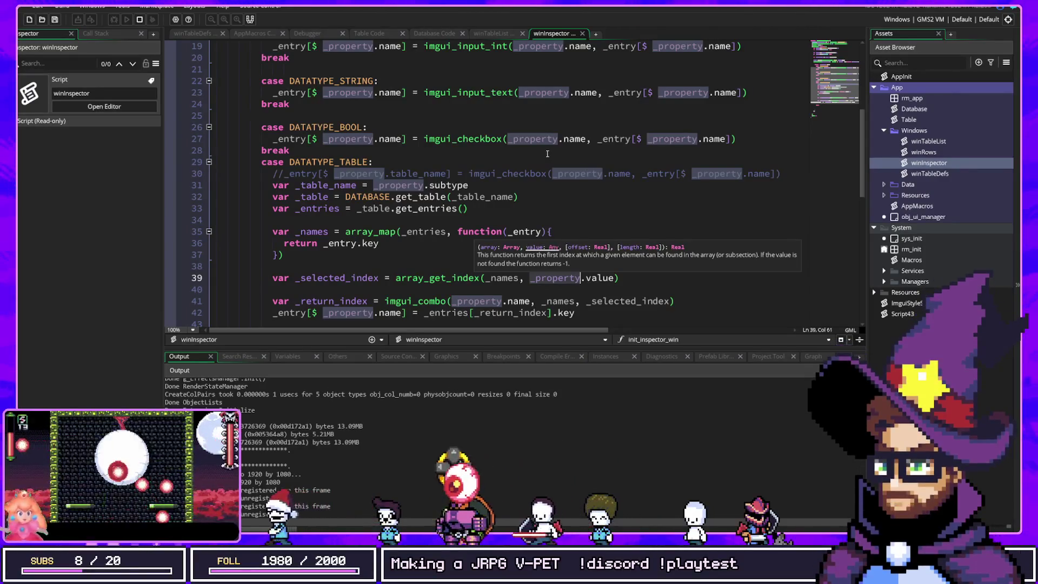
scroll(548, 154, up, 2)
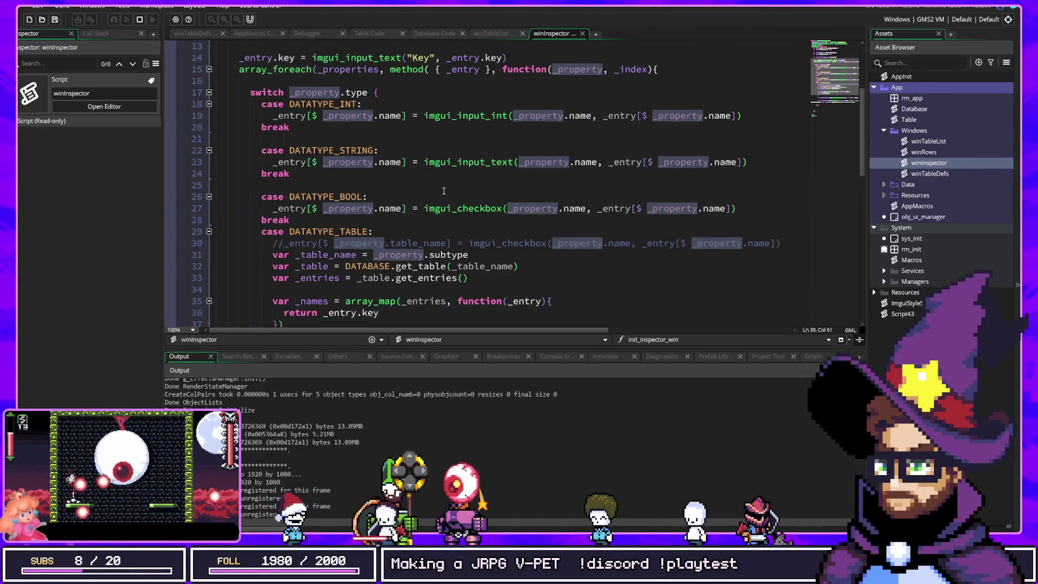
Examine the imgui_input_text call and its _property.value argument on line 23.
drag(407, 161, 273, 164)
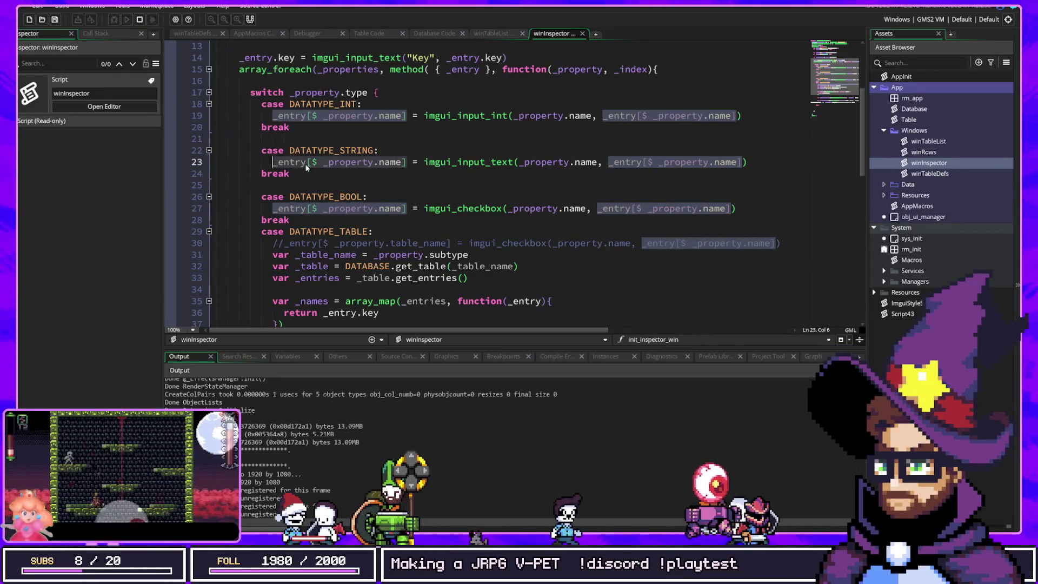
click(342, 162)
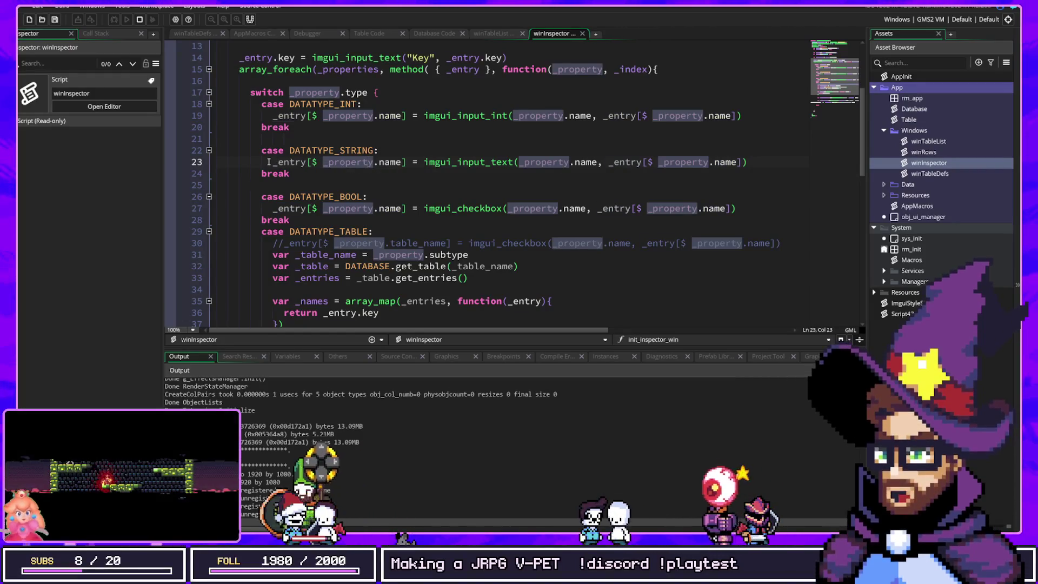
click(290, 162)
click(330, 162)
click(356, 162)
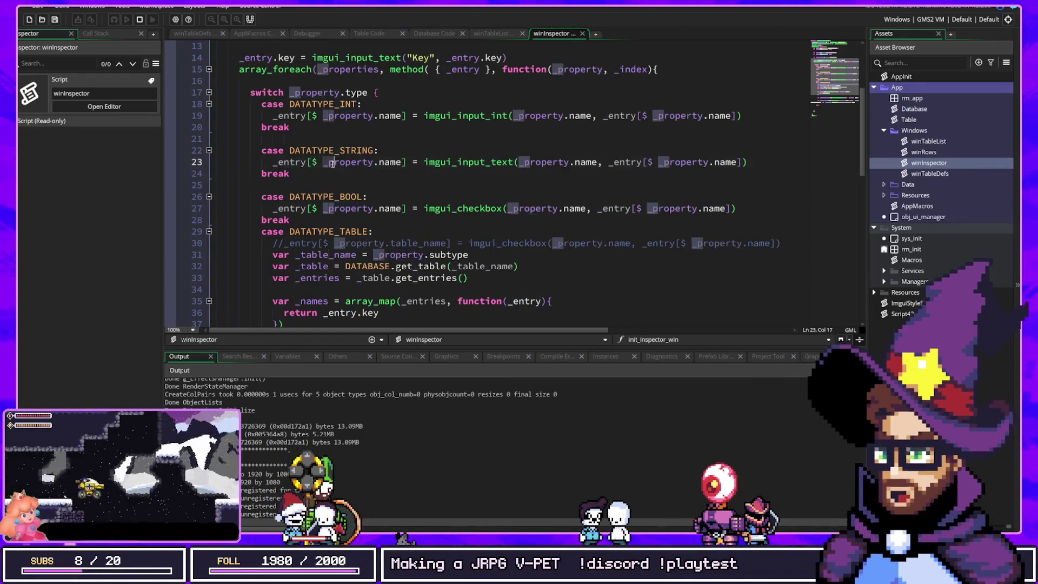
click(374, 163)
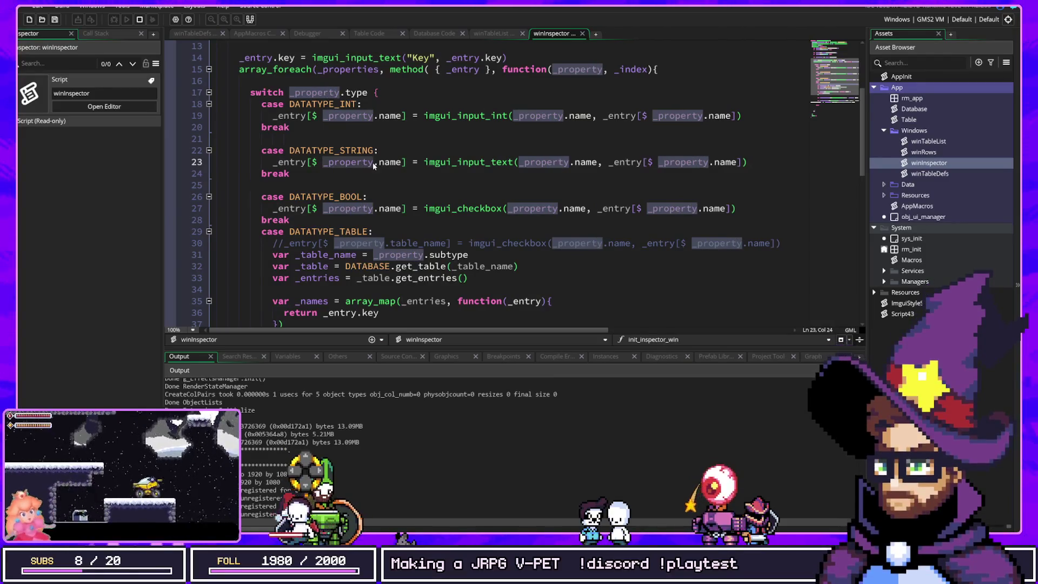
mouse_move(426, 165)
drag(425, 163, 815, 173)
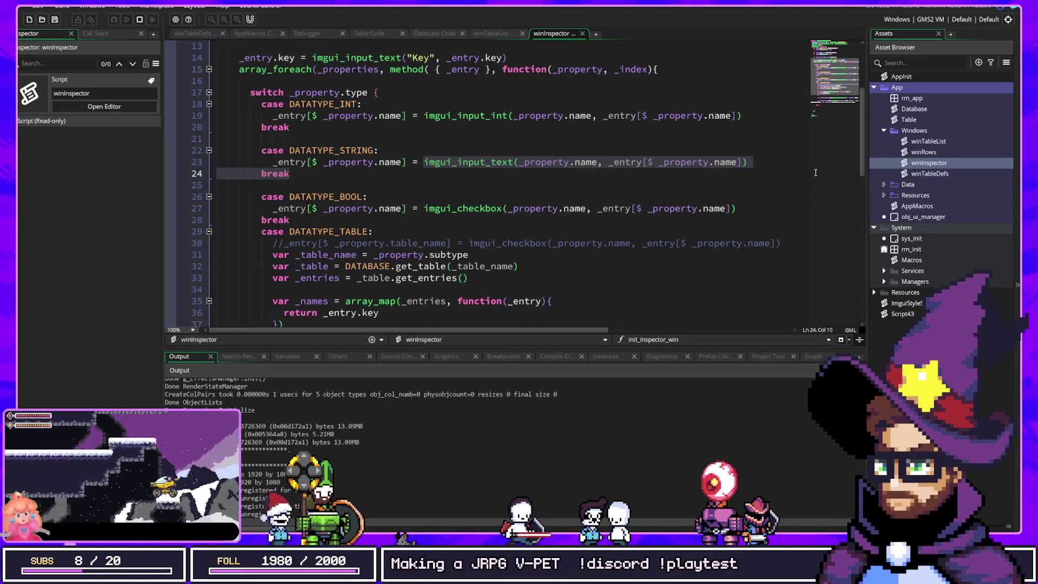
scroll(492, 177, down, 2)
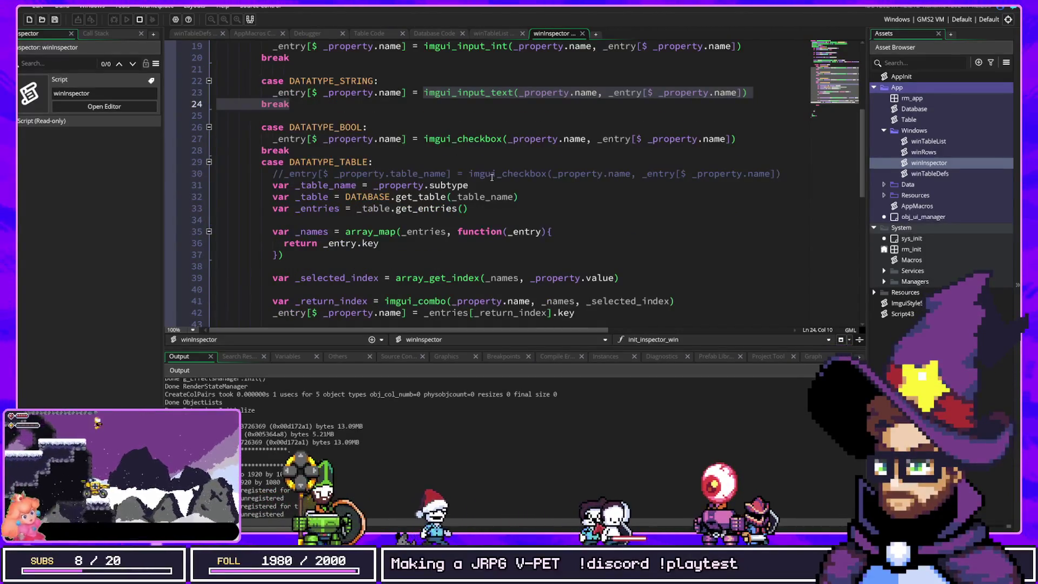
Paste line 42's entry lookup over _property.value on line 39, undo it, and build with F5.
drag(274, 313, 406, 313)
key(ctrl+c)
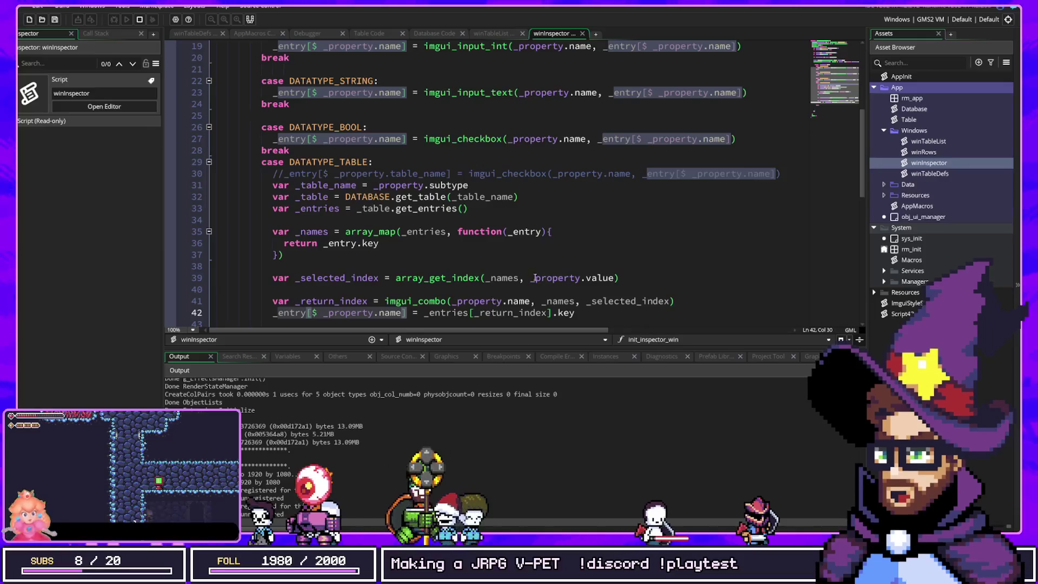
click(583, 278)
click(591, 277)
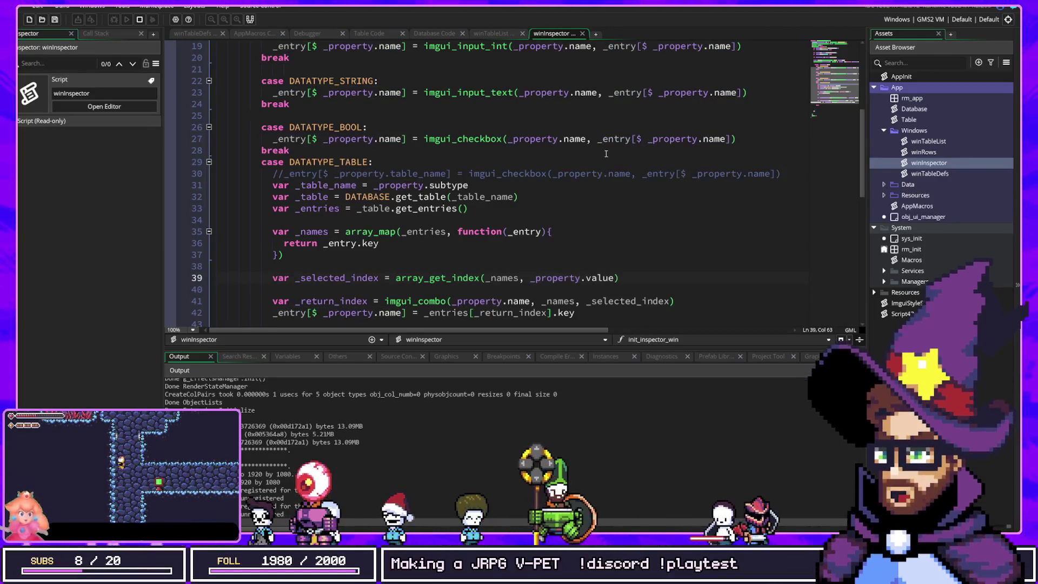
scroll(599, 162, up, 2)
scroll(600, 162, down, 2)
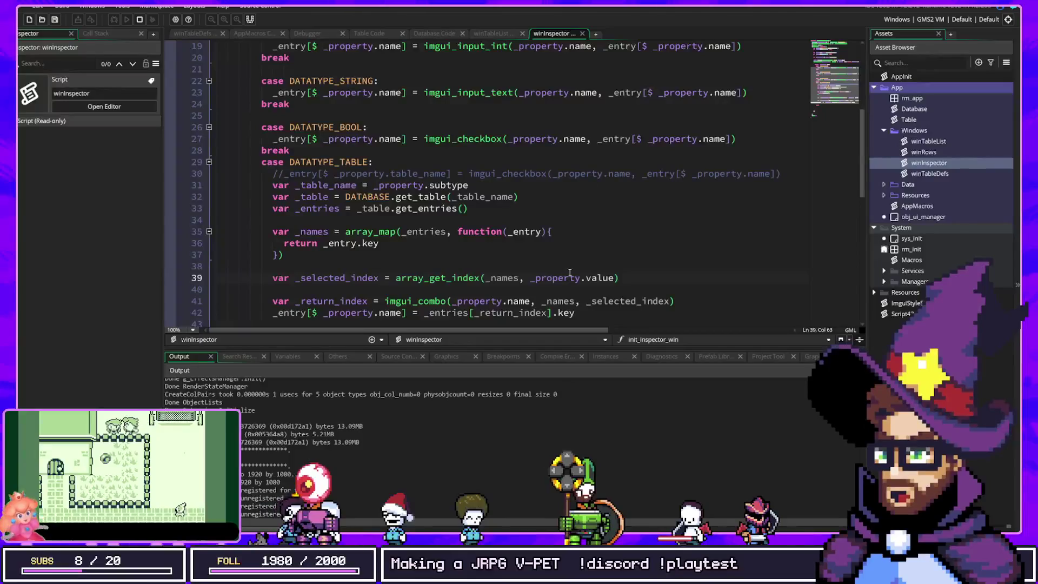
click(292, 312)
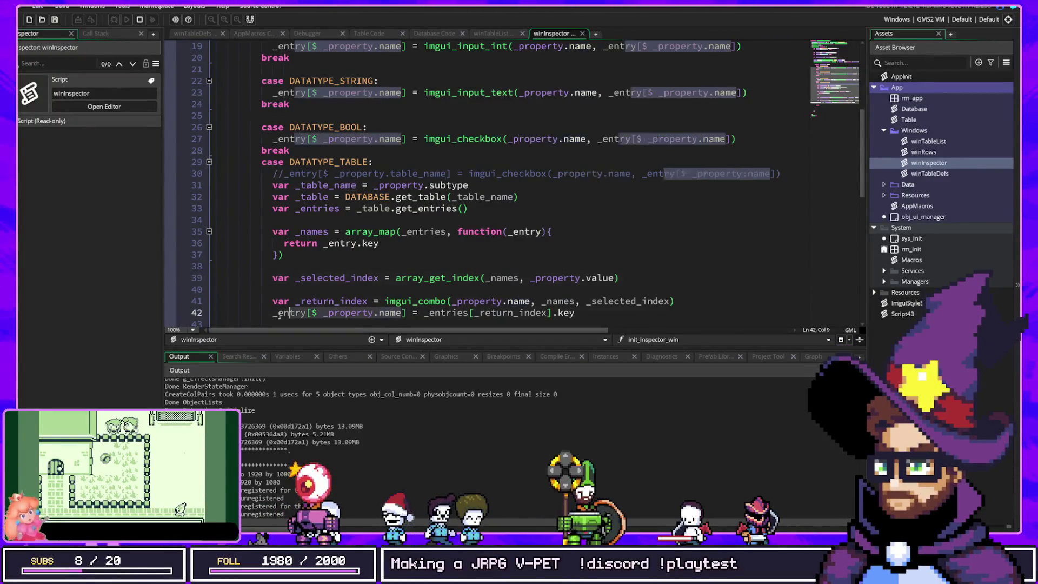
click(611, 278)
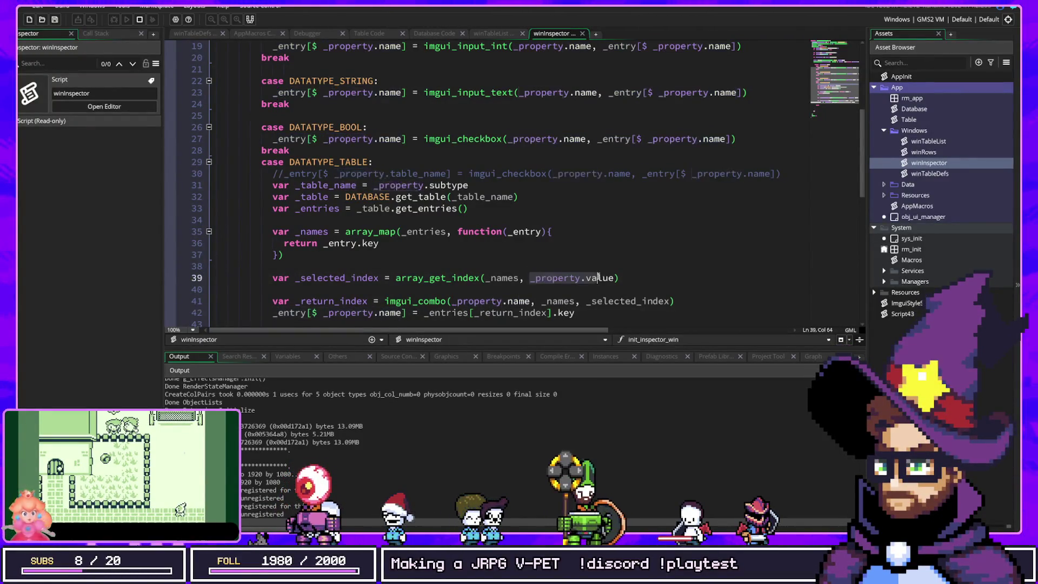
key(ctrl+v)
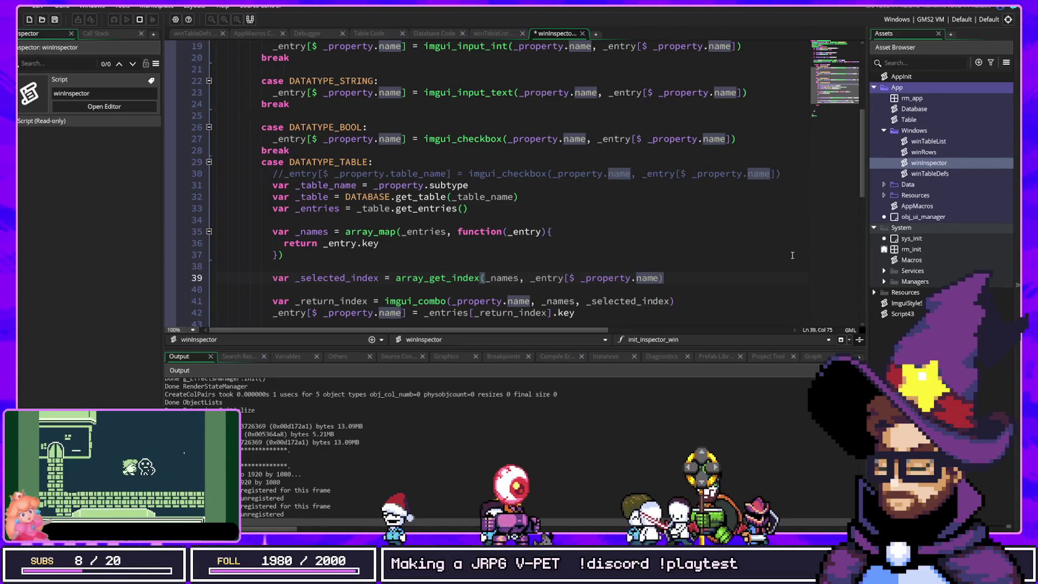
key(ctrl+z)
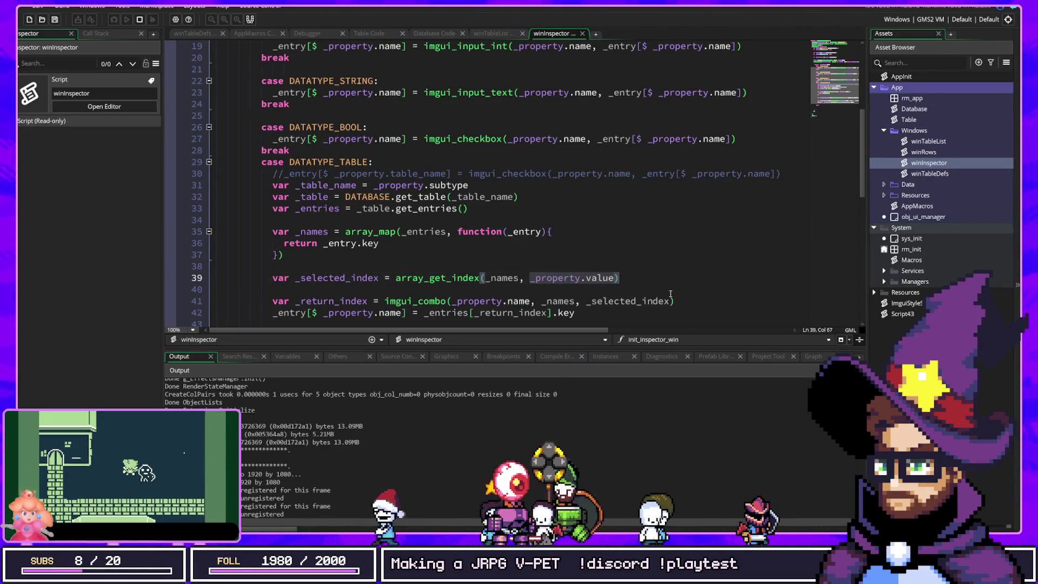
key(F5)
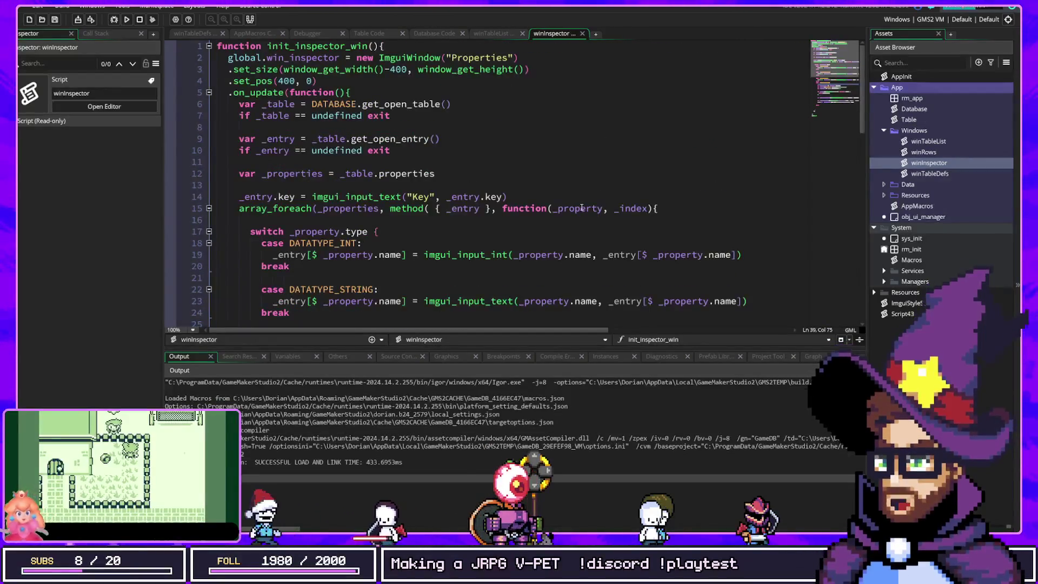
Replace _property.value on line 39 with _entry[$ _property.name] and rerun the project.
click(571, 137)
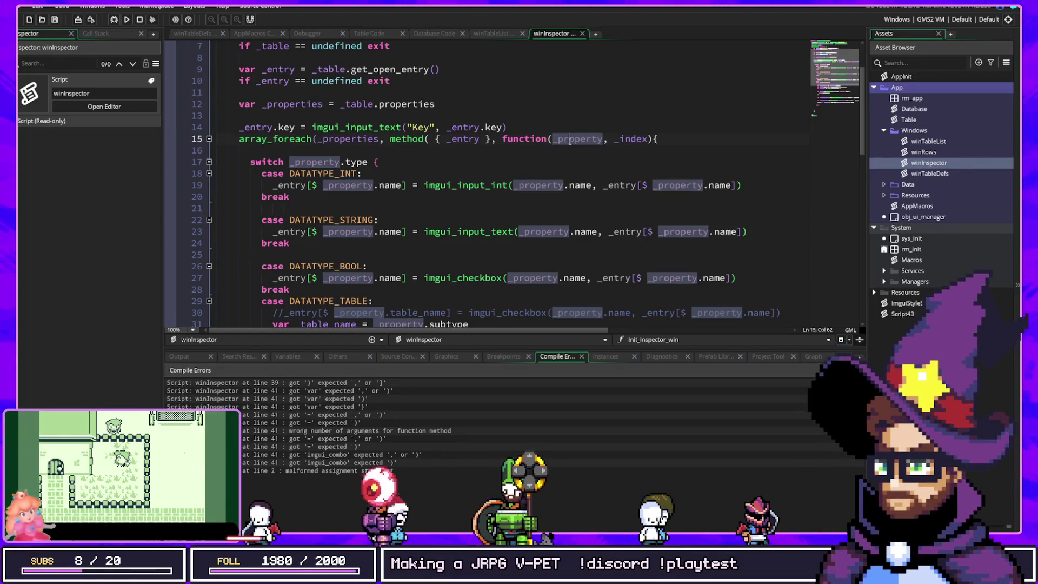
drag(407, 231, 280, 231)
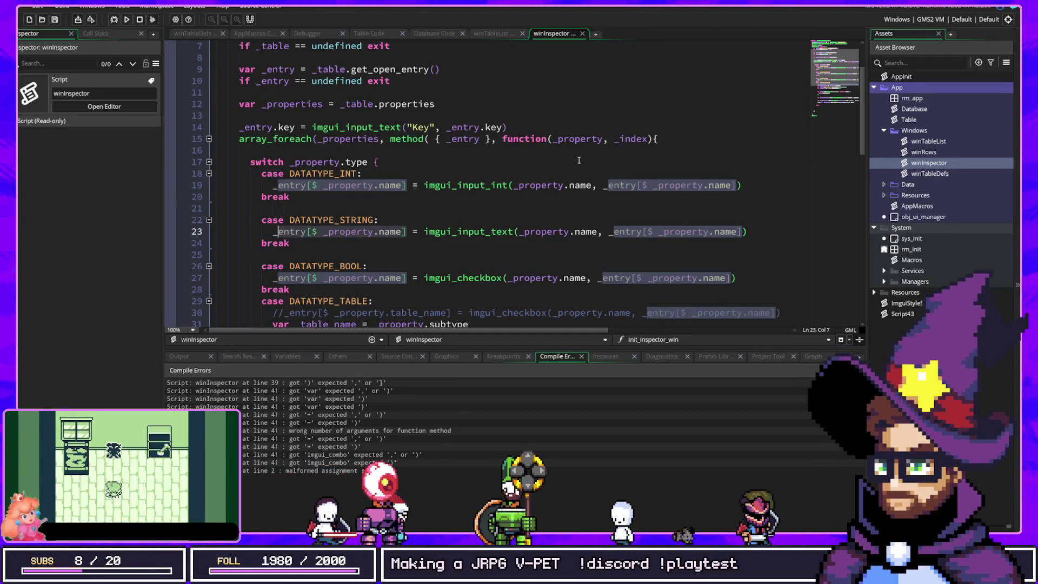
scroll(578, 160, down, 9)
scroll(680, 140, up, 1)
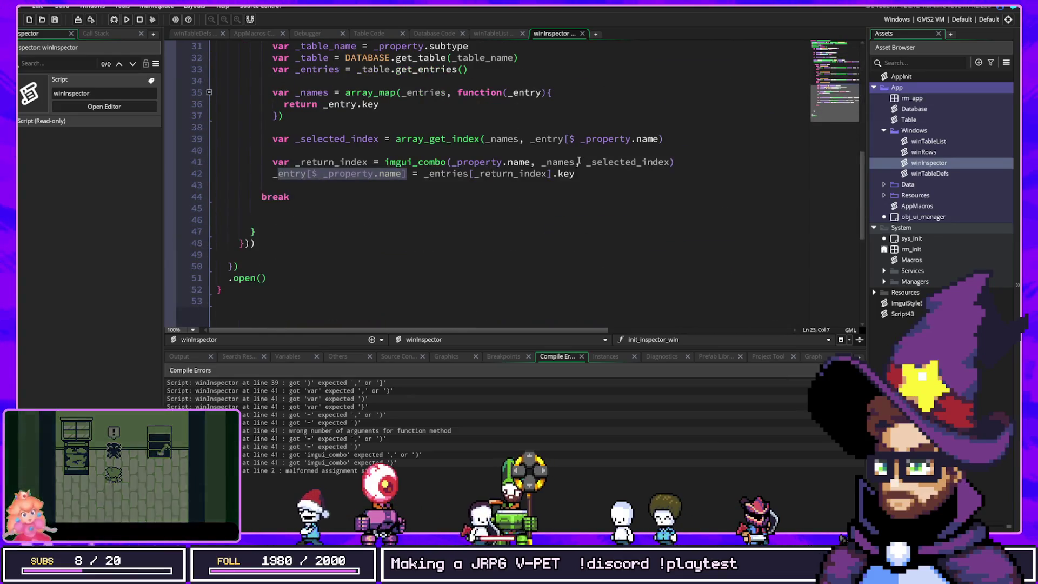
click(680, 140)
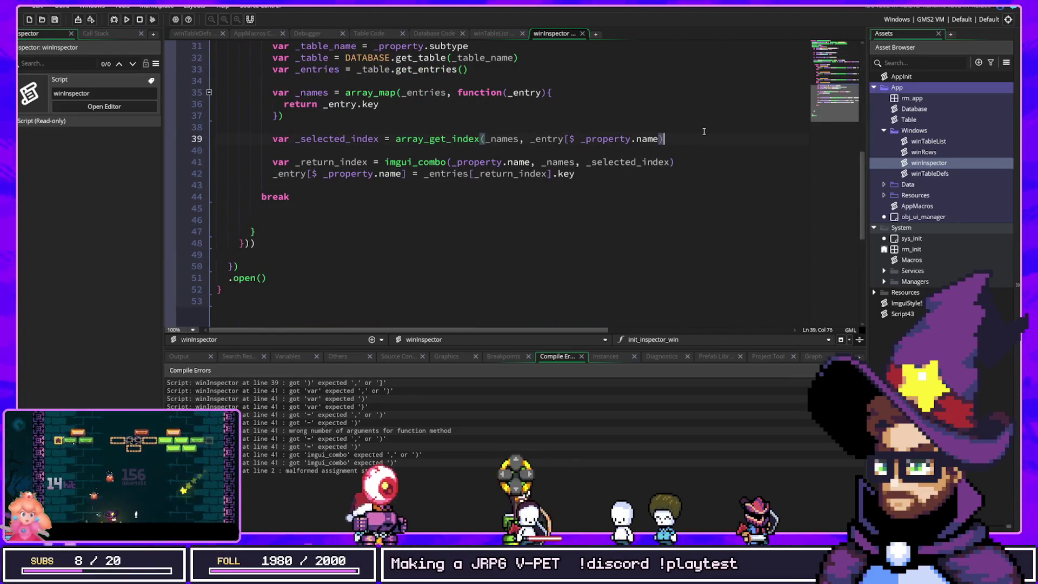
text(])
key(F5)
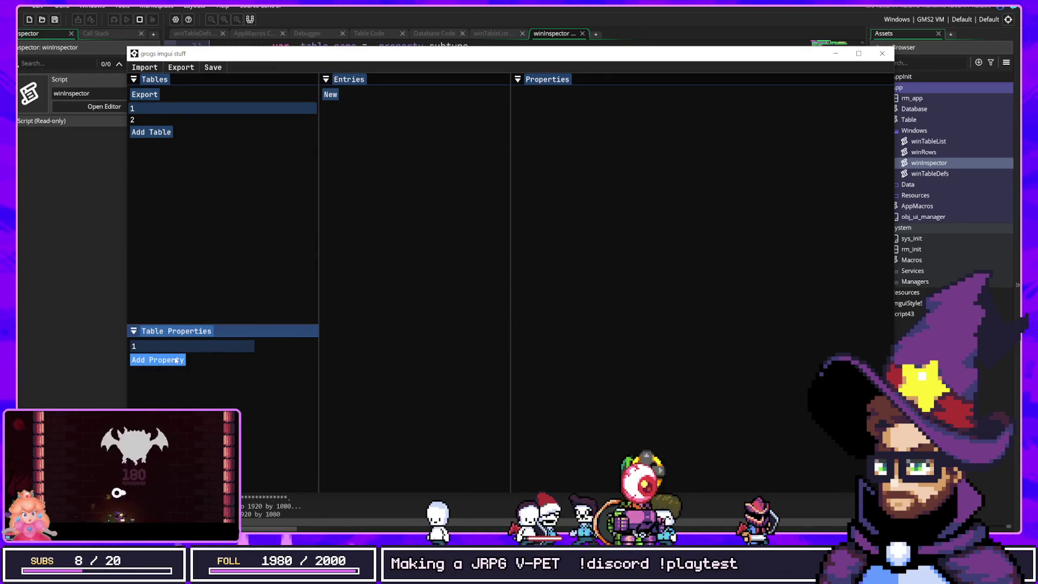
Add an Integer property and new entries to table 1.
click(177, 361)
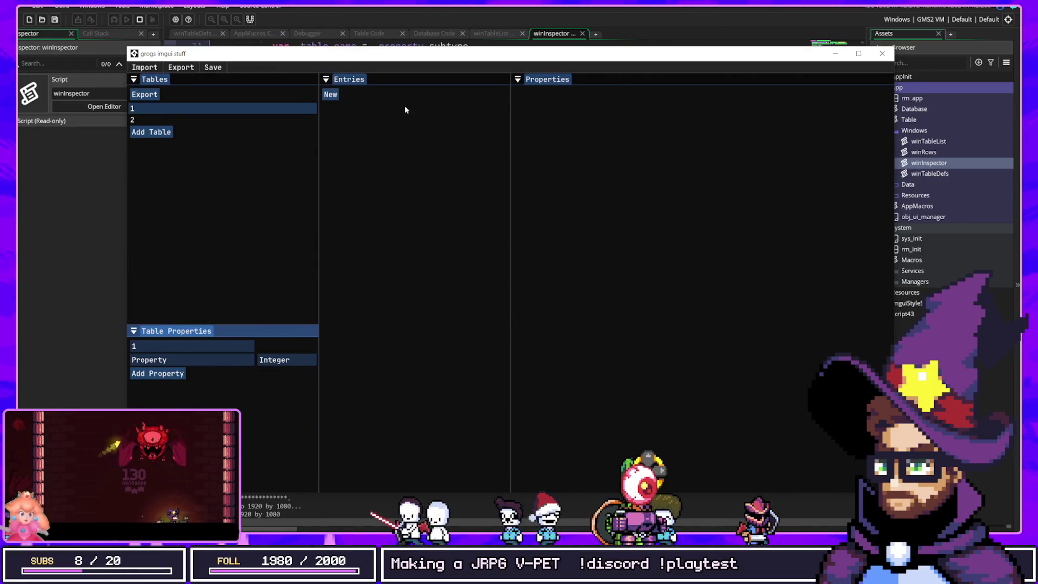
click(331, 95)
click(331, 106)
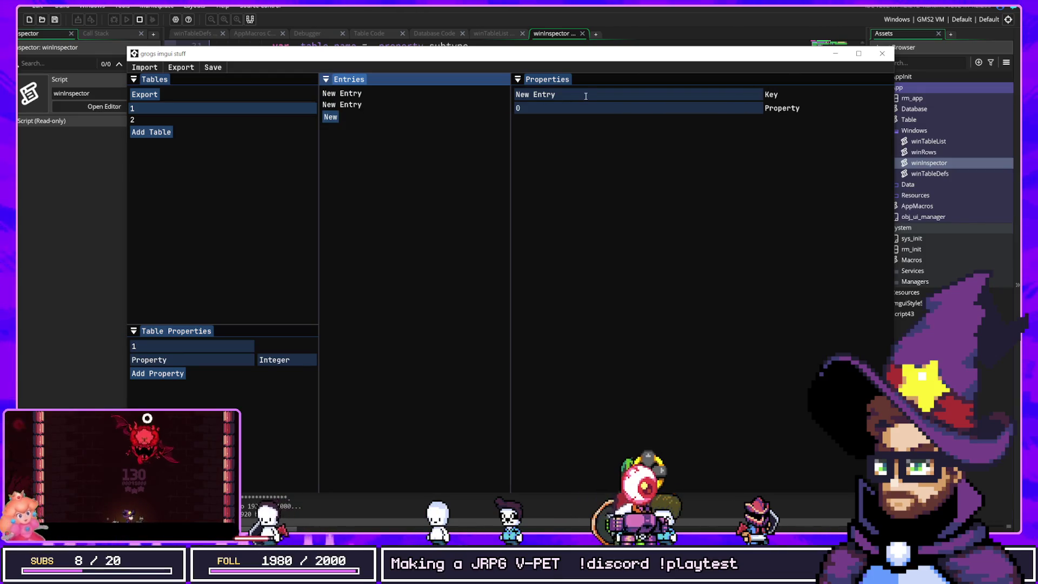
click(196, 111)
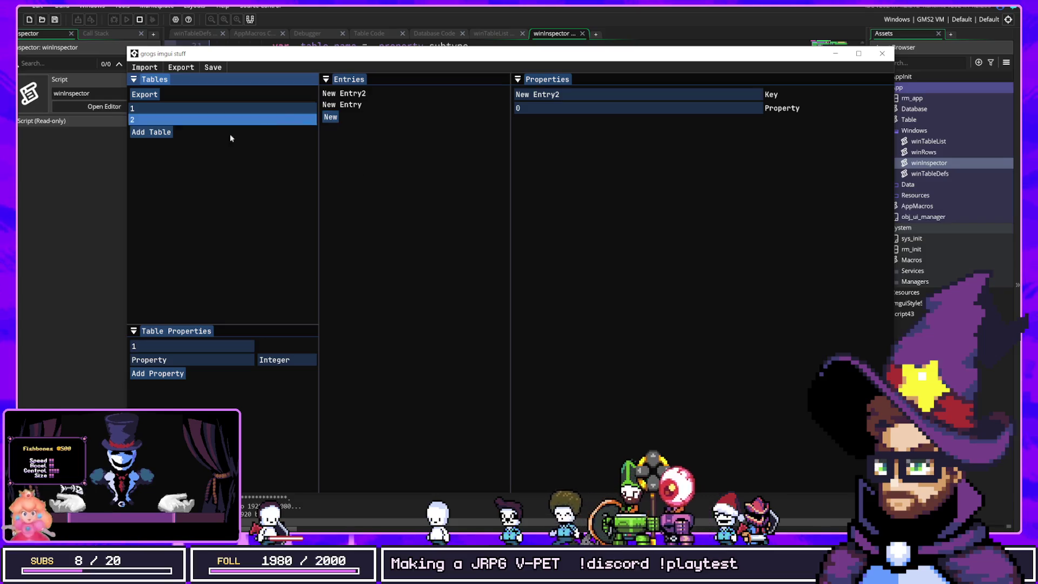
Add a property to table 2 and set its type to reference table 1.
click(199, 119)
click(207, 115)
click(208, 120)
click(171, 359)
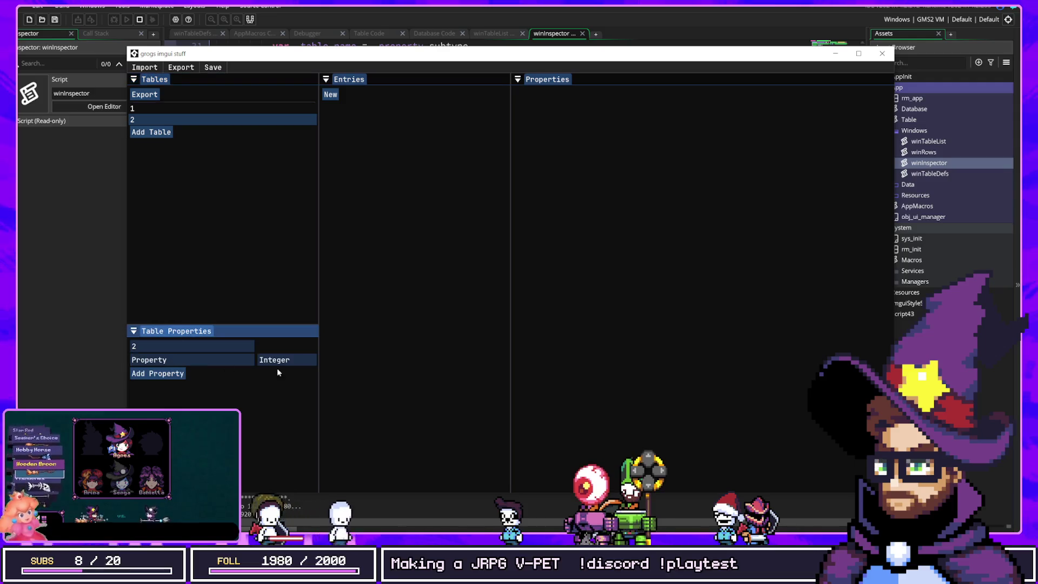
click(283, 365)
mouse_move(373, 408)
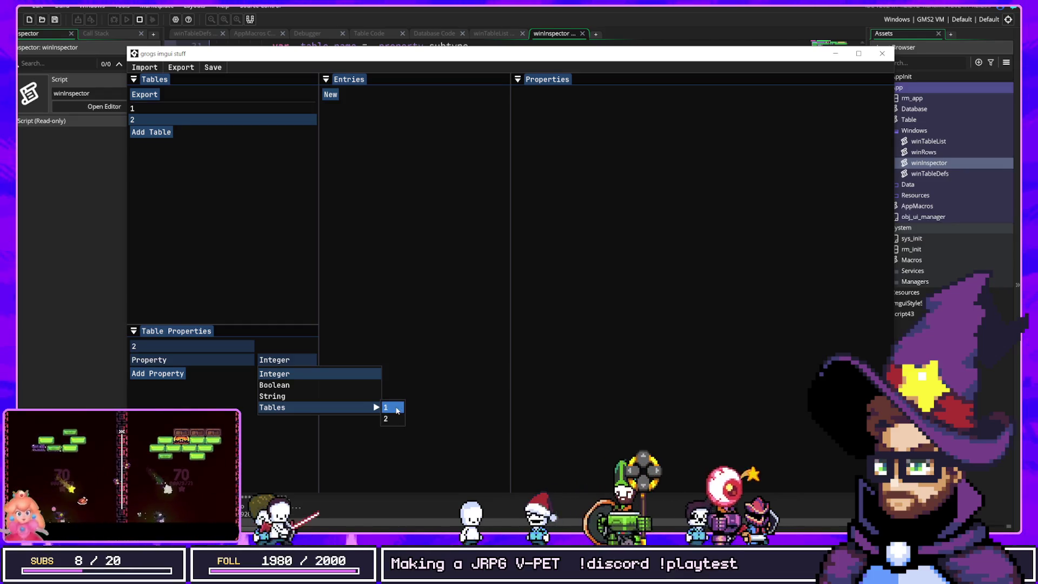
click(394, 411)
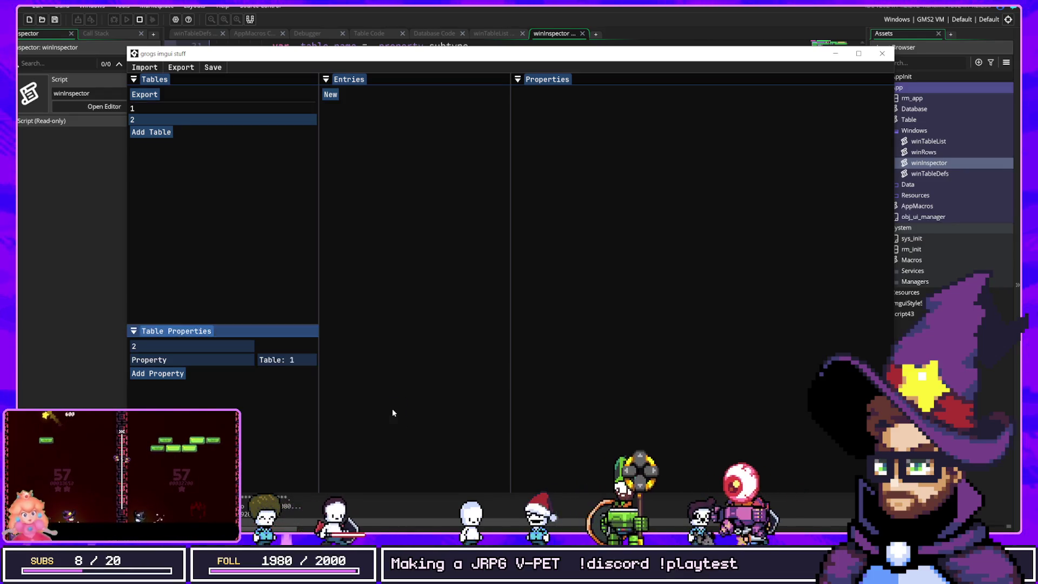
Add an entry to table 2, trying each table 1 entry before referencing New Entry2.
click(328, 95)
click(665, 109)
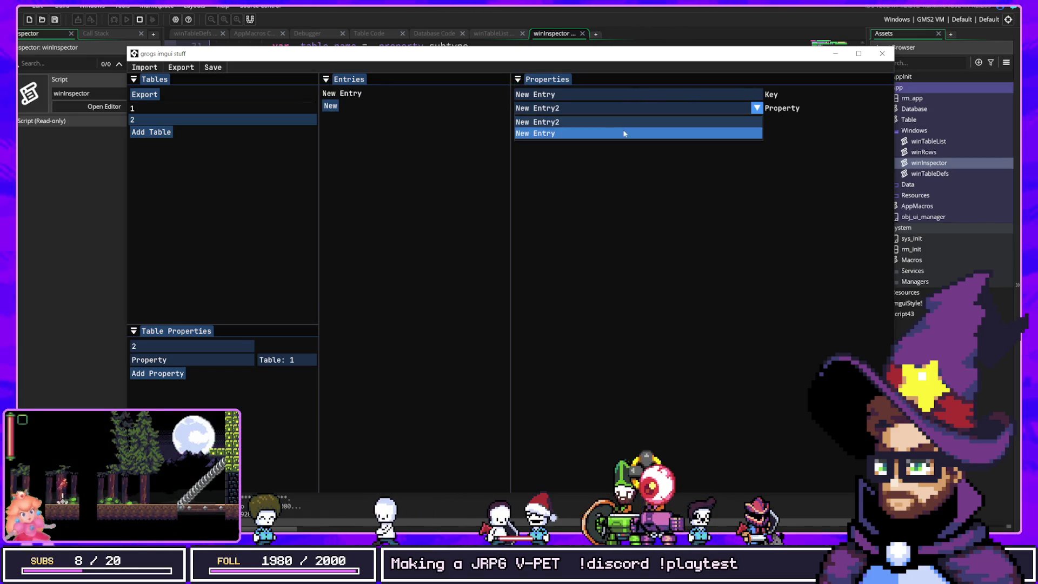
click(626, 133)
click(609, 109)
click(597, 123)
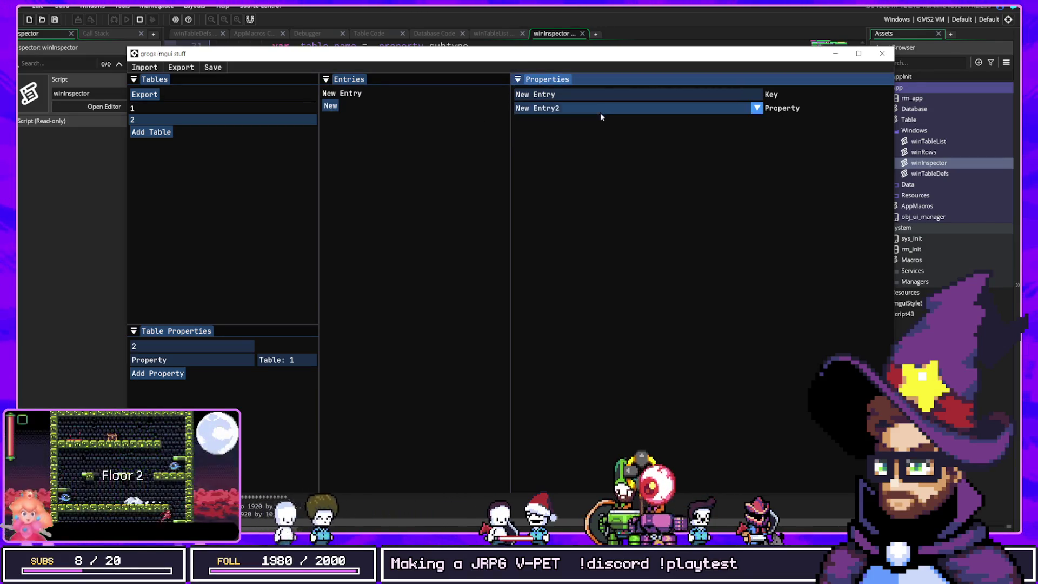
click(600, 110)
click(592, 133)
click(595, 109)
click(595, 132)
click(600, 110)
click(583, 134)
click(590, 111)
click(559, 133)
Add a second table 2 entry, append 2 to the first key, and compare both entries.
click(330, 106)
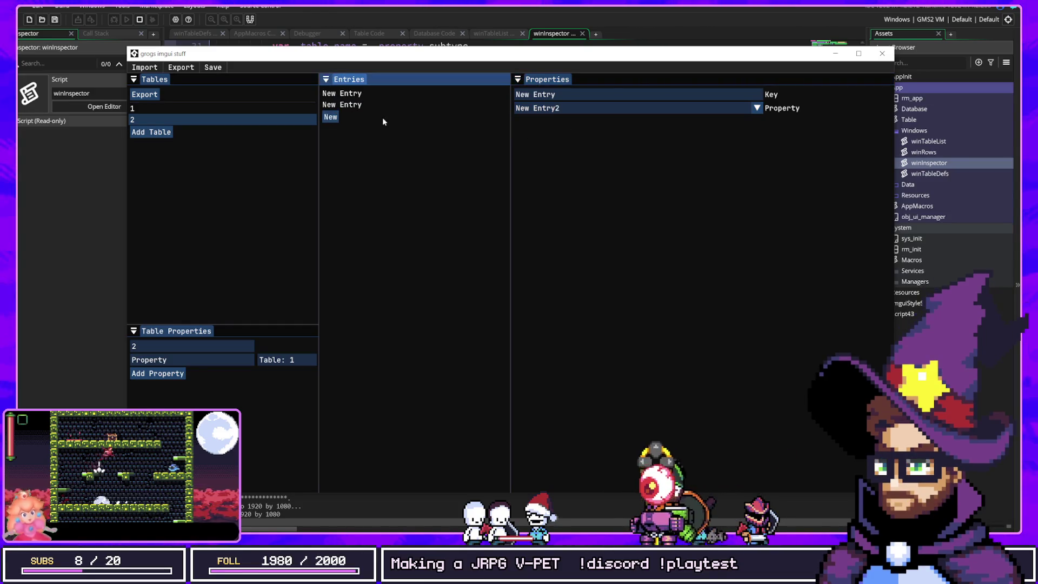
click(382, 96)
text(2)
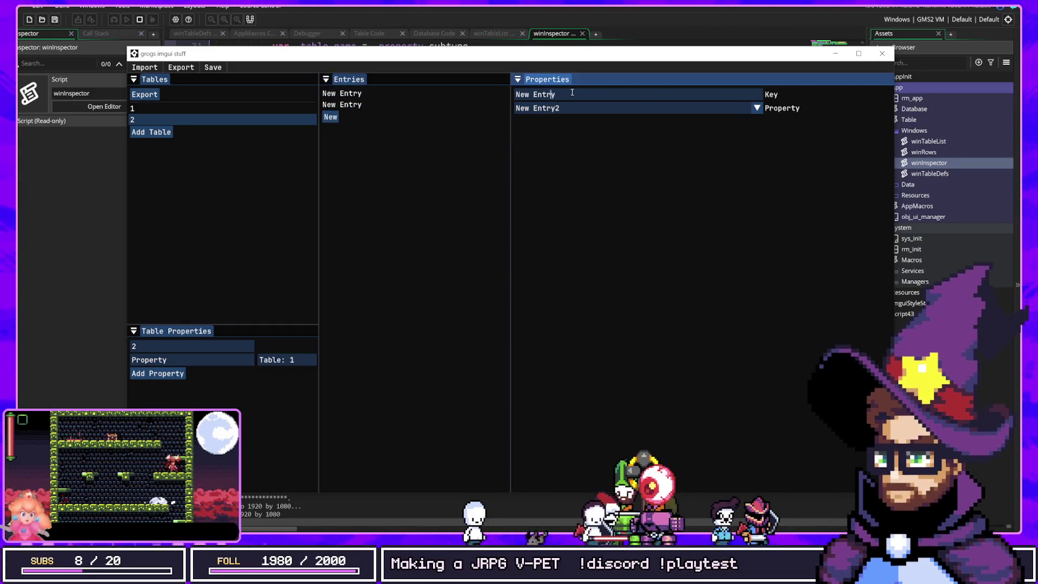
click(358, 104)
click(567, 113)
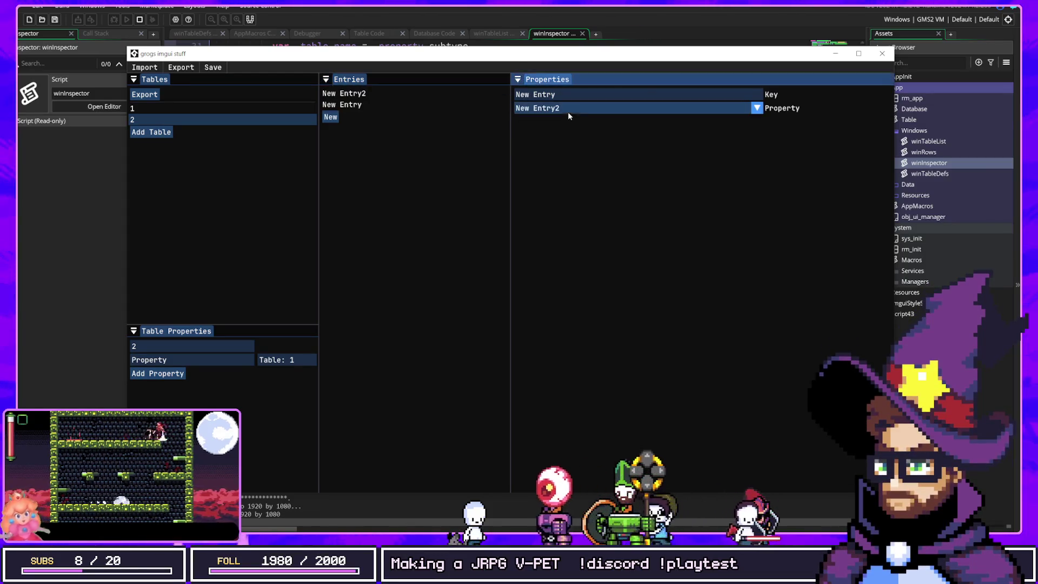
click(427, 104)
click(399, 93)
click(399, 105)
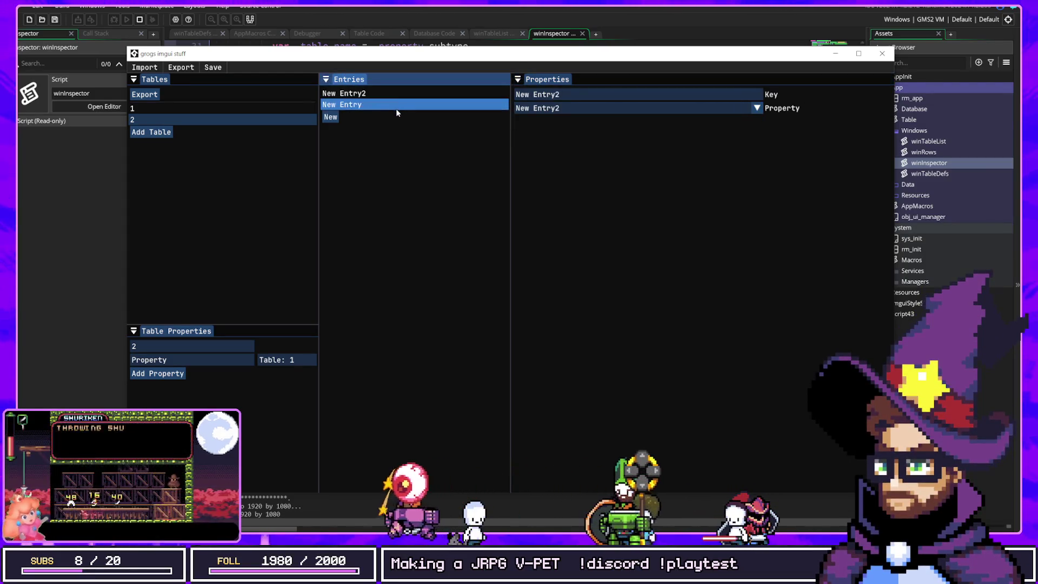
Set New Entry's Property reference to New Entry2 and begin renaming the first entry's key.
click(405, 95)
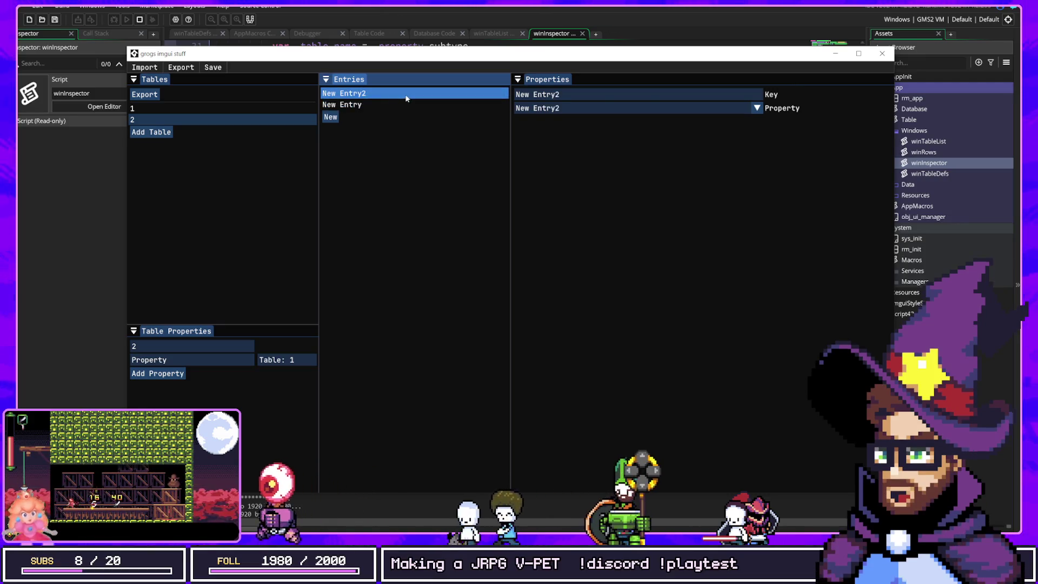
click(399, 104)
click(408, 95)
click(410, 105)
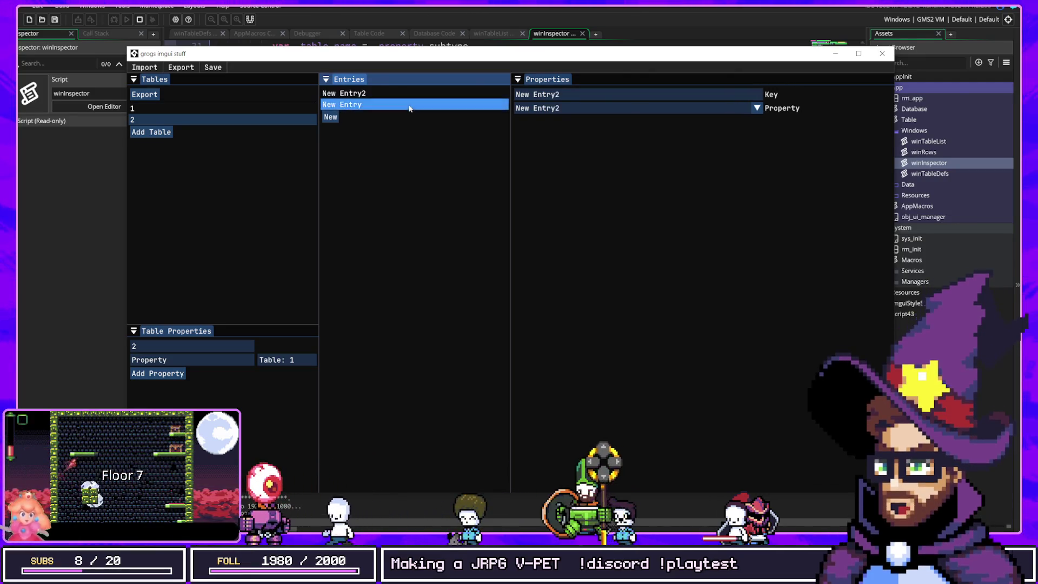
click(576, 109)
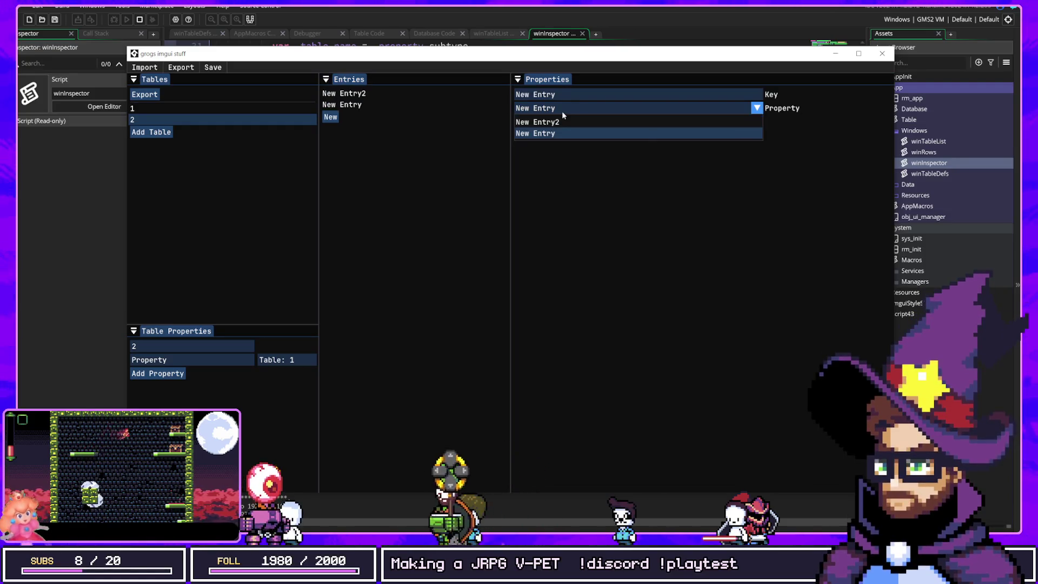
click(562, 122)
click(373, 94)
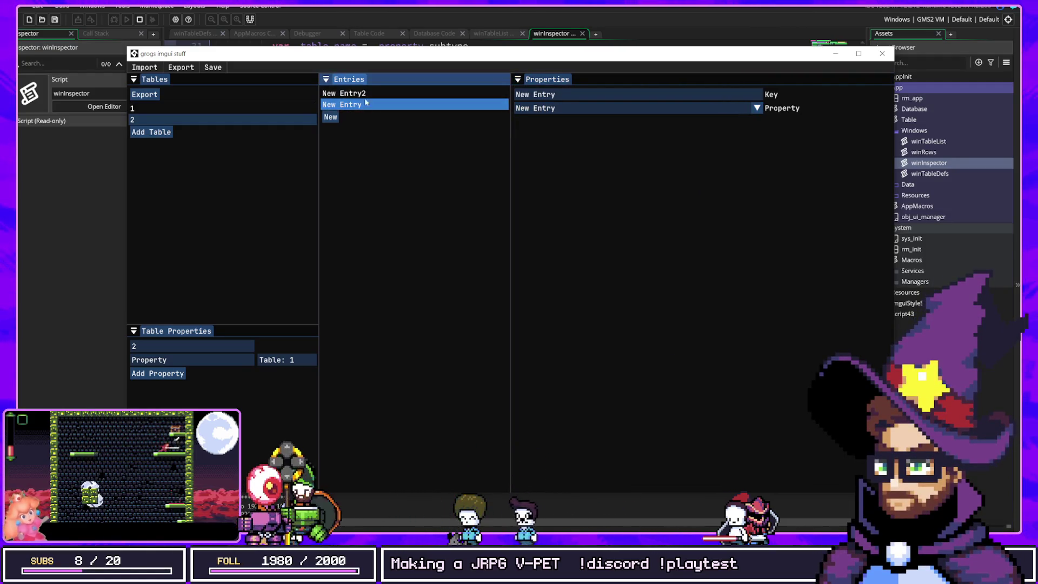
click(366, 95)
click(605, 96)
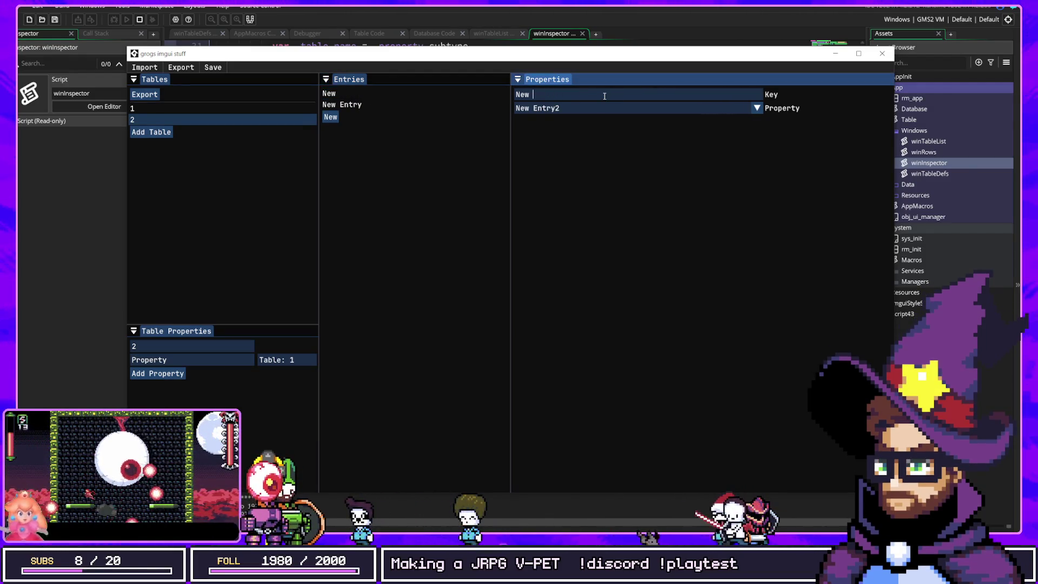
click(373, 104)
click(373, 94)
click(374, 104)
click(375, 94)
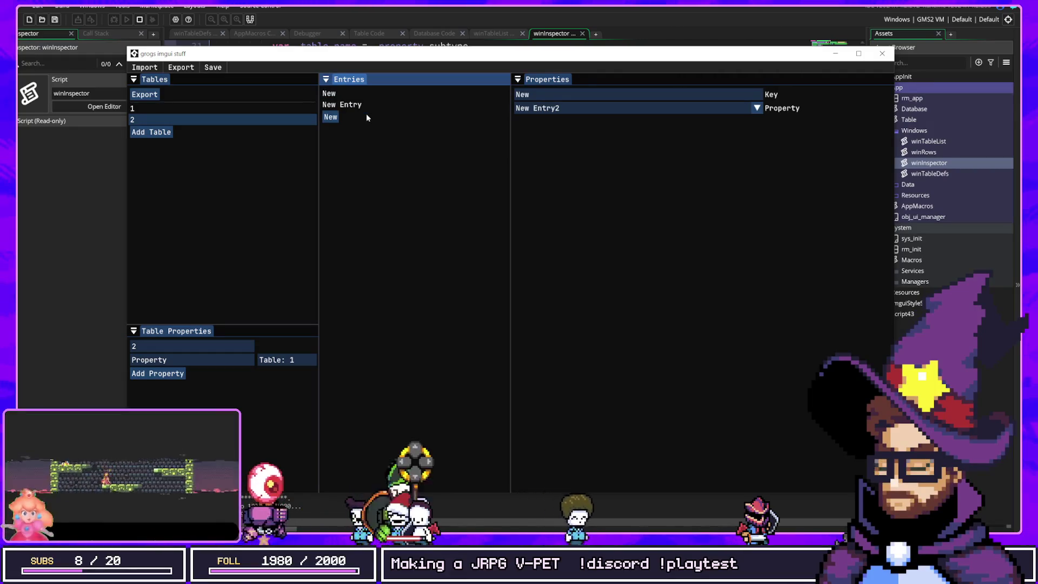
click(354, 104)
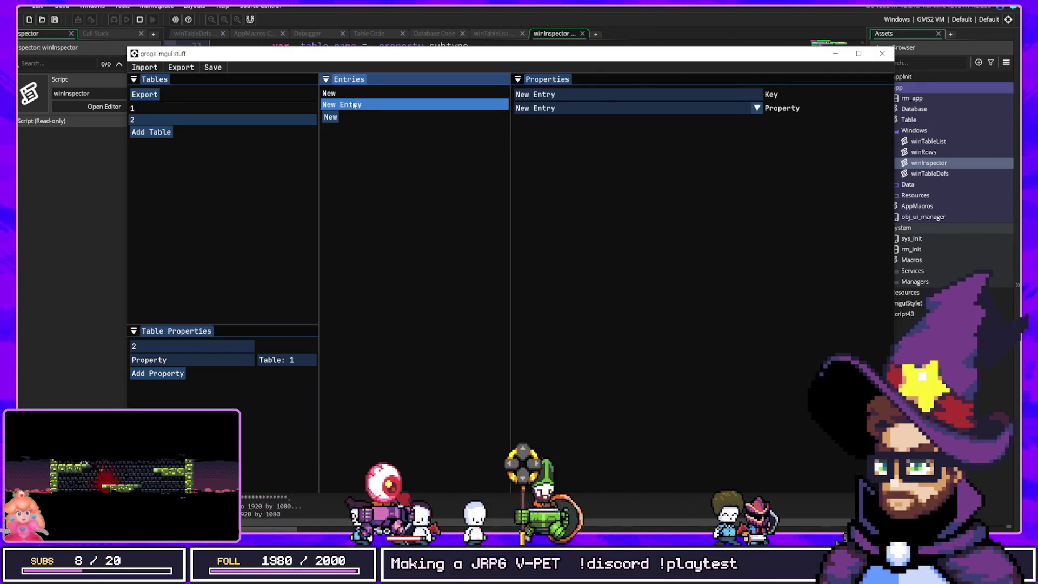
click(372, 94)
click(372, 104)
click(372, 104)
click(380, 95)
click(378, 106)
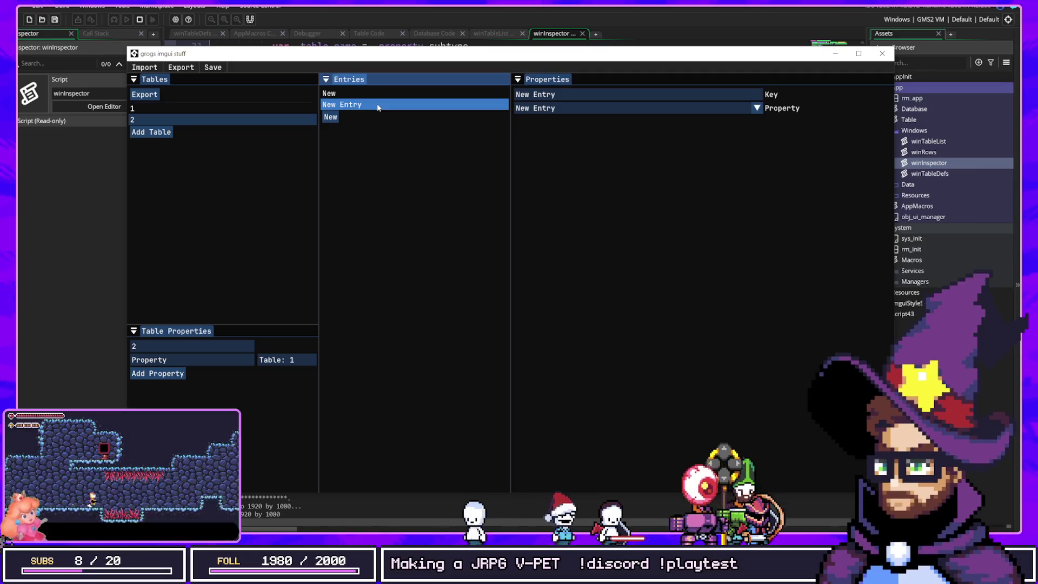
click(579, 109)
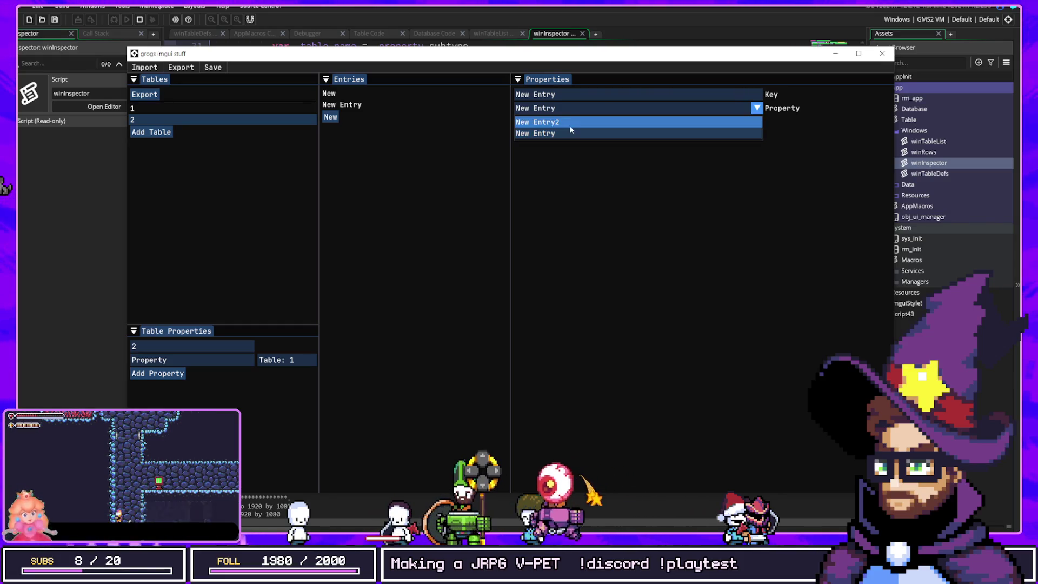
click(562, 132)
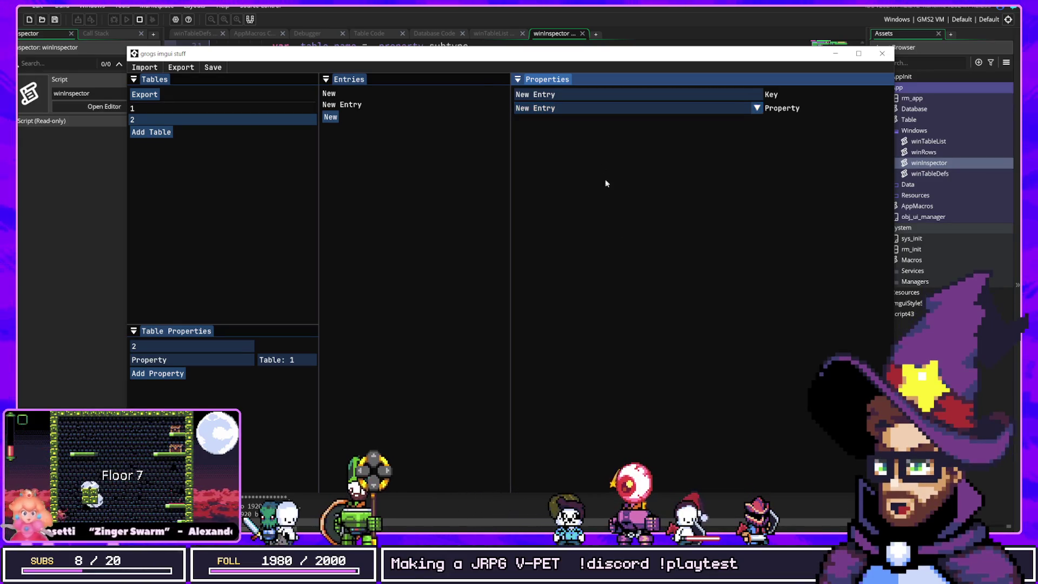
Reopen the reference property's dropdown listing table 1's New Entry2 and New Entry.
click(589, 111)
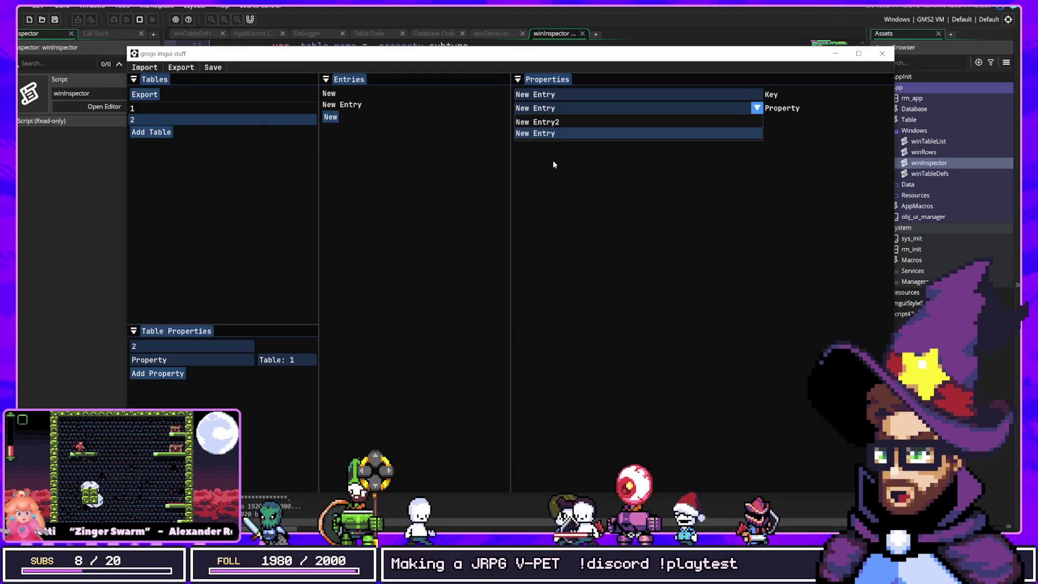
click(605, 143)
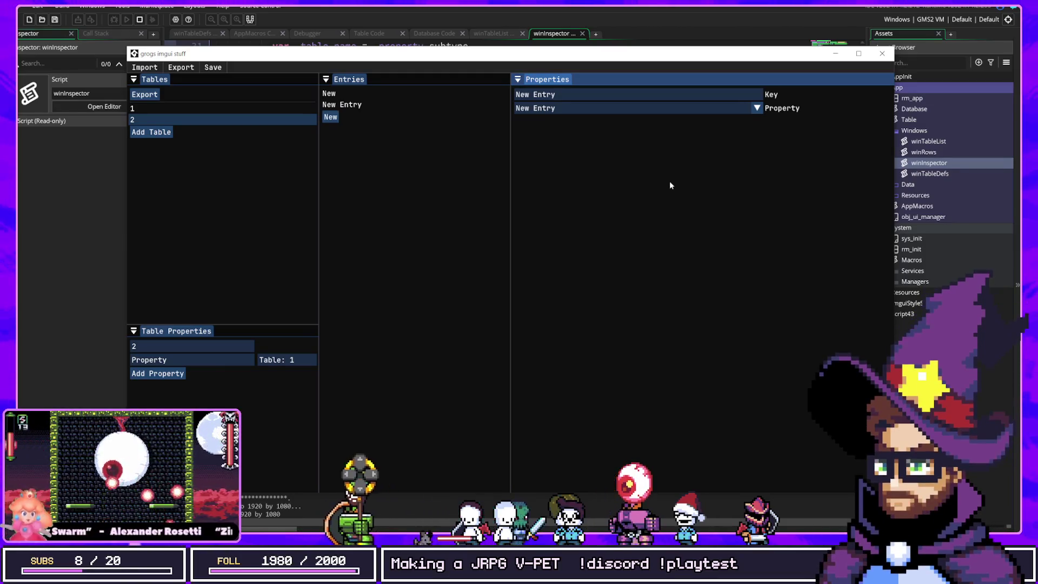
click(657, 107)
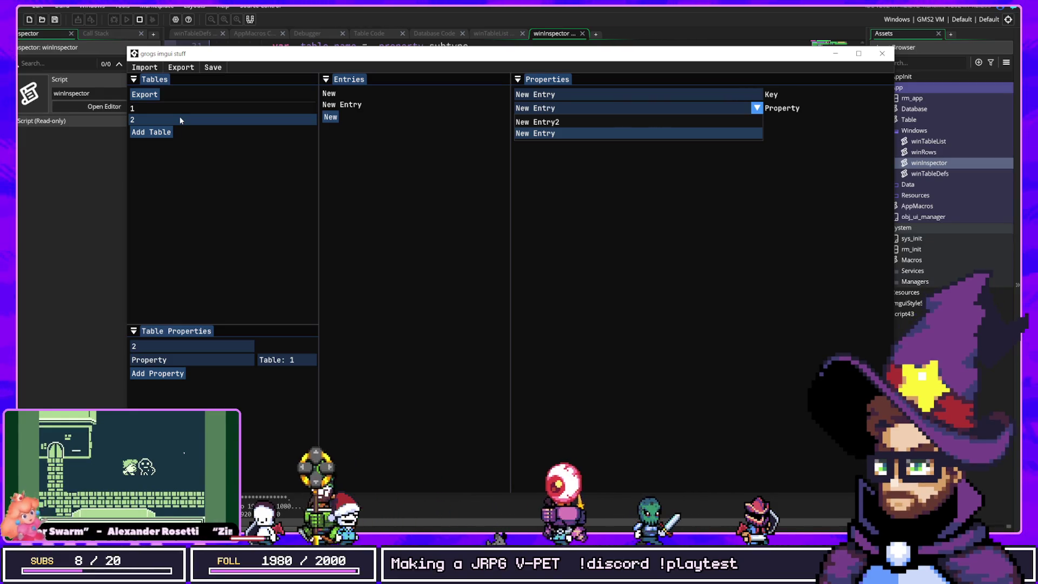
Browse the Table: 1 type options, edit the property name to trigger the imgui_input_int crash, and rerun.
click(273, 361)
click(278, 361)
mouse_move(295, 413)
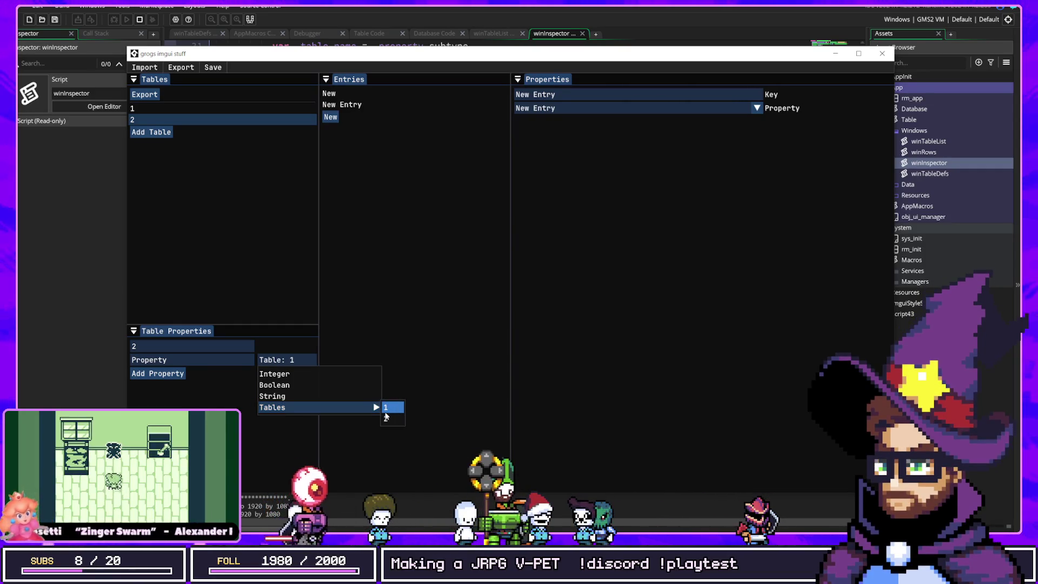
click(397, 349)
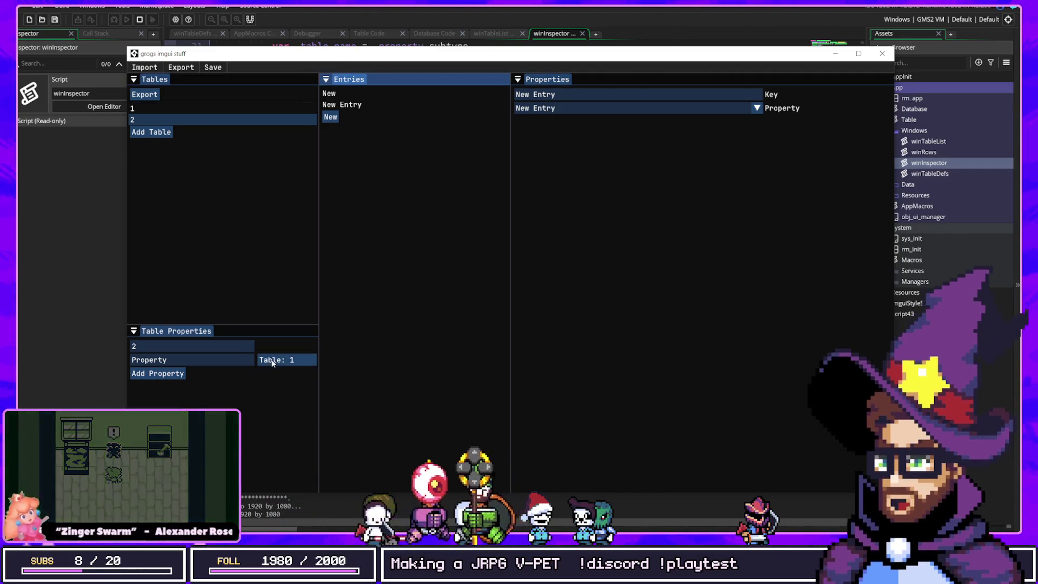
click(234, 359)
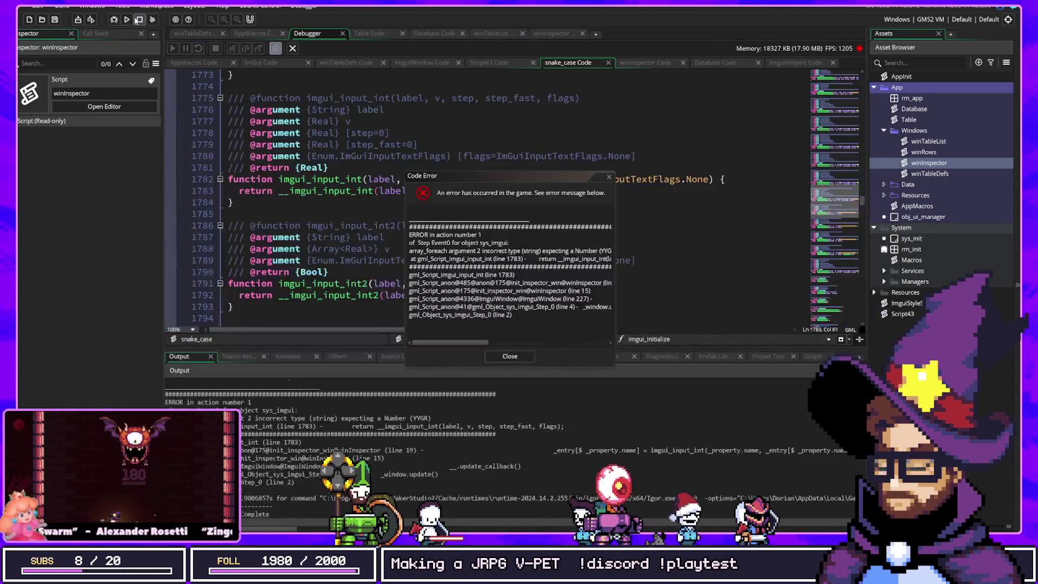
click(115, 21)
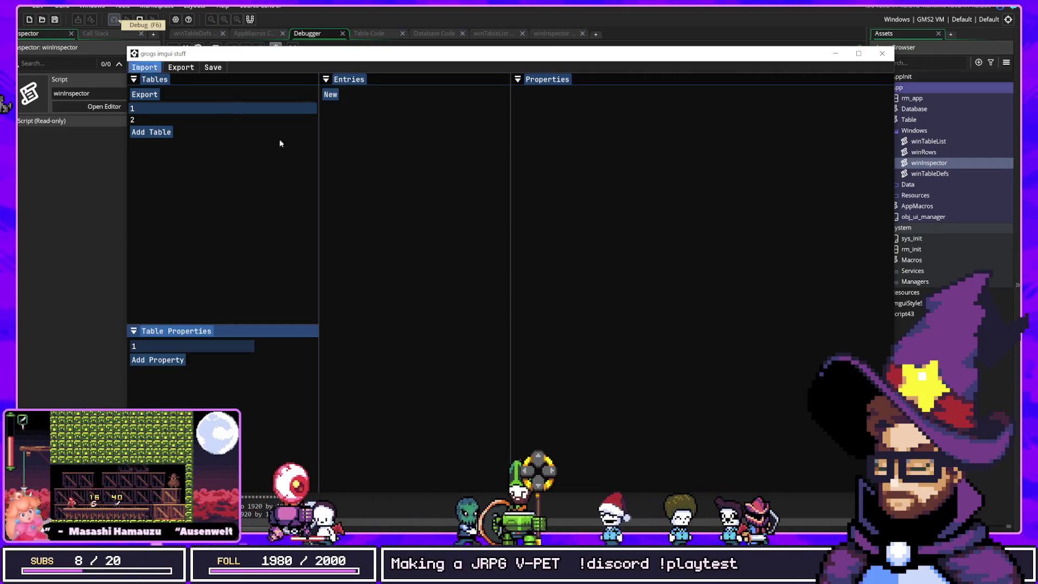
click(116, 21)
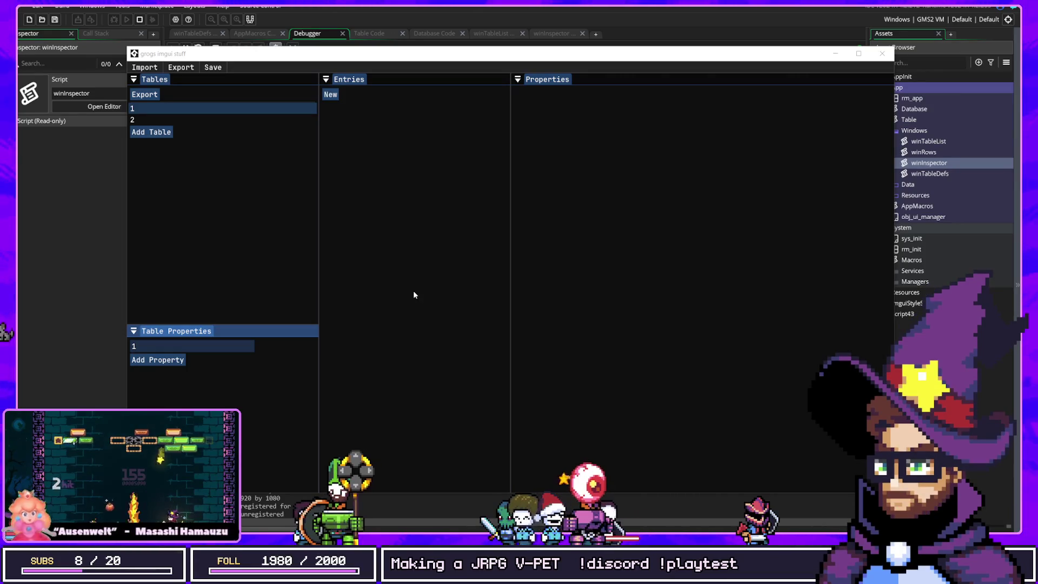
Add a table 1 property named Number and change its type from Integer to String.
click(181, 360)
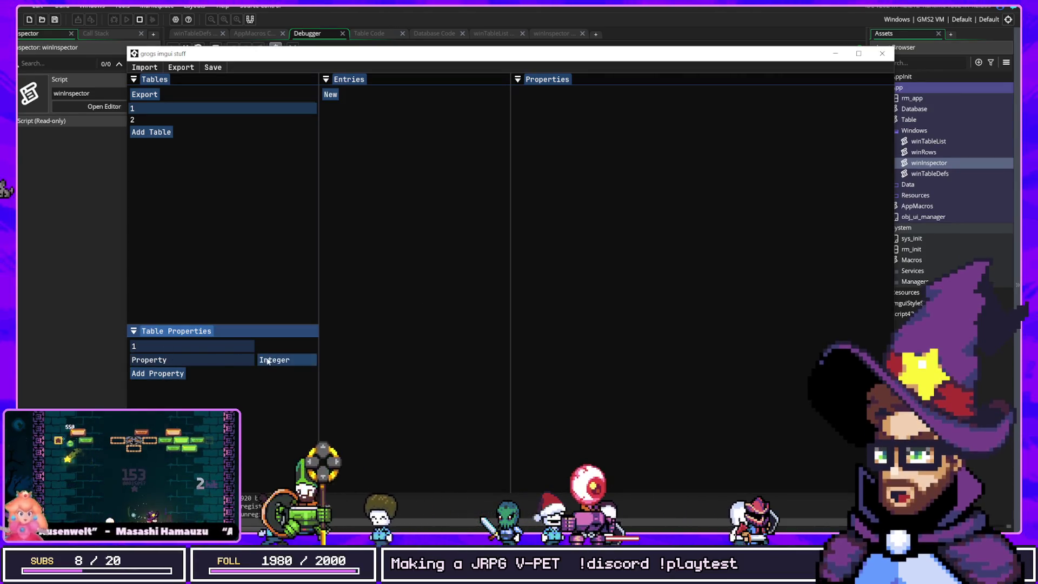
click(287, 359)
click(192, 360)
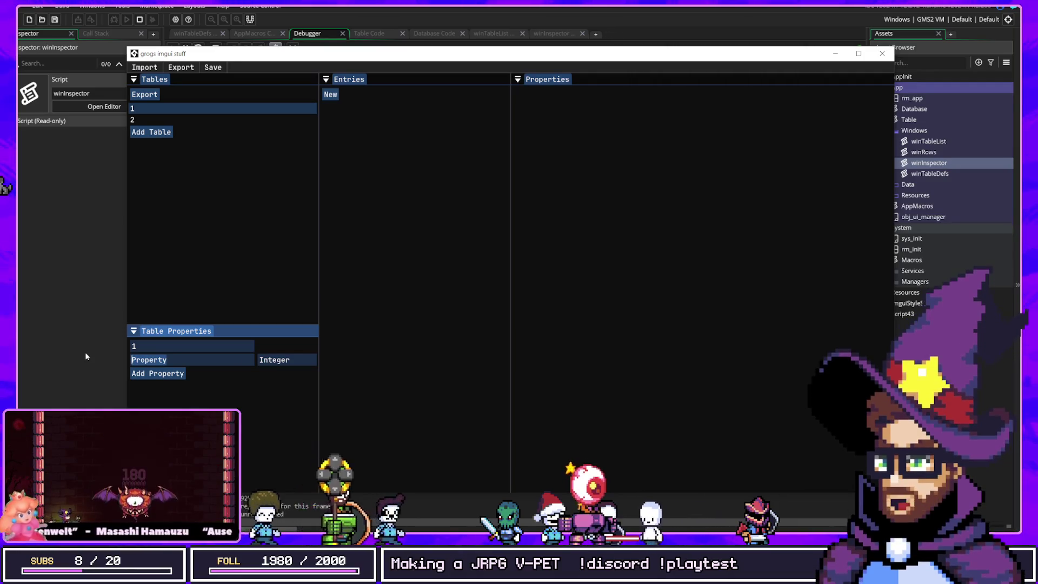
text(Number)
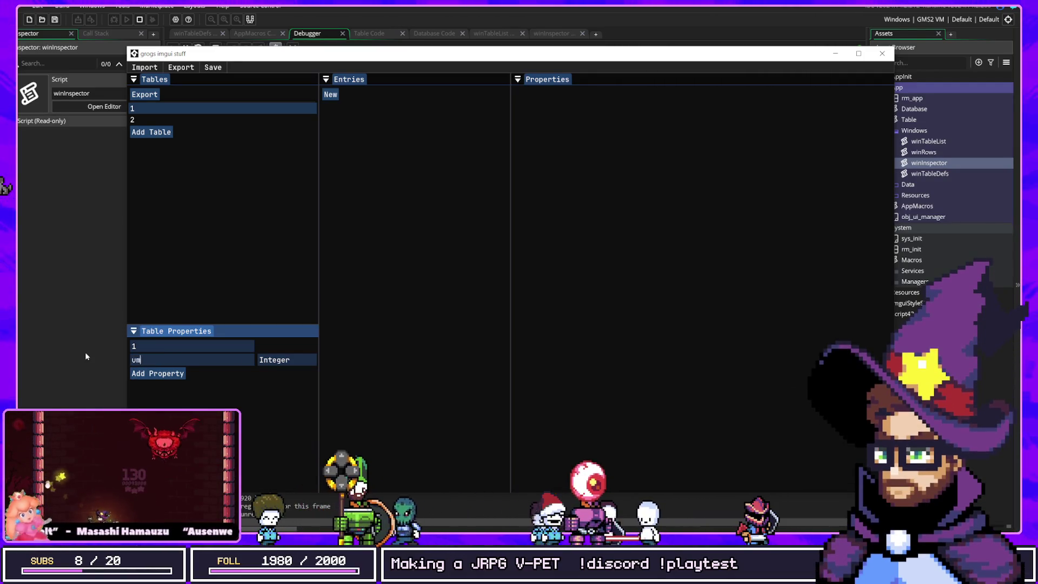
click(284, 360)
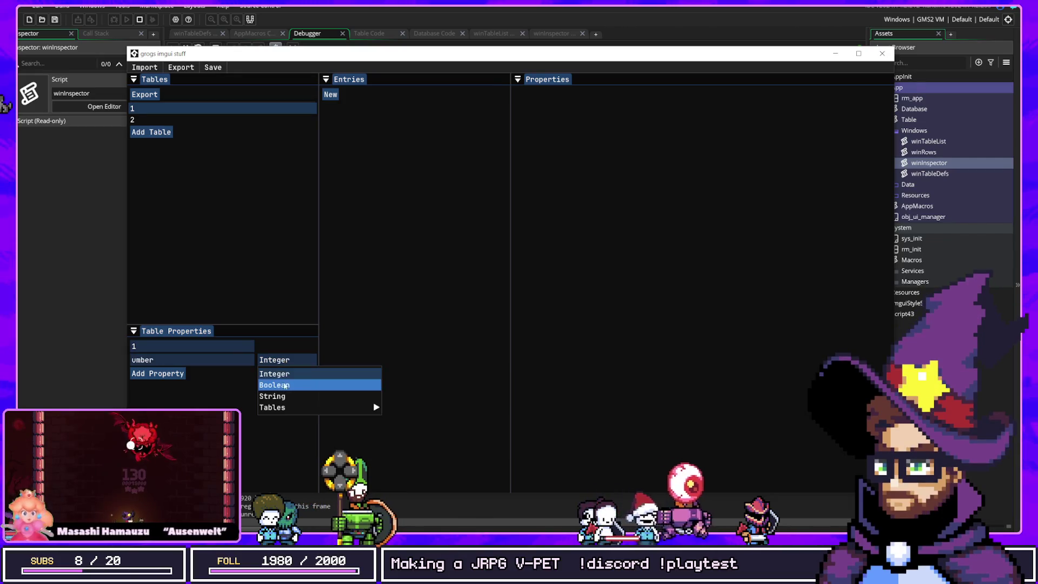
click(302, 396)
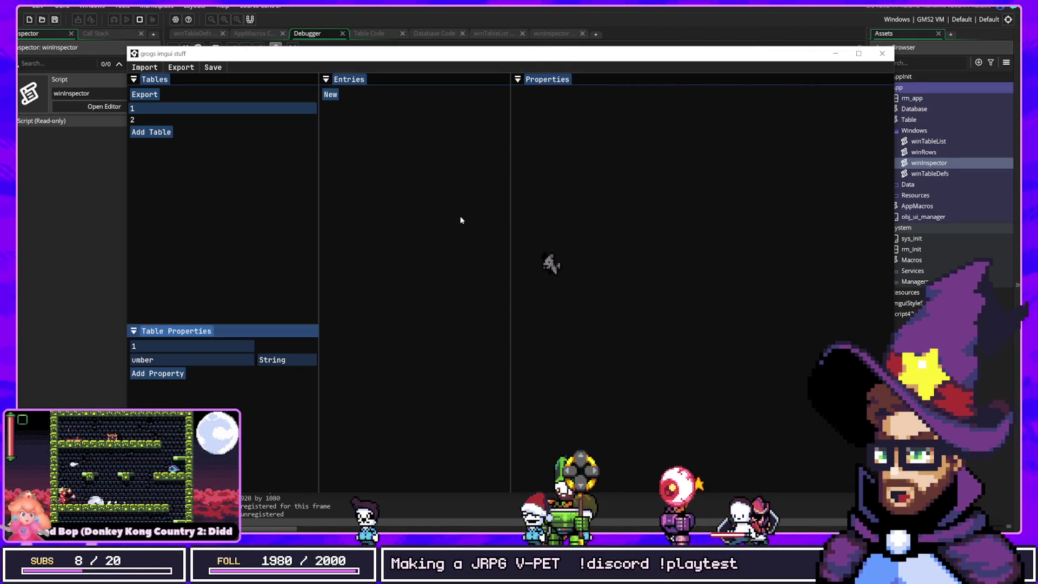
Switch the Number property's type from String to Boolean.
click(273, 365)
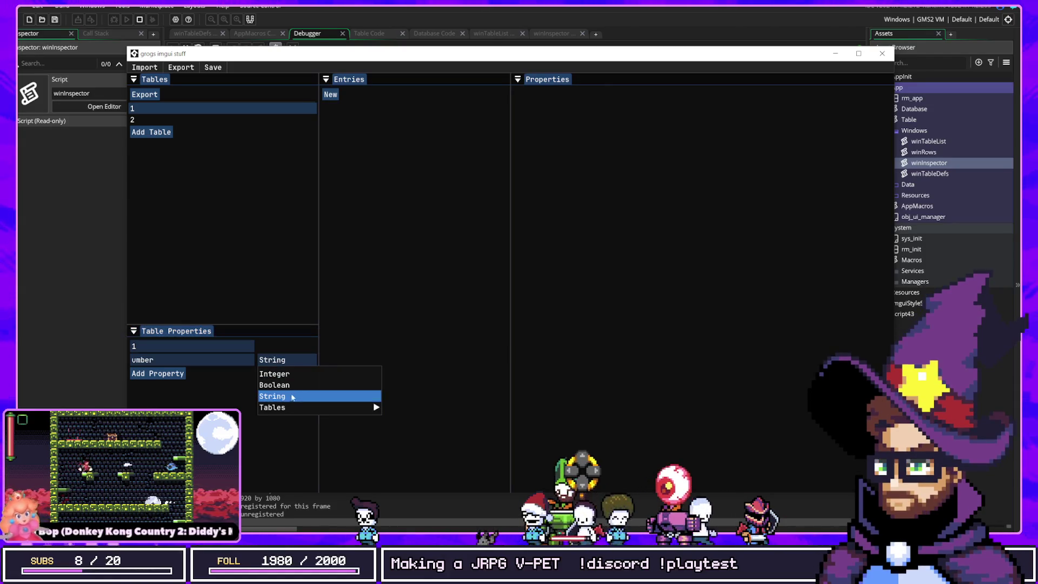
mouse_move(346, 407)
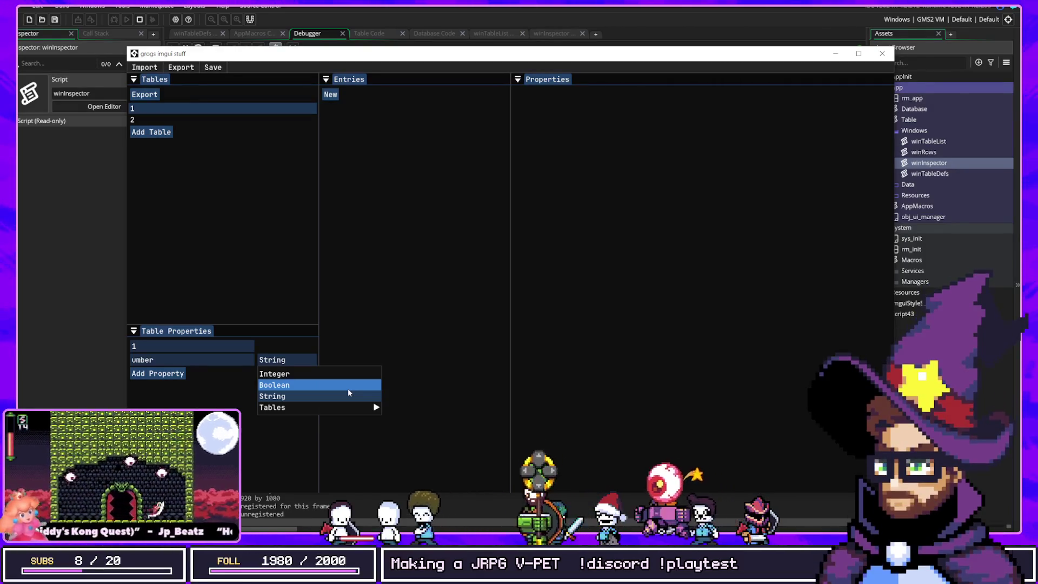
click(357, 354)
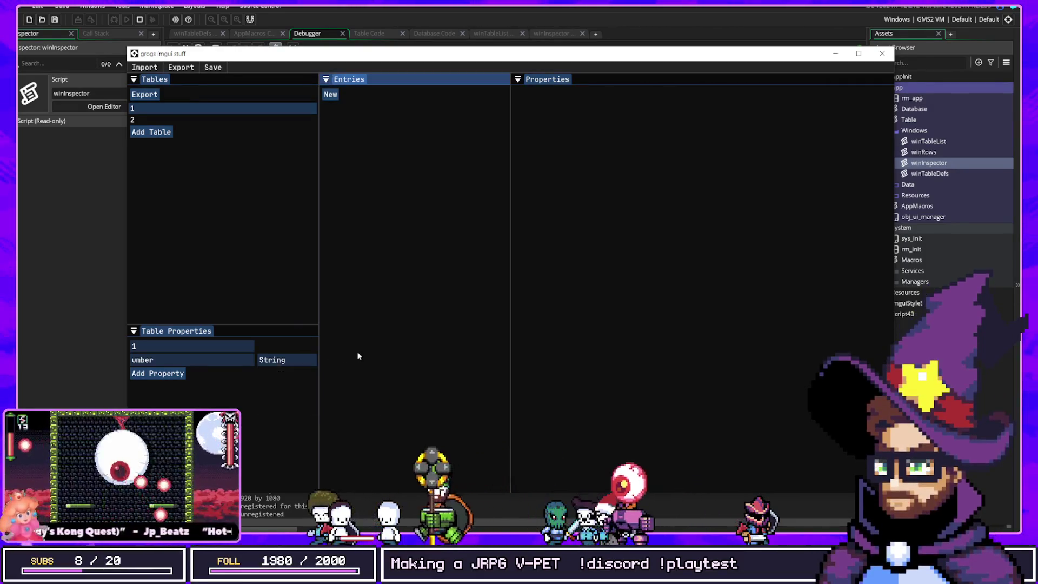
click(279, 360)
click(275, 385)
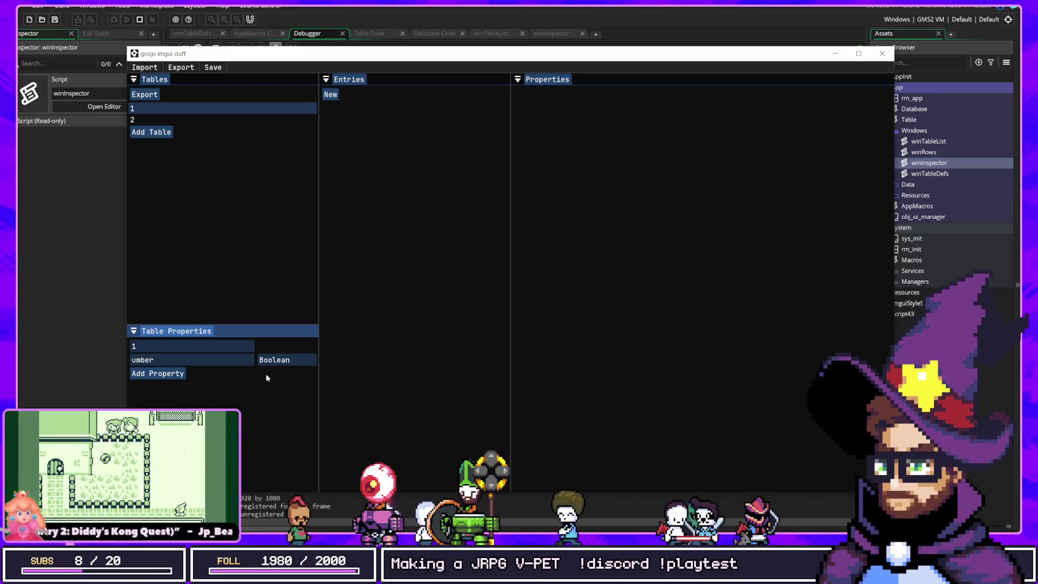
Add a second table 1 property, settling its type on Integer after trying Boolean and String.
click(157, 373)
click(286, 373)
click(278, 396)
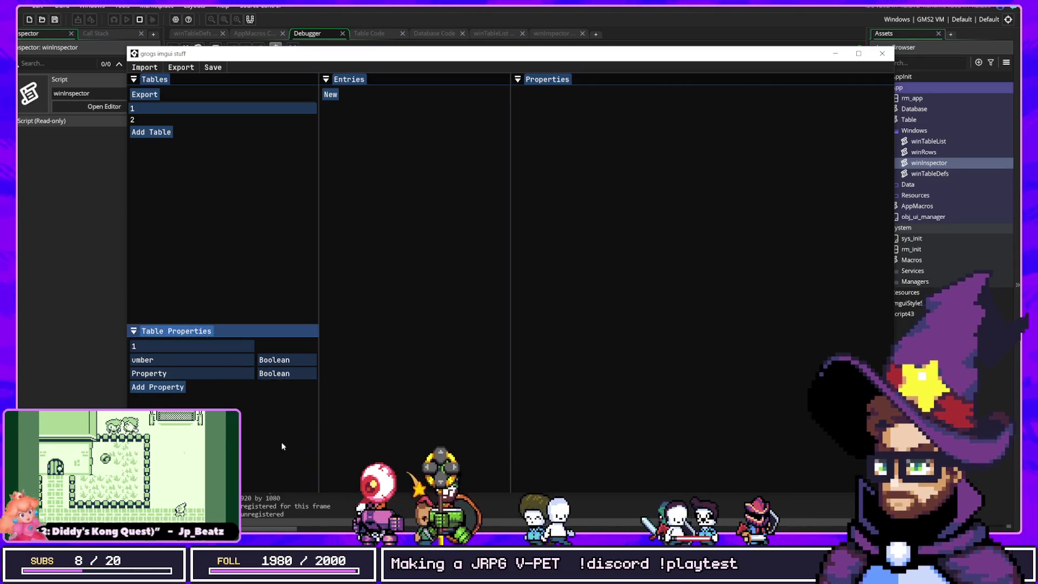
click(286, 373)
click(279, 409)
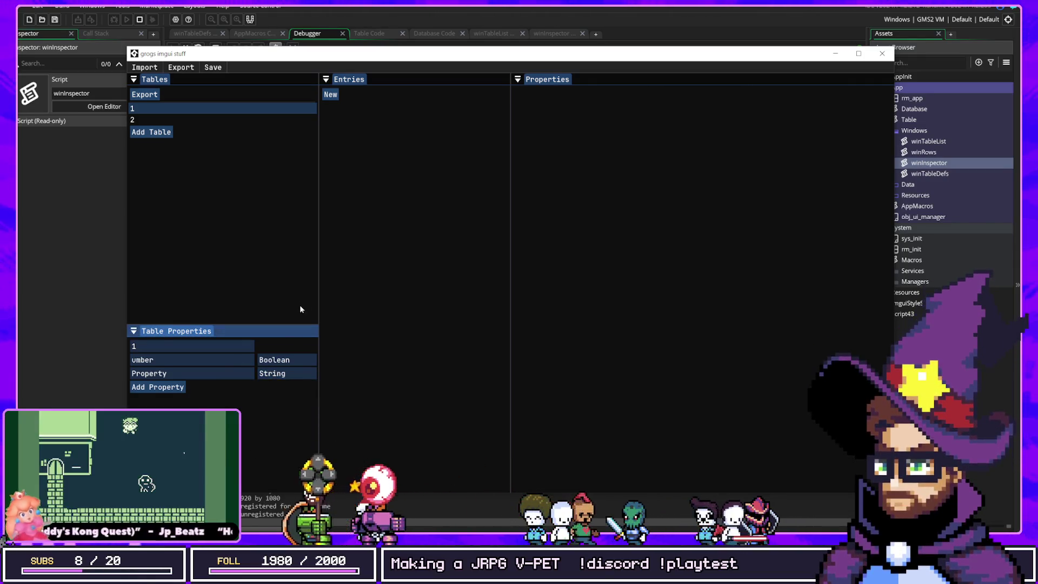
click(539, 173)
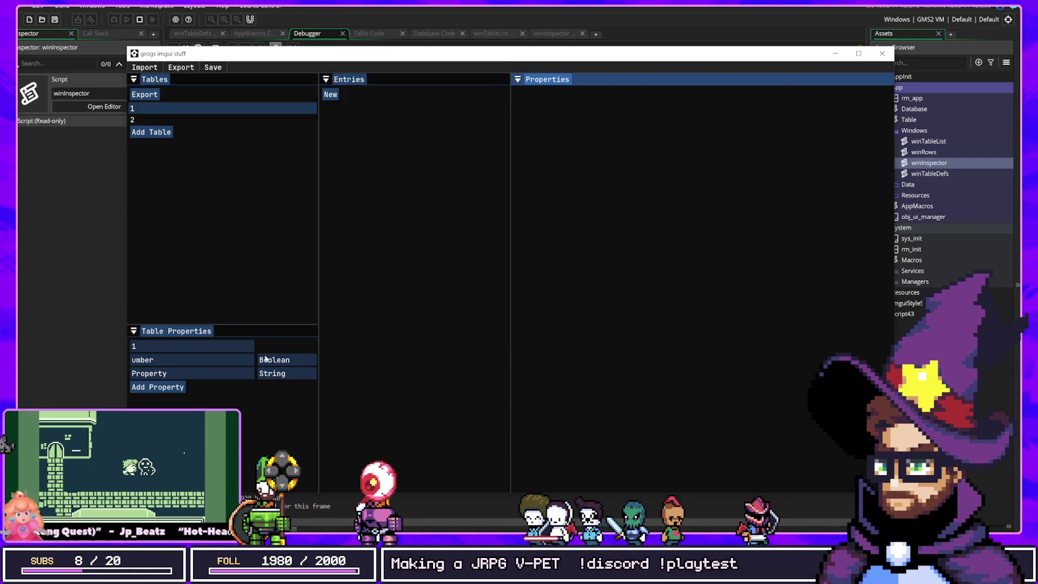
click(276, 373)
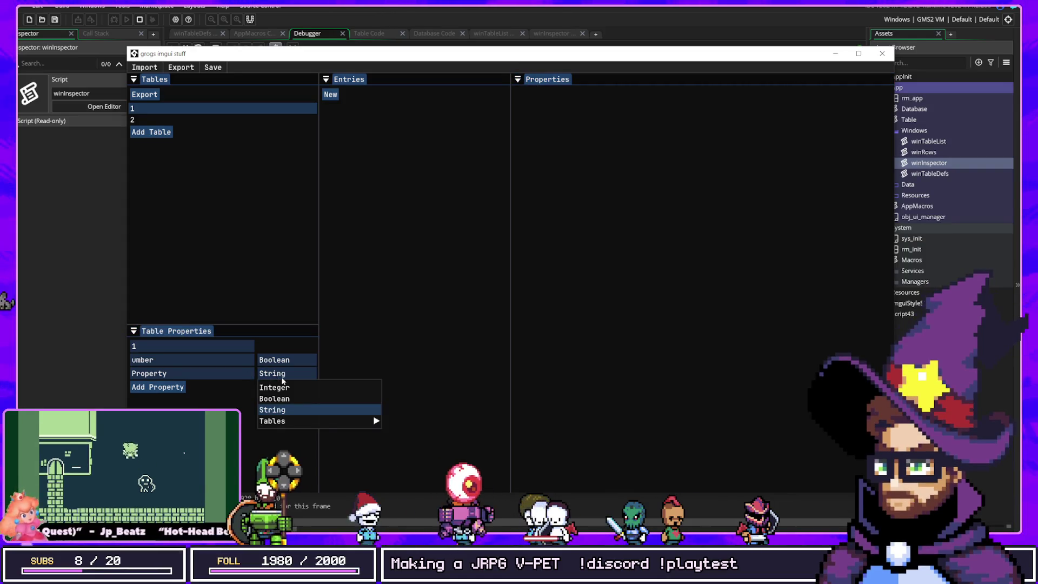
click(276, 399)
click(280, 373)
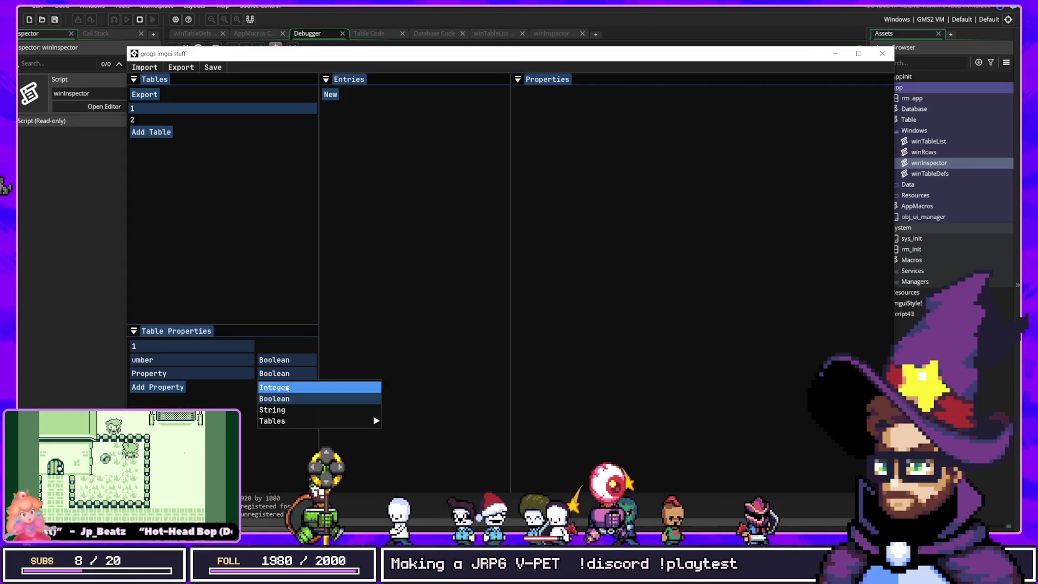
click(287, 388)
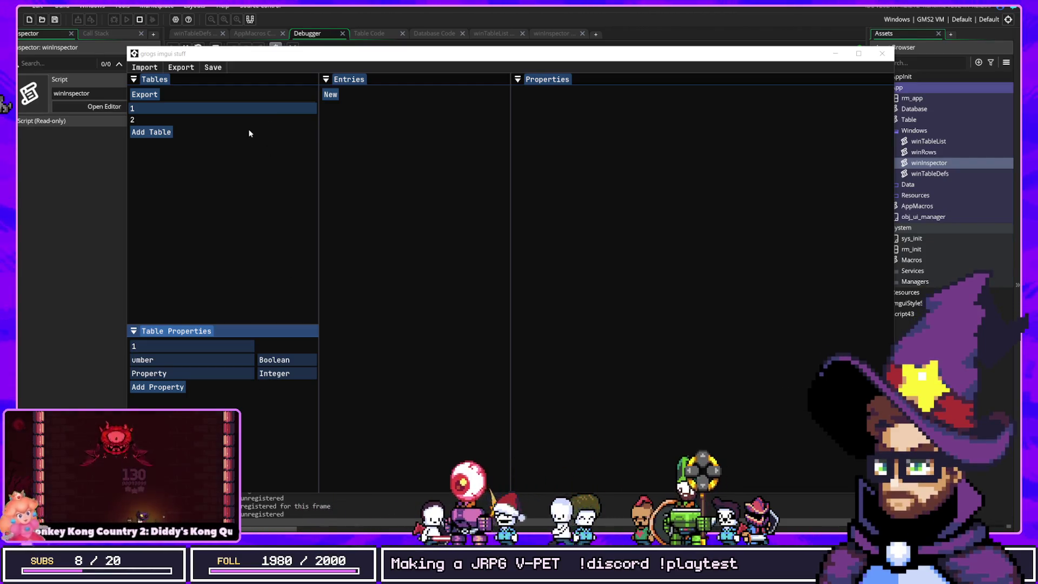
click(328, 390)
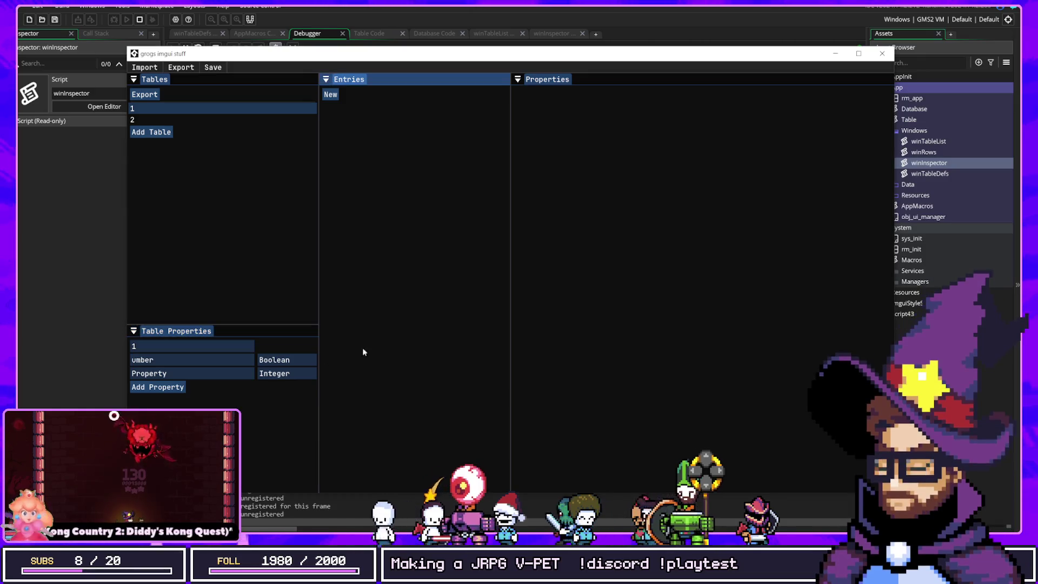
click(220, 316)
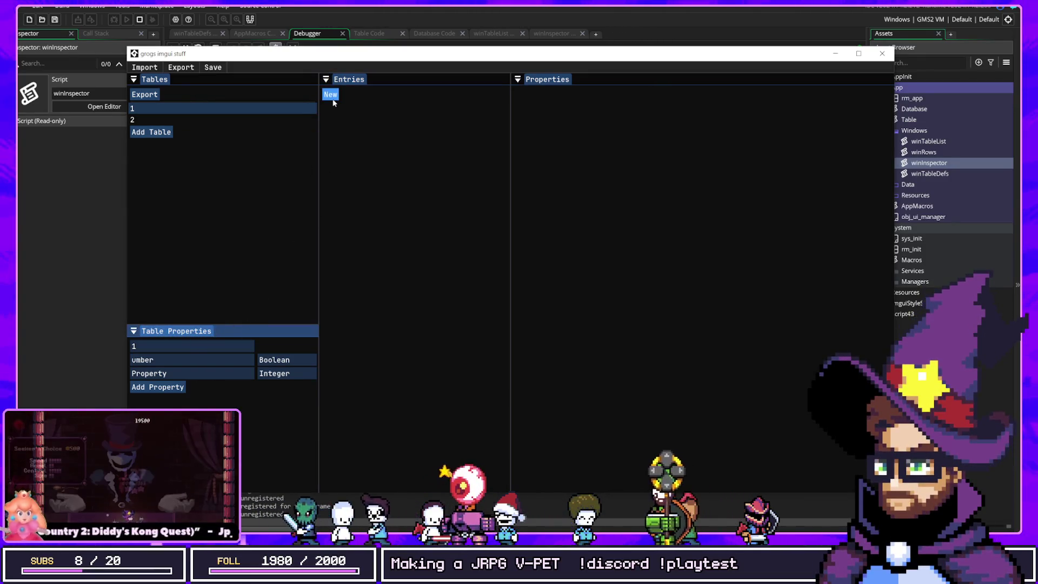
click(357, 98)
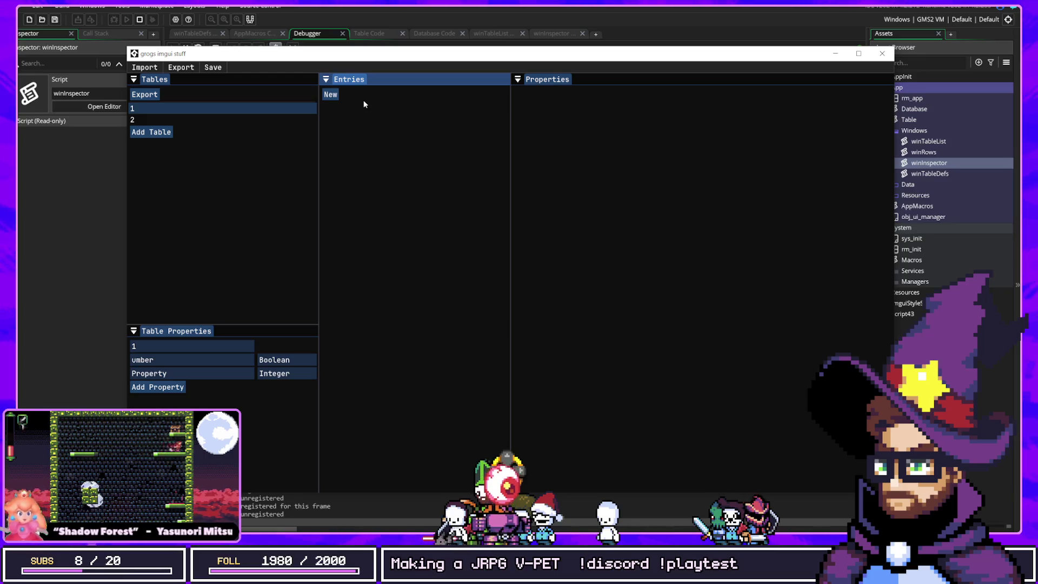
click(274, 373)
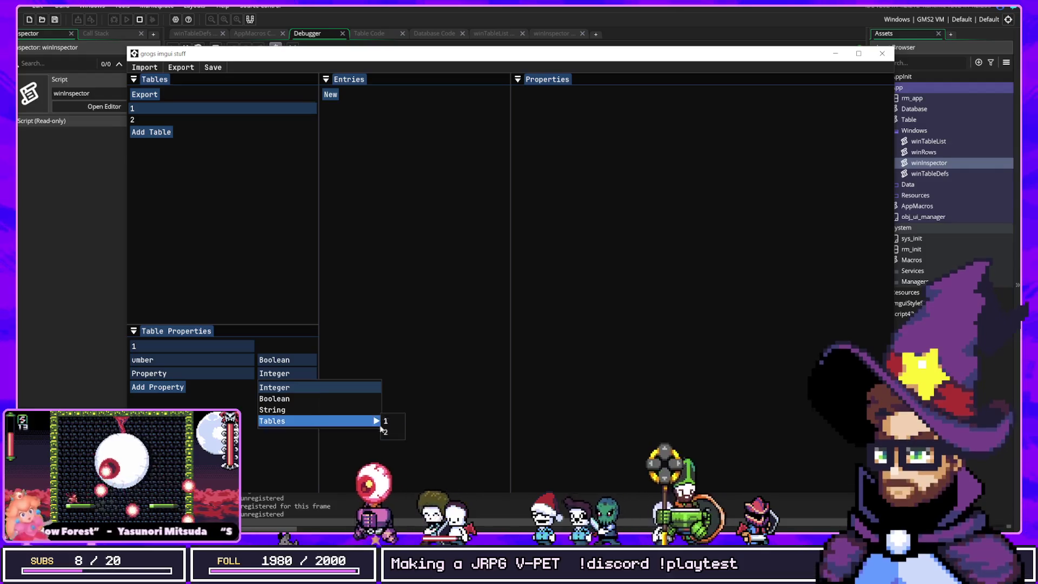
Keep the second property Integer, add a third table 1 property, then close the game window.
click(276, 374)
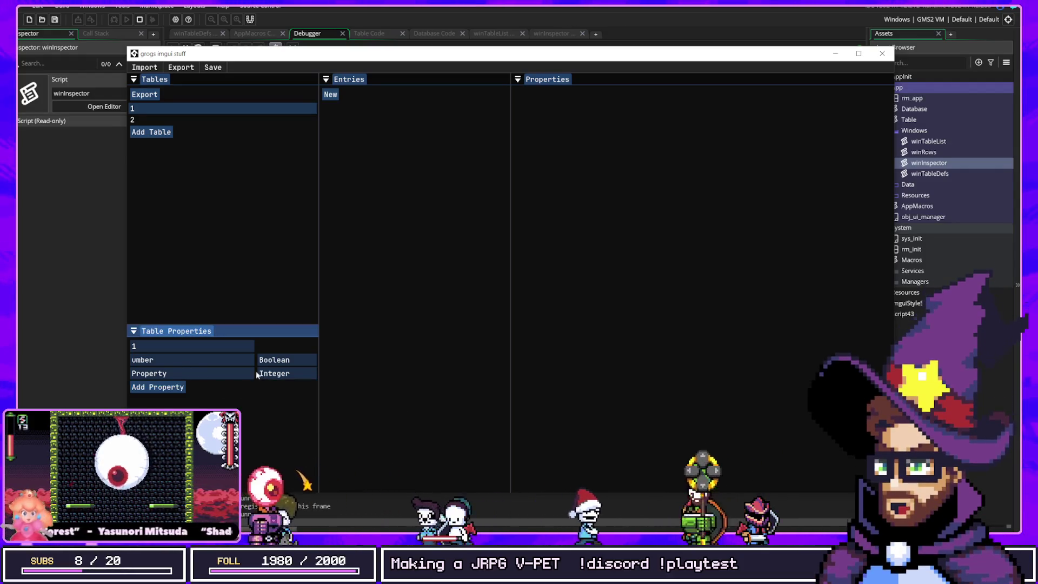
click(276, 374)
click(303, 383)
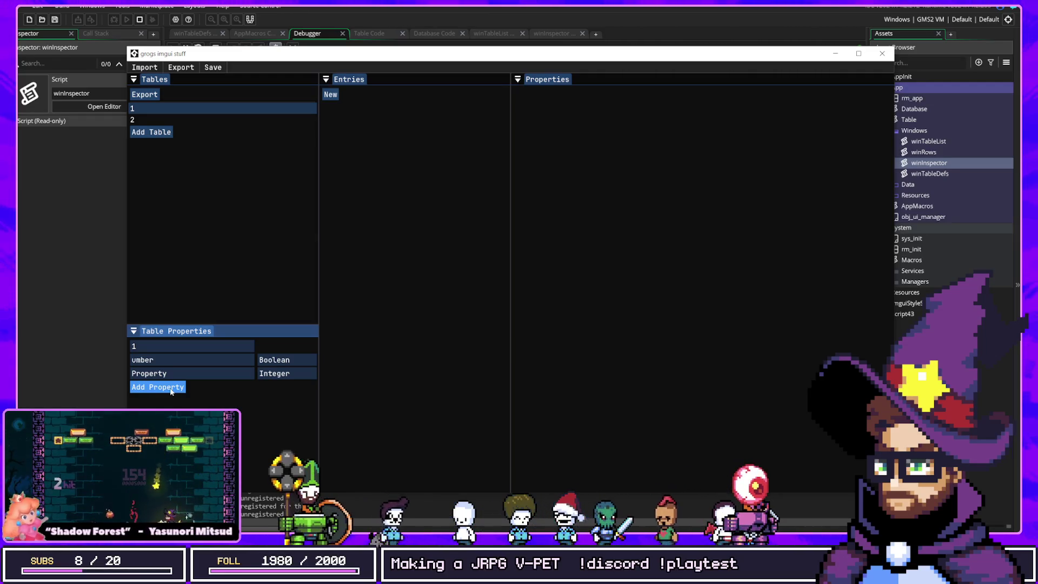
click(170, 390)
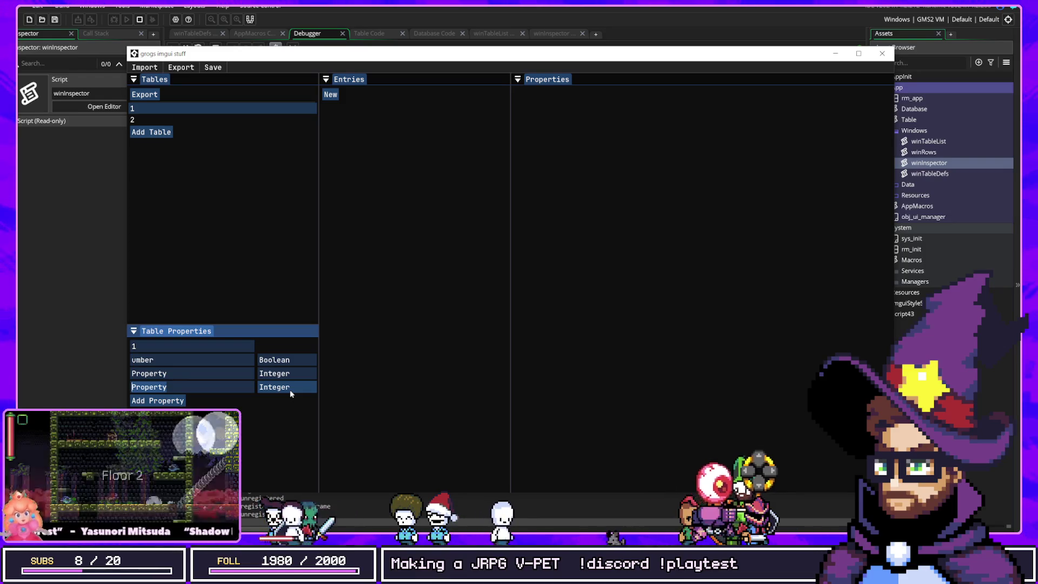
click(215, 385)
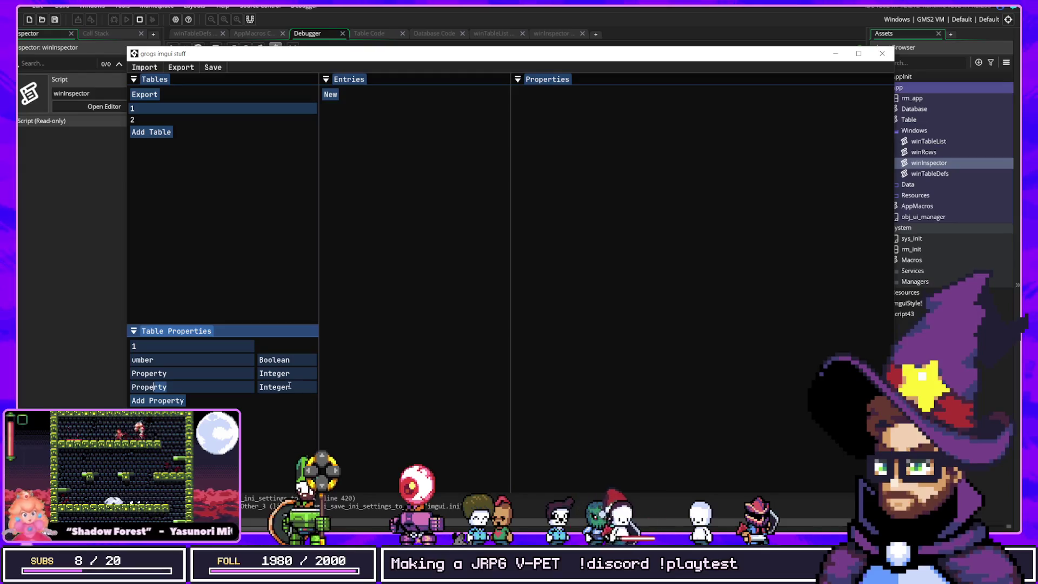
click(199, 45)
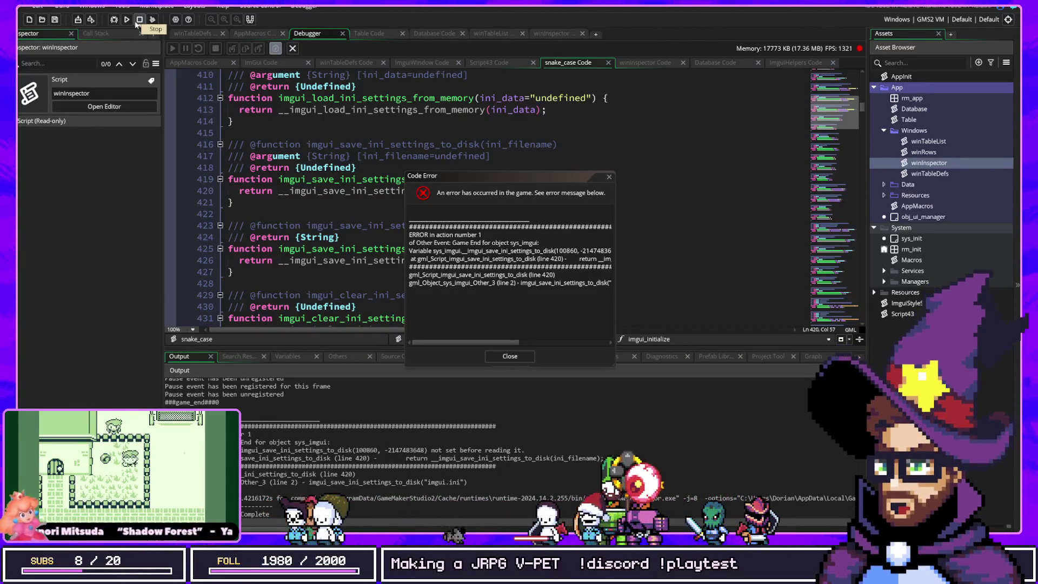
End the debug session with the toolbar Stop button.
click(138, 21)
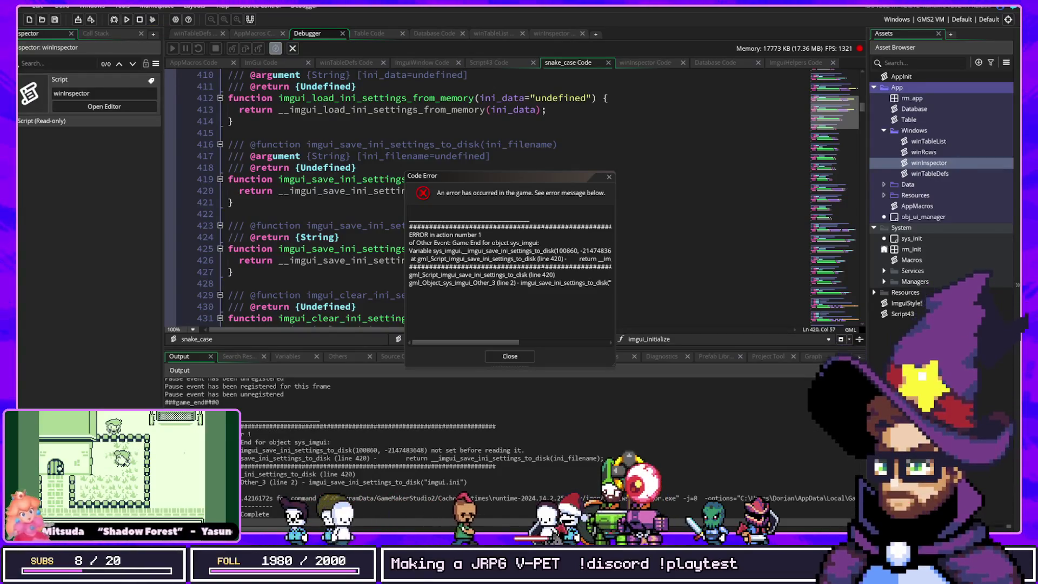